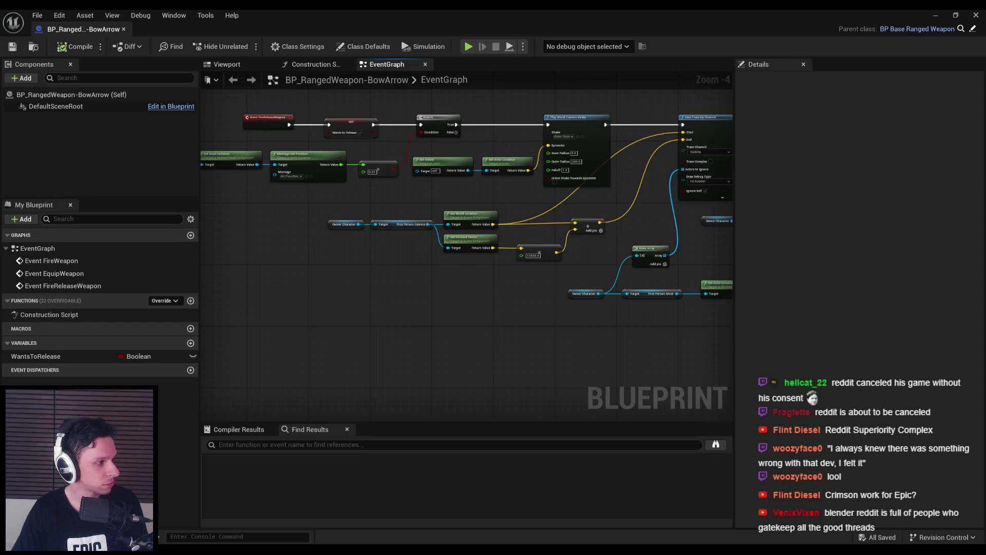
# - Switch to the Reddit thread 'It's like a curse at this point' in Chrome
pyautogui.hotkey('alt', 'Tab')
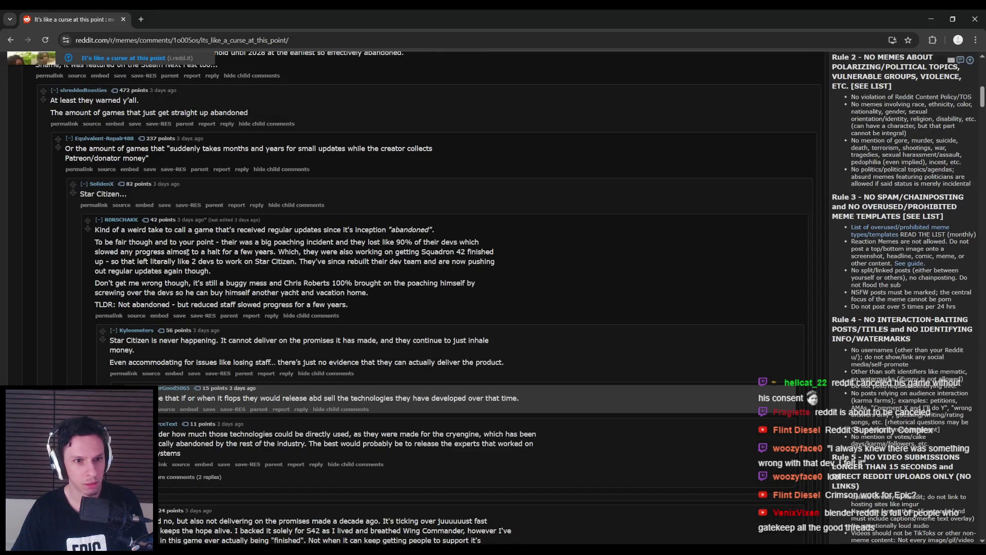
pyautogui.scroll(-8, 189, 248)
pyautogui.scroll(7, 190, 248)
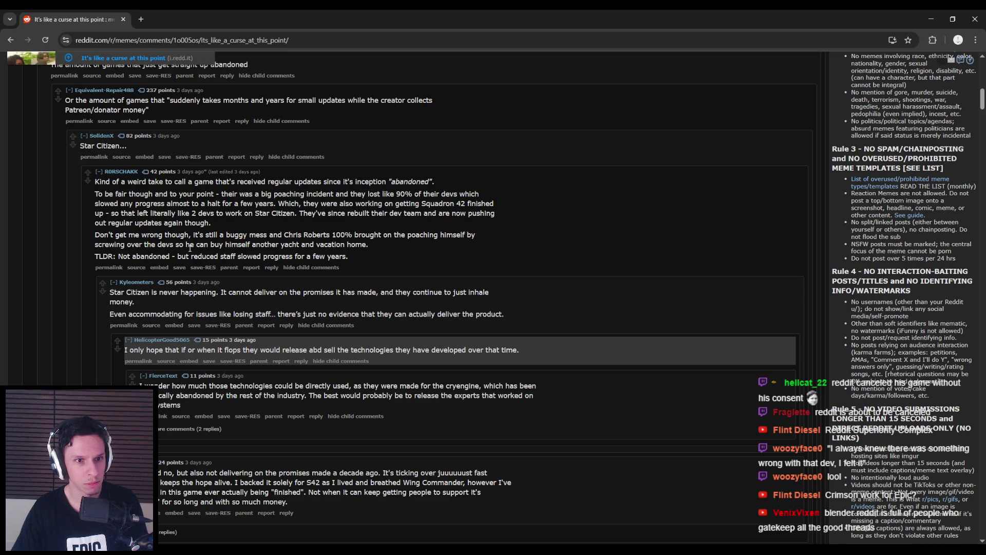
pyautogui.scroll(4, 190, 248)
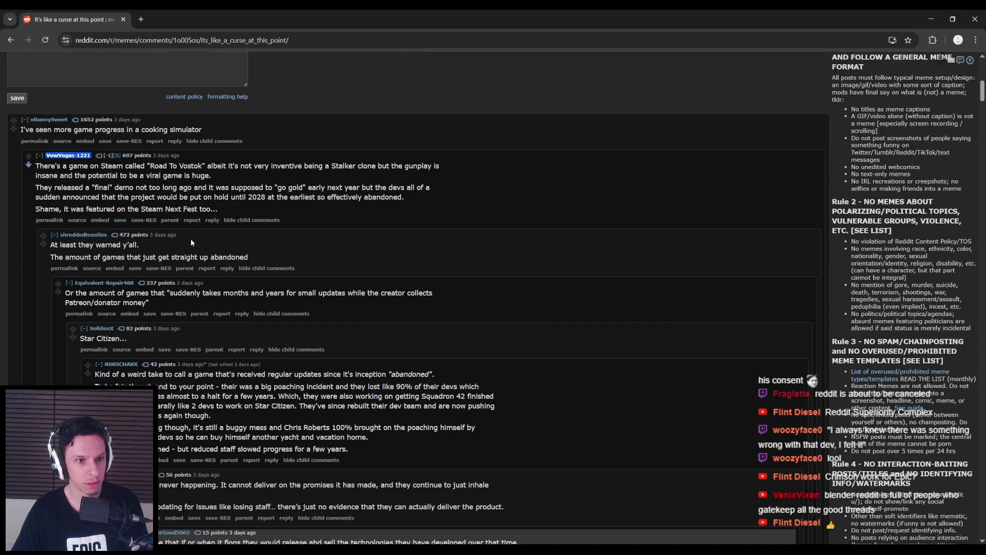
# - Highlight the replies about abandoned games, 'at least they warned' and slow small updates while reading
pyautogui.moveTo(61, 245); pyautogui.dragTo(248, 257)
pyautogui.click(248, 257)
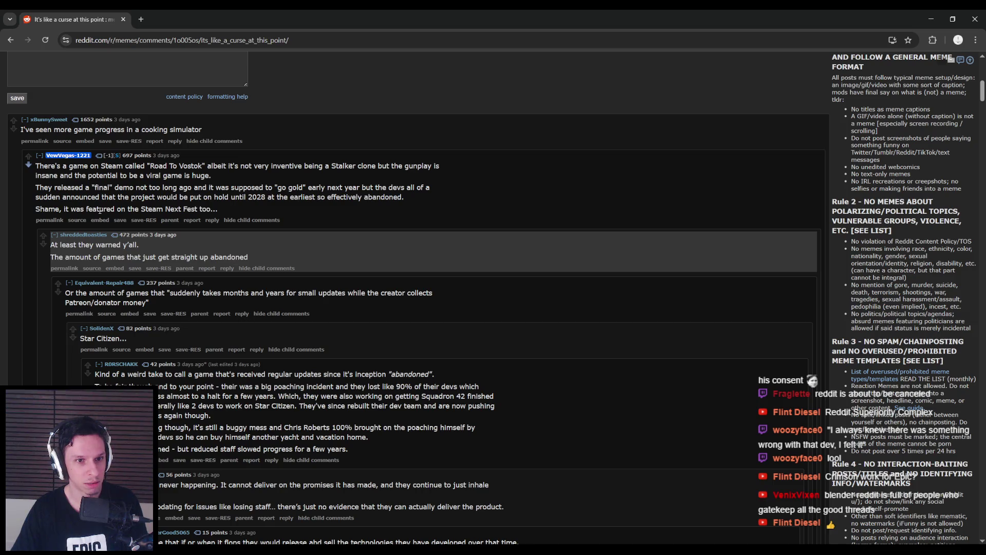
pyautogui.moveTo(80, 244); pyautogui.dragTo(253, 259)
pyautogui.click(253, 260)
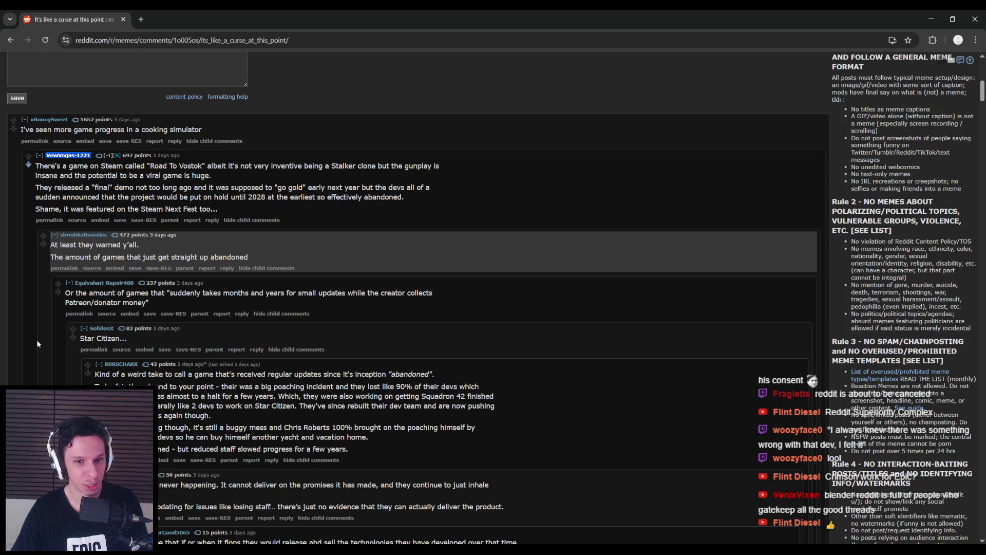
pyautogui.moveTo(76, 293); pyautogui.dragTo(432, 301)
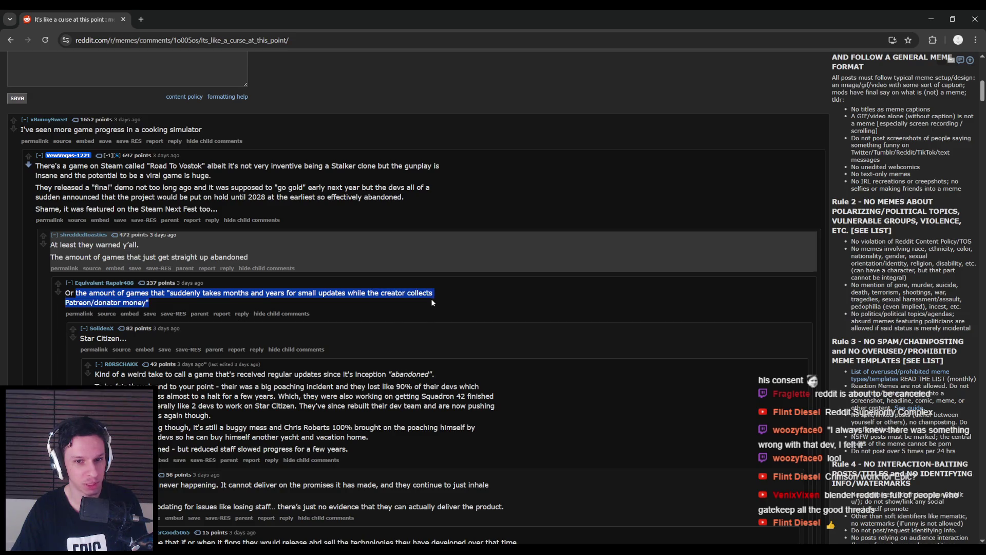
pyautogui.scroll(-6, 40, 347)
pyautogui.scroll(-7, 40, 352)
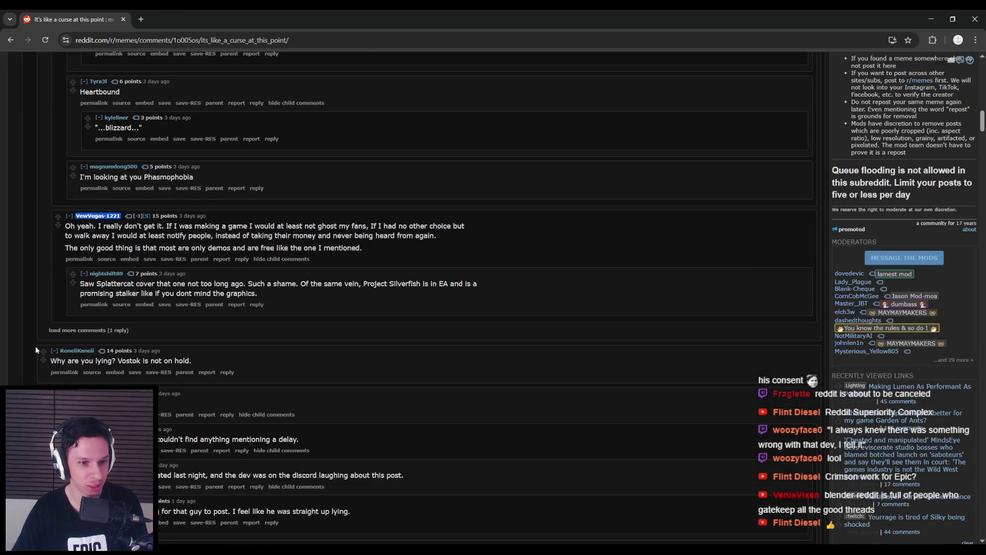
# - Scroll down the replies, highlighting part of the comment about Russian games
pyautogui.scroll(-1, 35, 347)
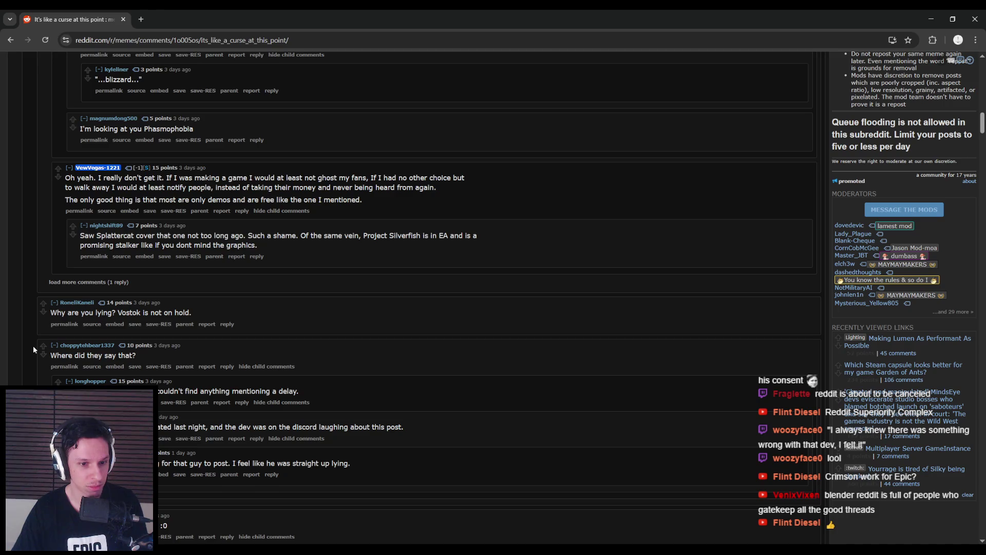
pyautogui.scroll(-5, 34, 349)
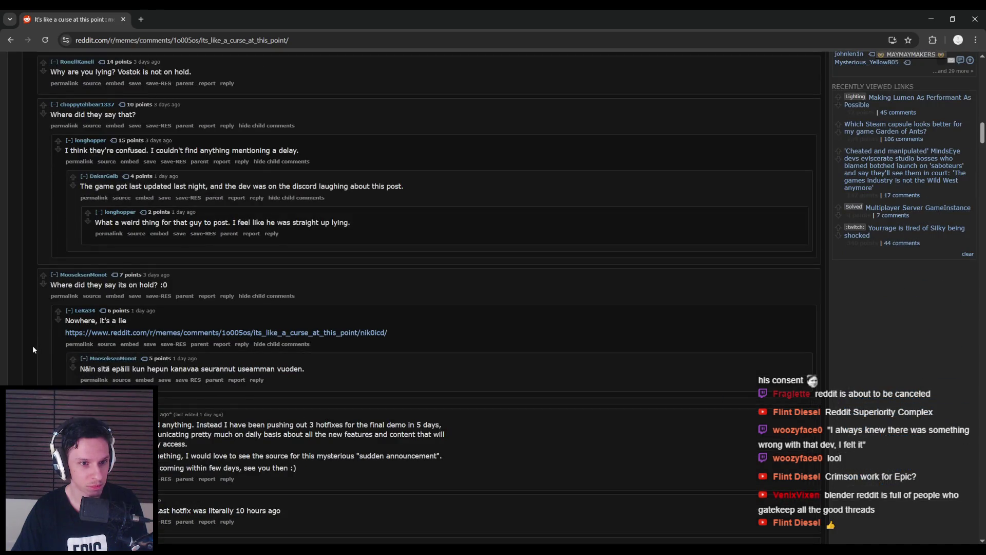
pyautogui.scroll(-3, 32, 349)
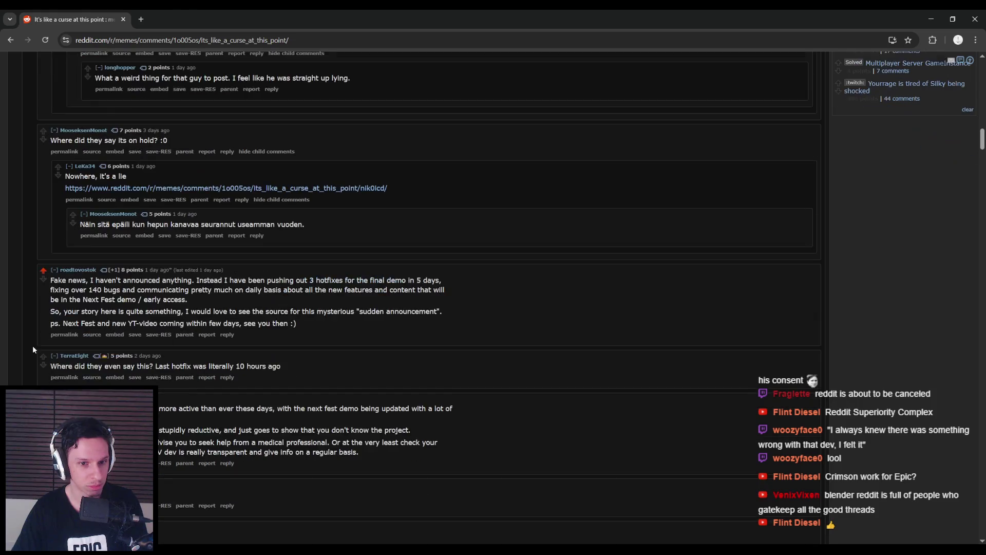
pyautogui.scroll(-4, 32, 347)
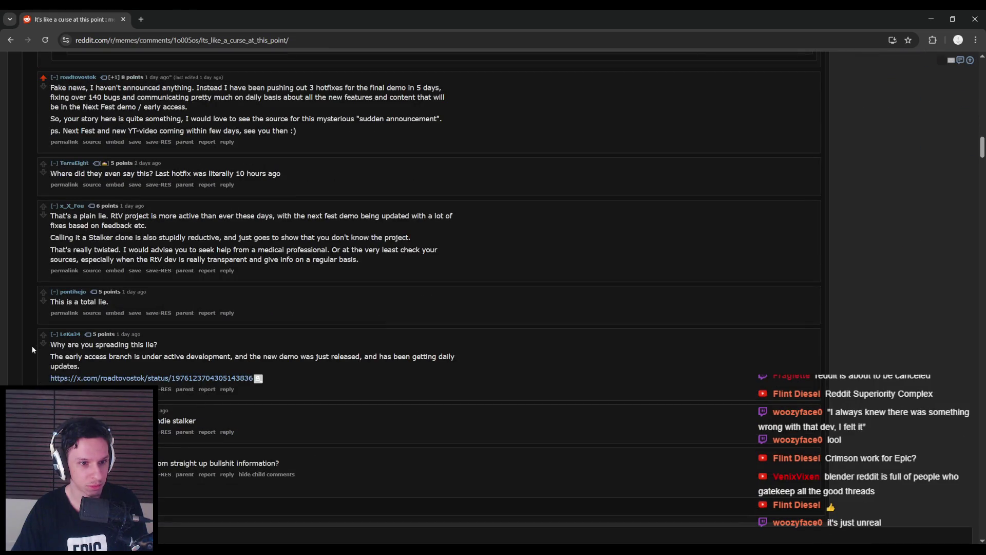
pyautogui.scroll(-2, 32, 346)
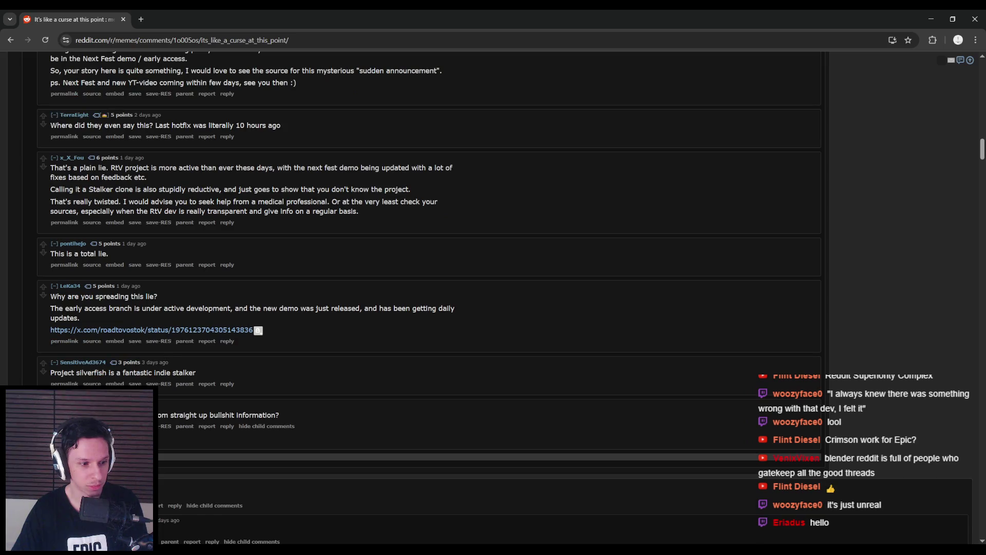
pyautogui.scroll(-1, 17, 383)
pyautogui.scroll(-1, 17, 383)
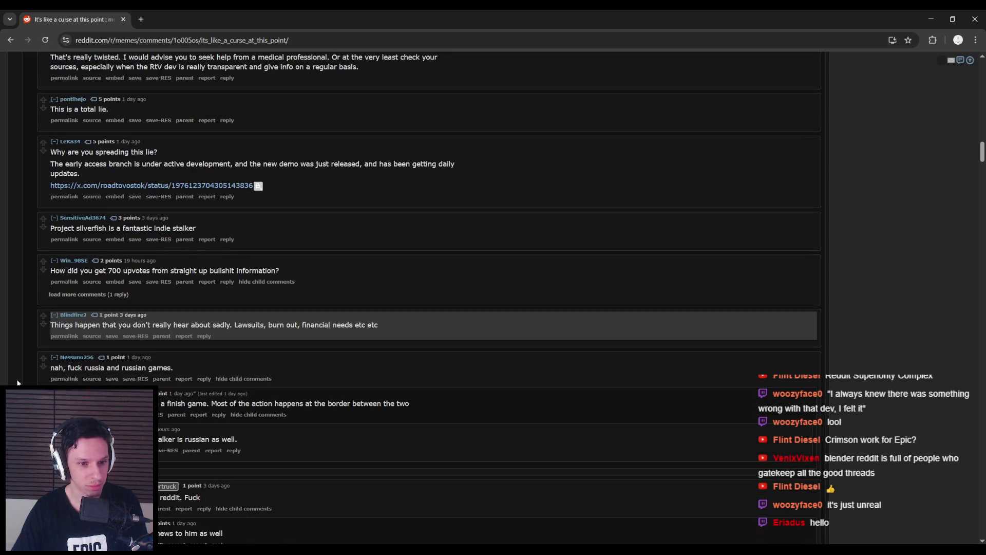
pyautogui.scroll(-1, 17, 382)
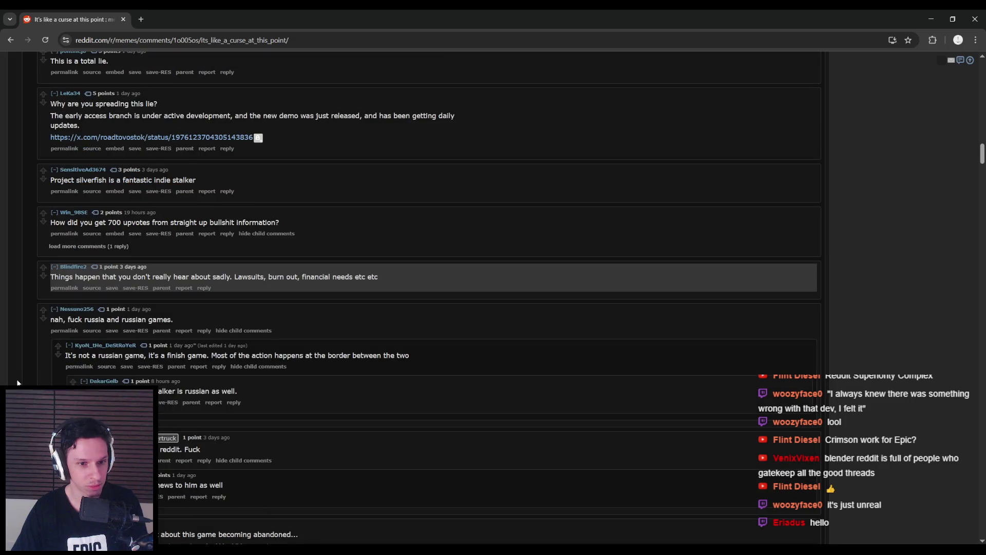
pyautogui.moveTo(78, 320); pyautogui.dragTo(182, 317)
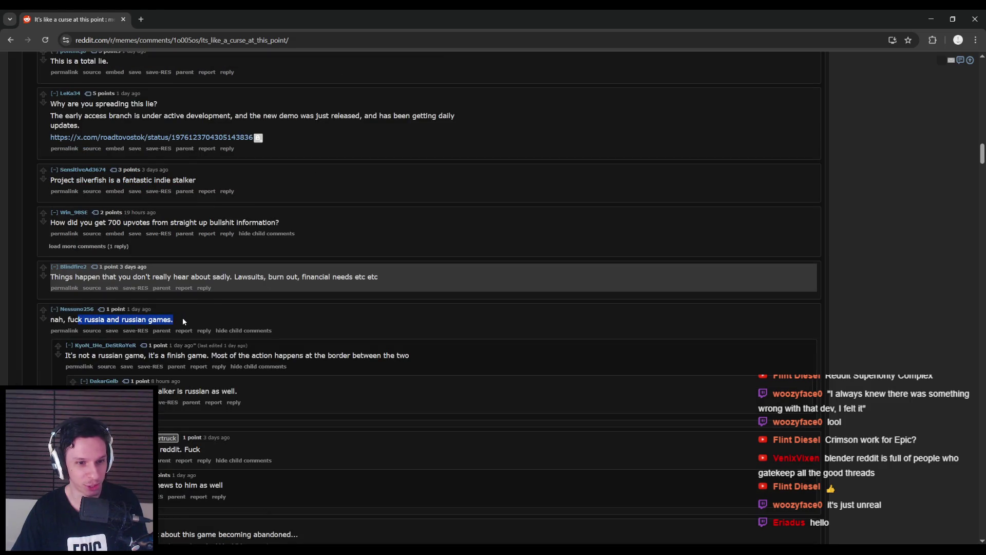
pyautogui.click(193, 317)
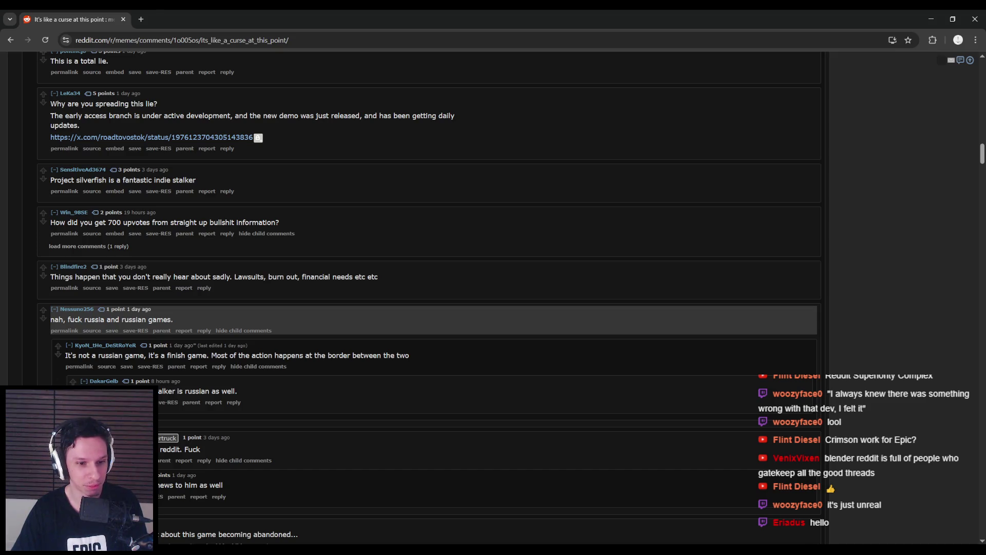
# - Read through the remaining replies at the bottom of the thread
pyautogui.scroll(-1, 429, 298)
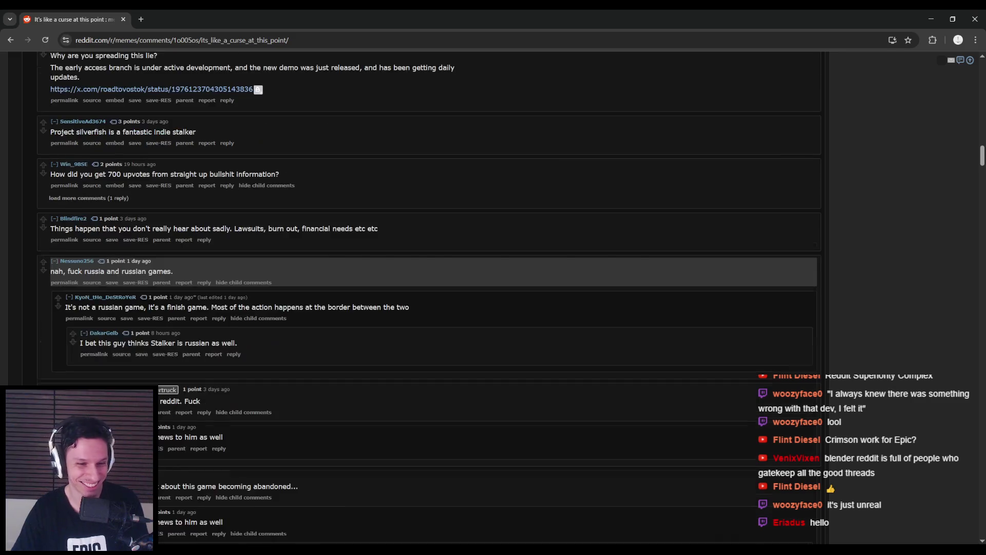
pyautogui.scroll(-1, 344, 346)
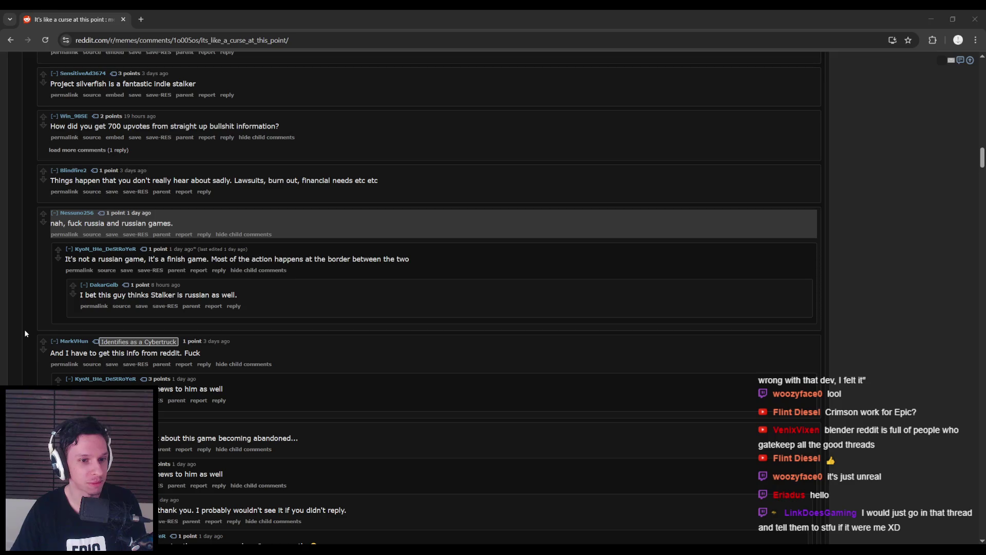
pyautogui.scroll(-1, 26, 334)
pyautogui.scroll(-1, 26, 334)
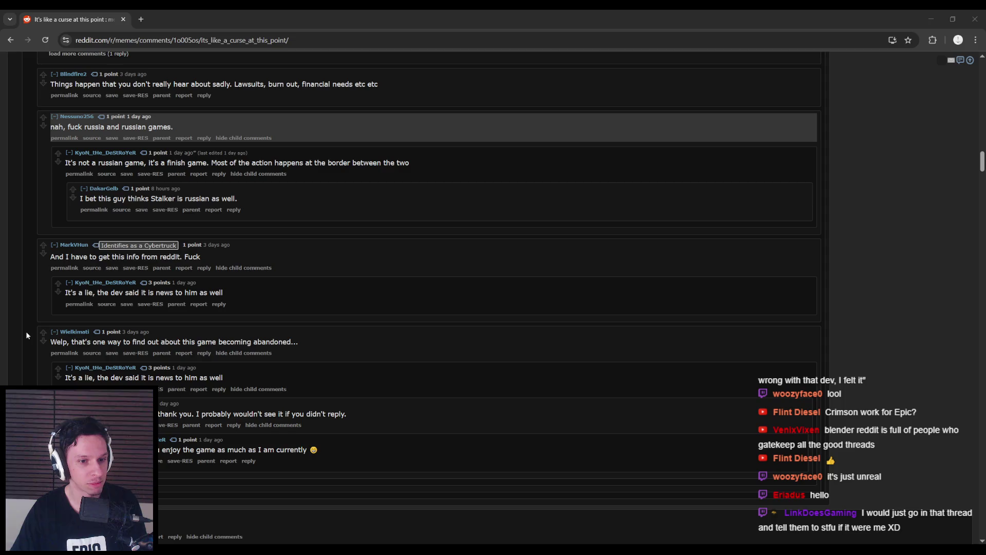
pyautogui.scroll(-2, 26, 335)
pyautogui.scroll(12, 27, 335)
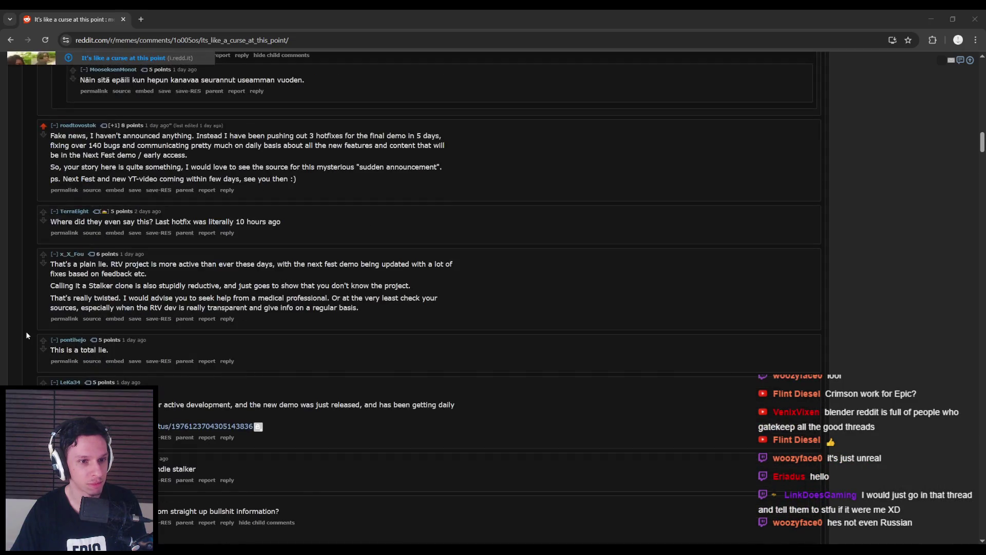
pyautogui.scroll(-2, 27, 336)
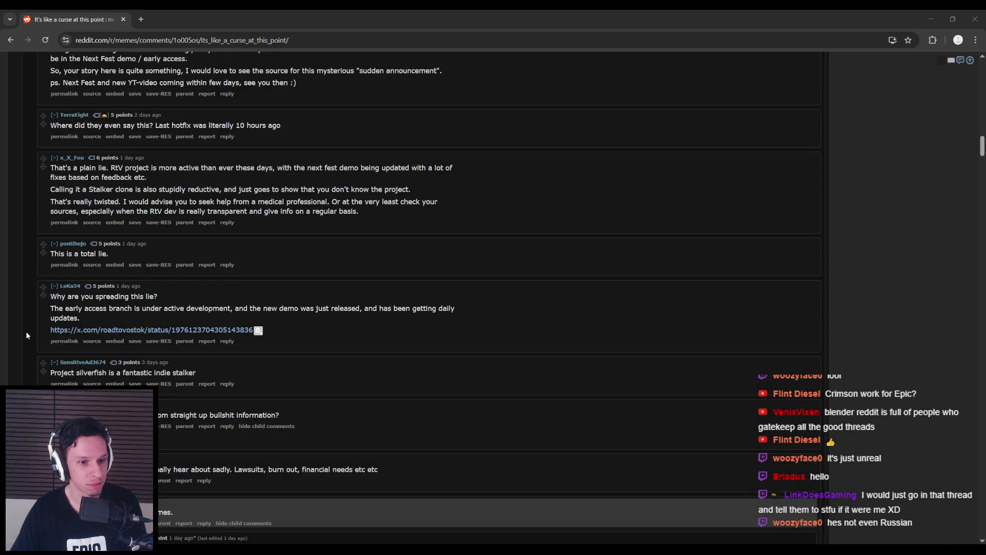
pyautogui.scroll(-1, 27, 336)
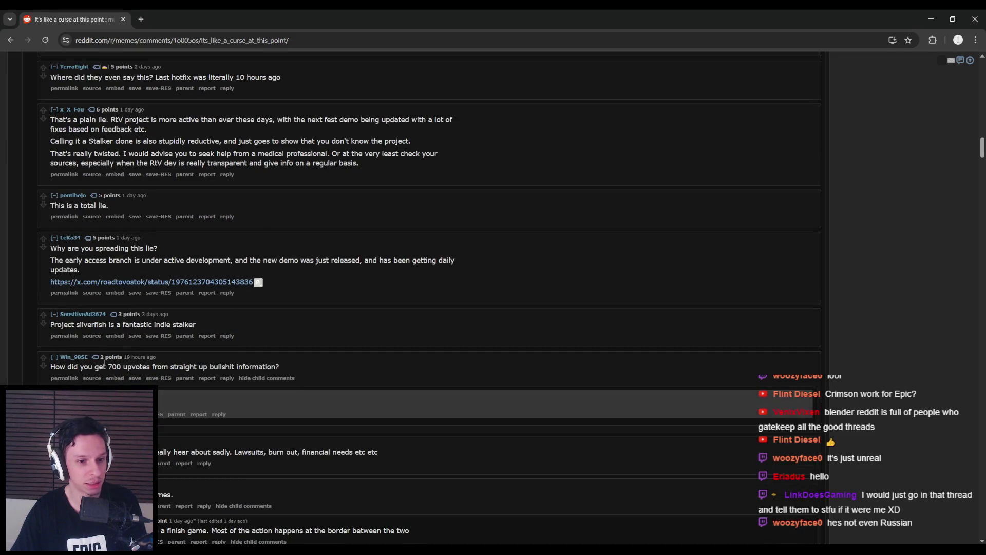
pyautogui.scroll(10, 64, 379)
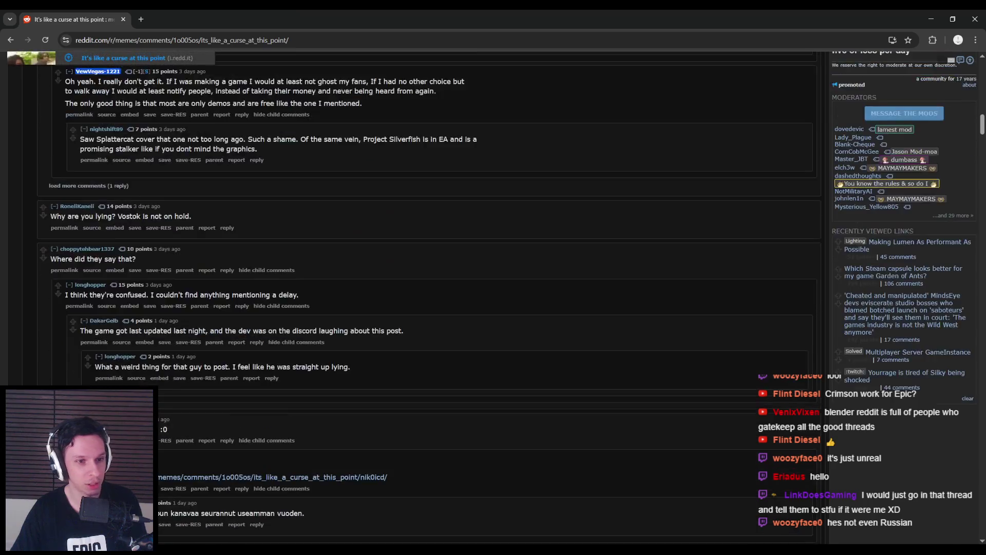
pyautogui.scroll(10, 64, 379)
# - Highlight the top Road To Vostok comment, then return to the Unreal Editor
pyautogui.moveTo(36, 358)
pyautogui.mouseDown()
pyautogui.moveTo(246, 399)
pyautogui.moveTo(264, 380)
pyautogui.moveTo(35, 362)
pyautogui.moveTo(431, 391)
pyautogui.moveTo(354, 388)
pyautogui.moveTo(362, 381)
pyautogui.moveTo(128, 390)
pyautogui.moveTo(371, 389)
pyautogui.moveTo(35, 358)
pyautogui.mouseUp()
pyautogui.click(432, 390)
pyautogui.click(119, 347)
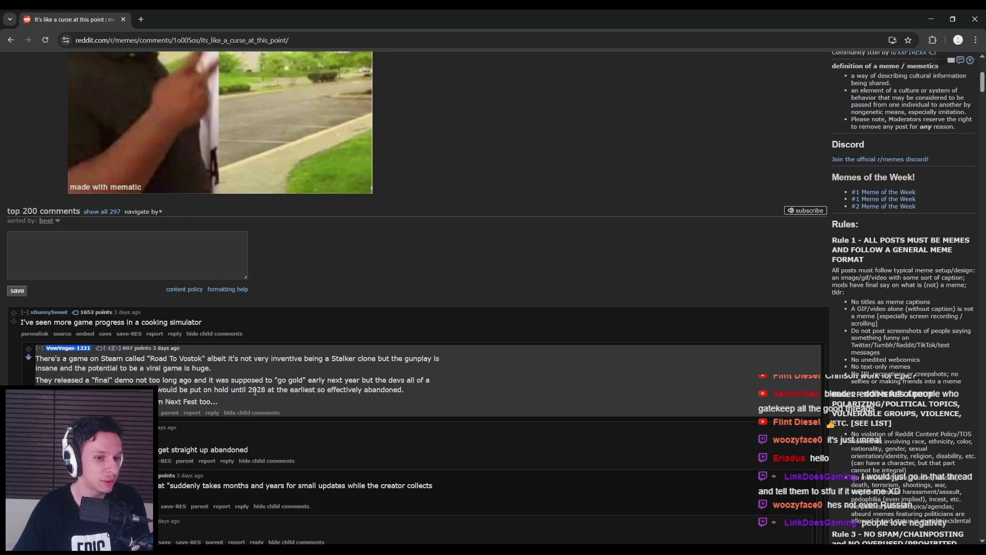
pyautogui.hotkey('alt', 'Tab')
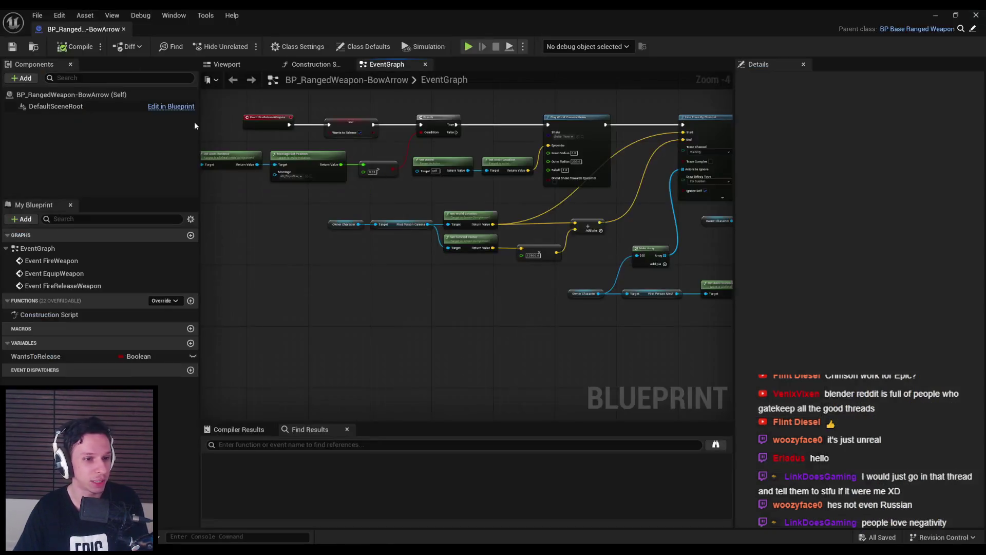
# - Pan the BowArrow graph past the Line Trace and Break Hit Result nodes and save the blueprint
pyautogui.scroll(-2, 375, 303)
pyautogui.scroll(3, 522, 239)
pyautogui.moveTo(522, 239); pyautogui.dragTo(339, 254)
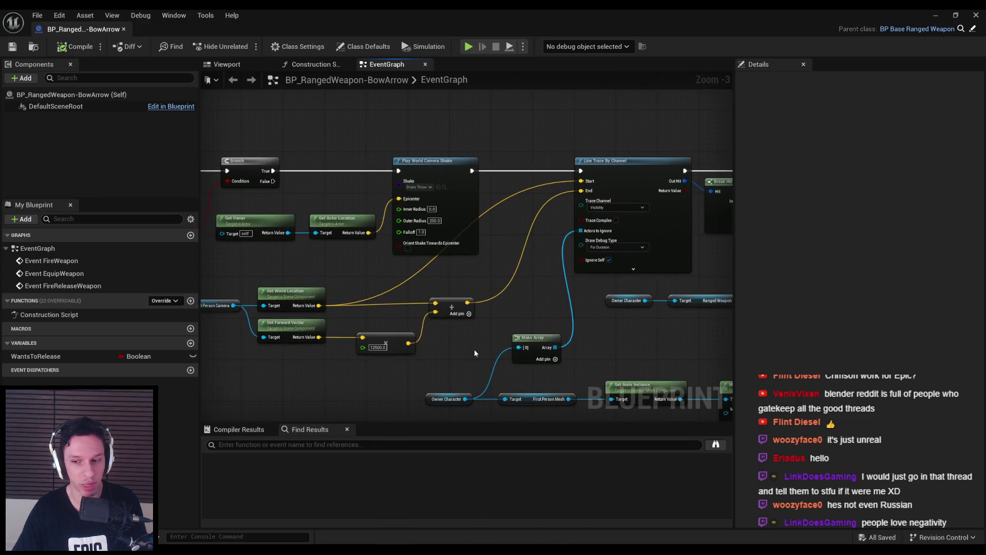
pyautogui.moveTo(474, 350); pyautogui.dragTo(309, 308)
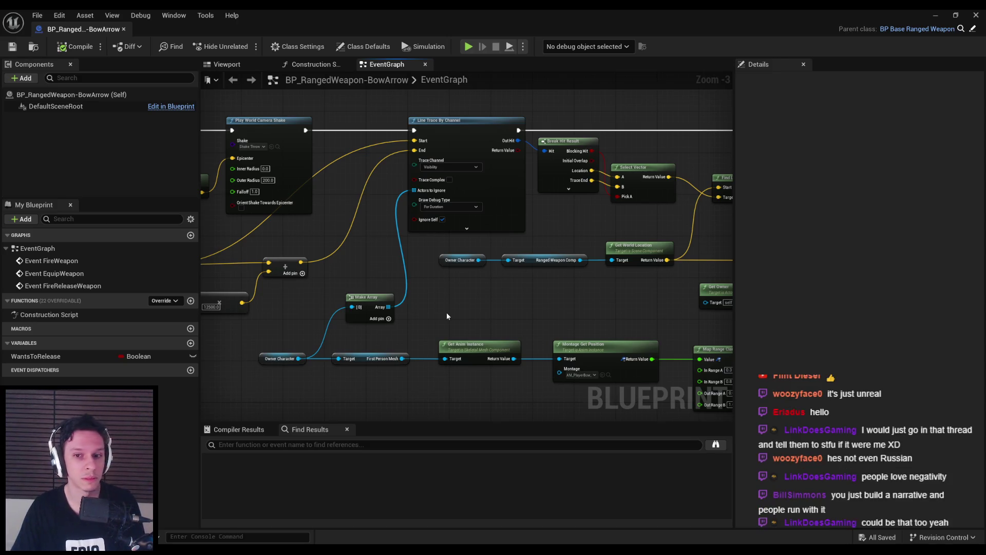
pyautogui.scroll(-1, 459, 326)
pyautogui.scroll(-1, 510, 322)
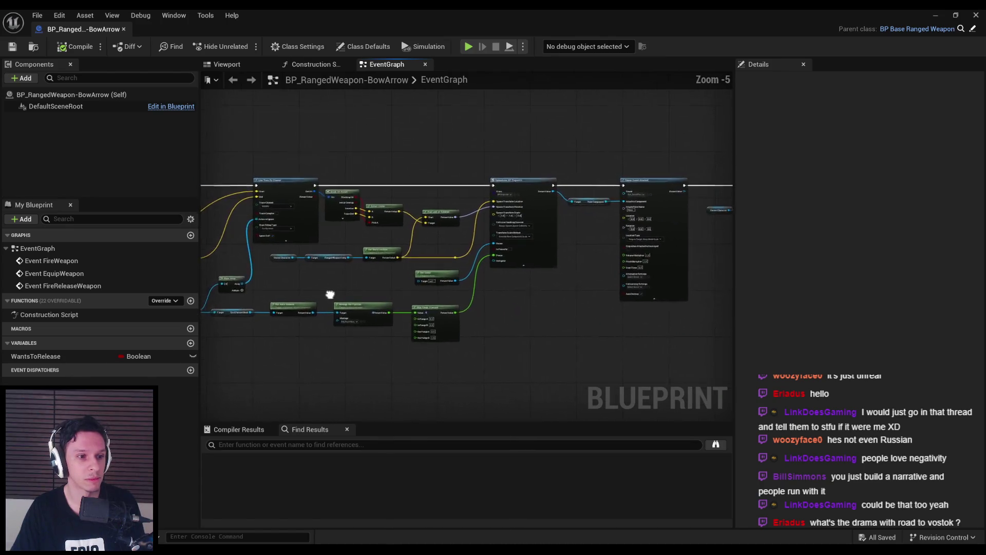
pyautogui.scroll(3, 465, 290)
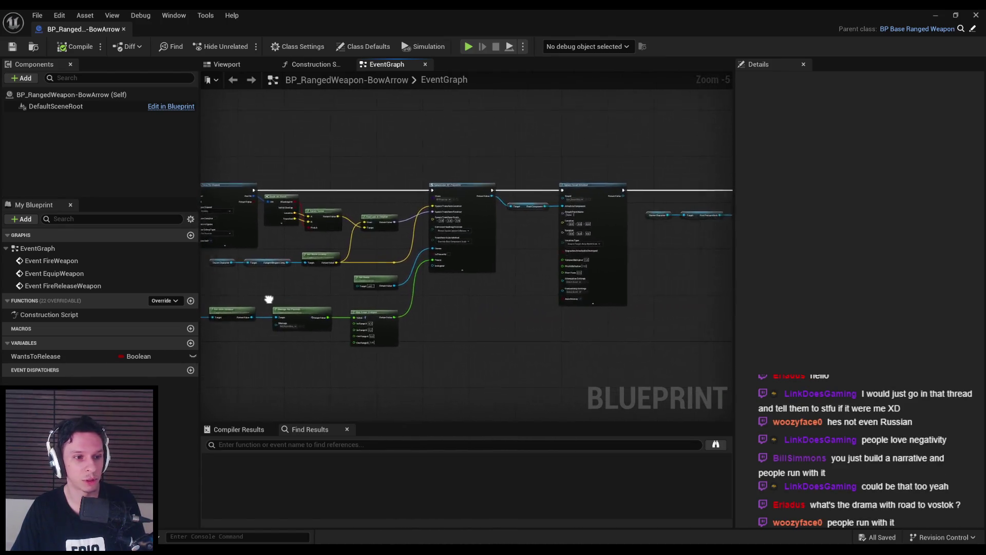
pyautogui.moveTo(456, 362); pyautogui.dragTo(355, 154)
pyautogui.click(245, 259)
pyautogui.hotkey('ctrl', 's')
# - Bring the SpawnActor BP Projectile and Spawn Sound Attached nodes into view
pyautogui.scroll(-2, 329, 310)
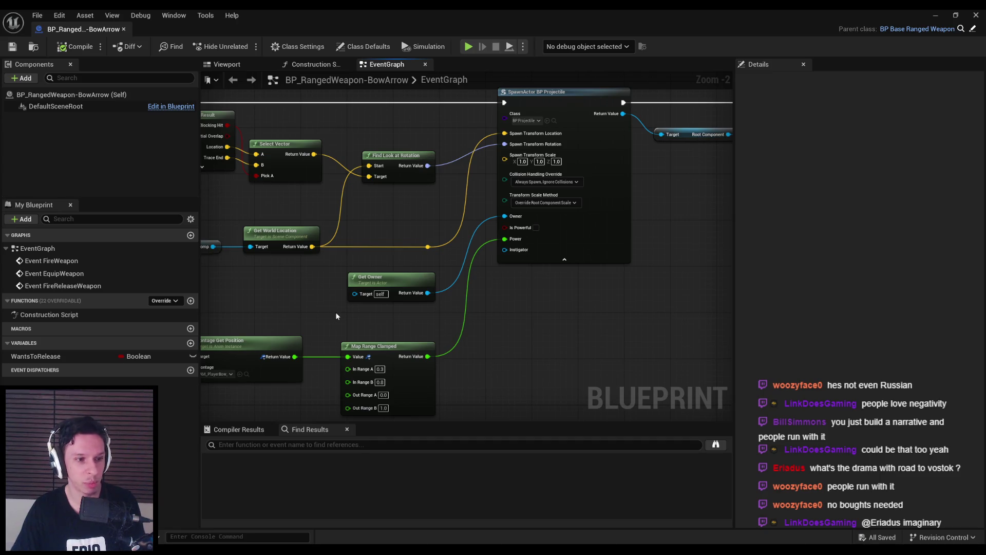
pyautogui.moveTo(503, 293); pyautogui.dragTo(470, 289)
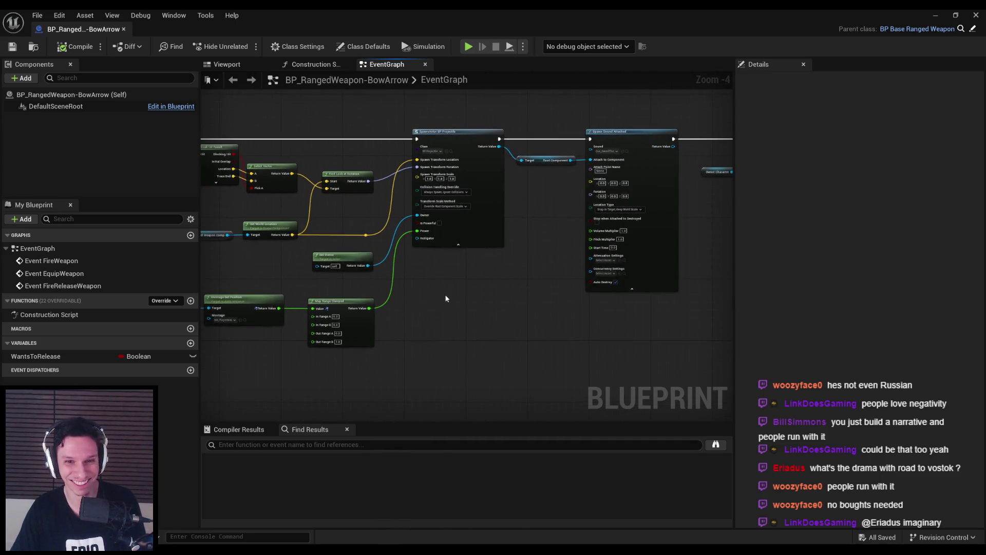
pyautogui.scroll(-2, 470, 288)
pyautogui.scroll(1, 448, 192)
pyautogui.scroll(1, 449, 192)
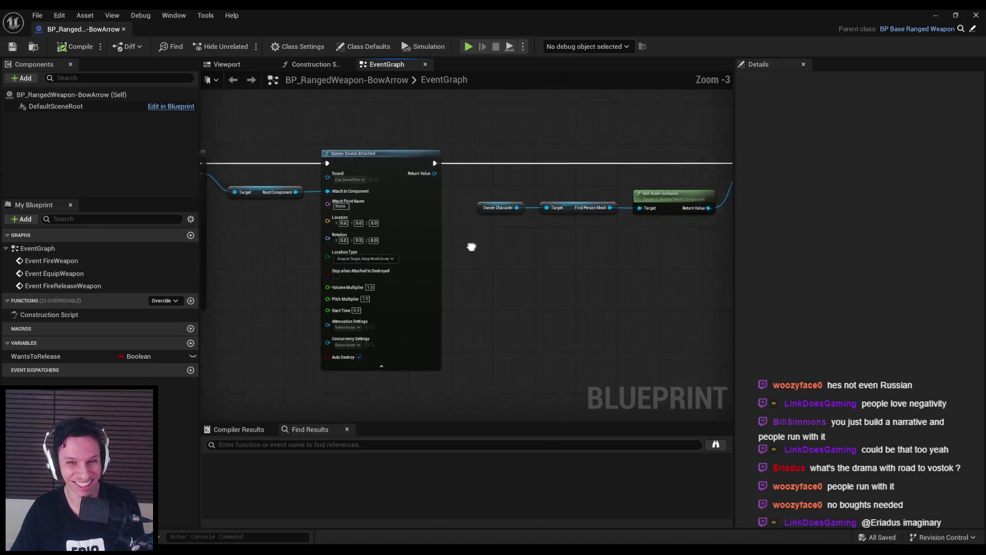
pyautogui.moveTo(448, 193); pyautogui.dragTo(486, 223)
pyautogui.scroll(1, 485, 223)
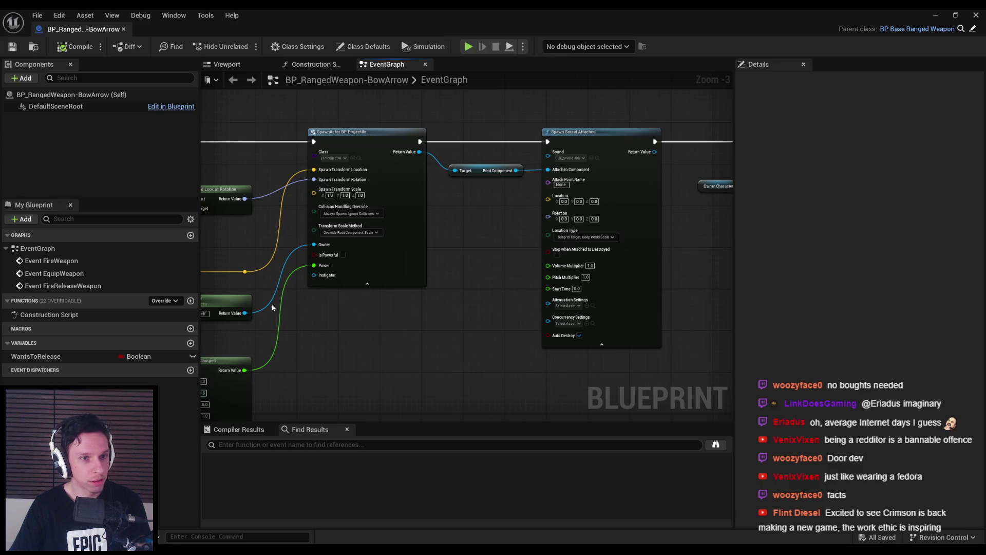
# - Pan along the event graph through the Make Array and Line Trace nodes
pyautogui.moveTo(329, 344)
pyautogui.mouseDown()
pyautogui.moveTo(495, 312)
pyautogui.moveTo(559, 312)
pyautogui.mouseUp()
pyautogui.scroll(-3, 557, 306)
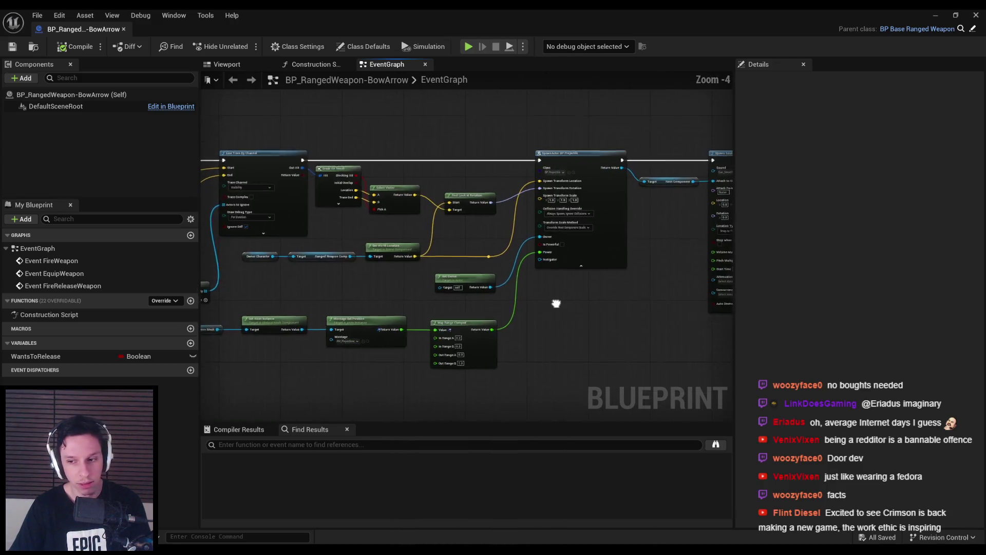
pyautogui.scroll(3, 438, 291)
pyautogui.scroll(-1, 479, 269)
pyautogui.moveTo(479, 270); pyautogui.dragTo(459, 278)
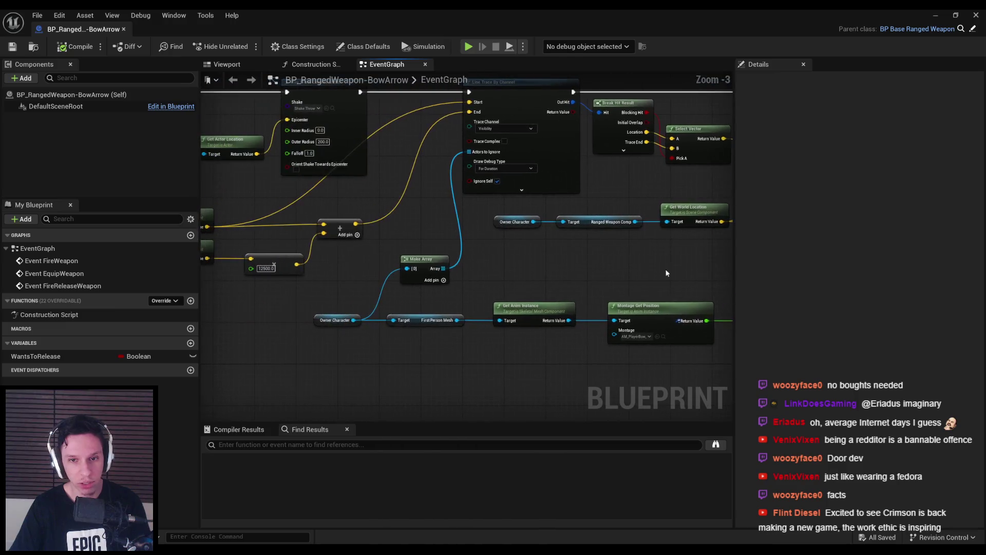
pyautogui.moveTo(370, 285); pyautogui.dragTo(504, 288)
pyautogui.scroll(-1, 503, 288)
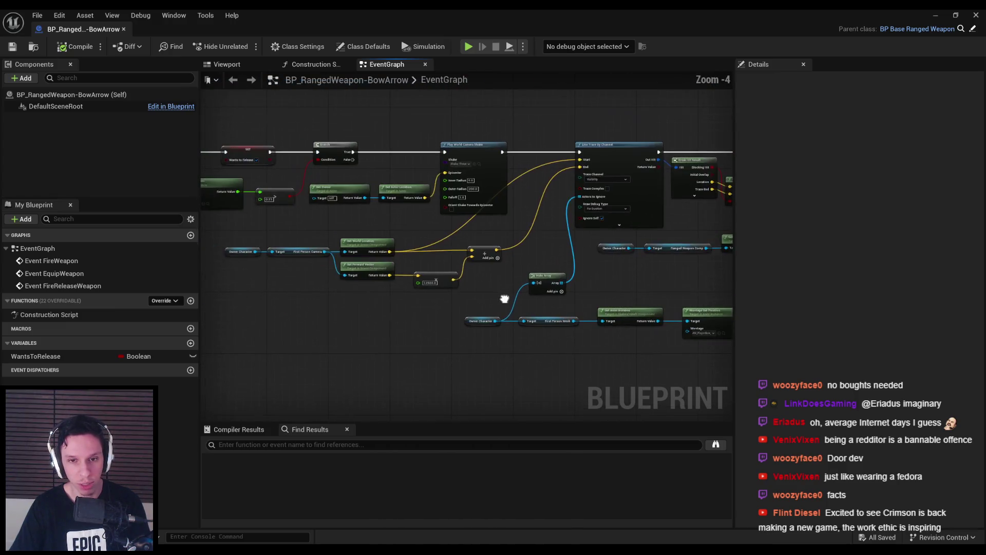
pyautogui.scroll(1, 499, 296)
pyautogui.scroll(-1, 403, 310)
pyautogui.moveTo(403, 310)
pyautogui.mouseDown()
pyautogui.moveTo(478, 272)
pyautogui.moveTo(408, 321)
pyautogui.moveTo(390, 313)
pyautogui.moveTo(487, 328)
pyautogui.mouseUp()
pyautogui.scroll(2, 477, 272)
pyautogui.scroll(-1, 478, 273)
pyautogui.scroll(-1, 368, 312)
pyautogui.scroll(2, 487, 328)
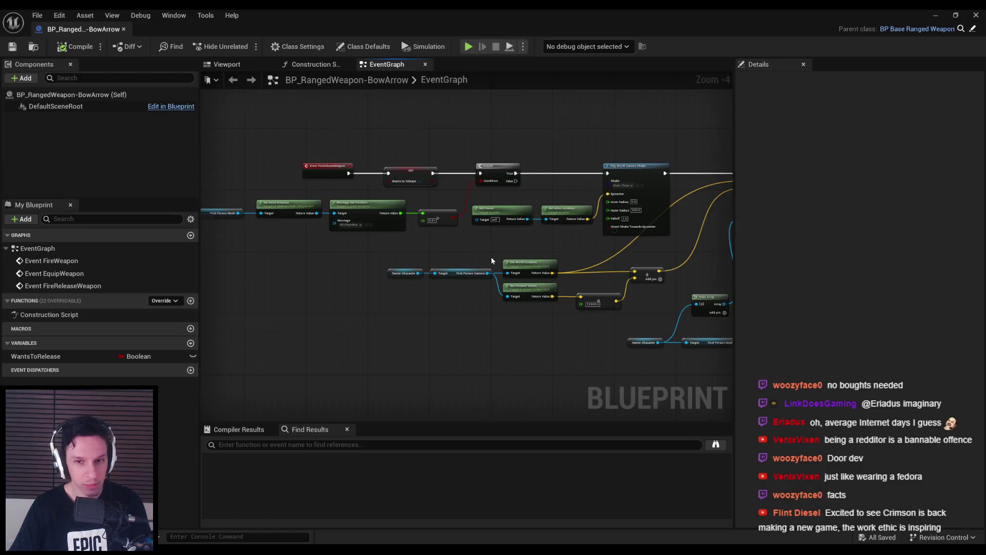
pyautogui.scroll(1, 491, 256)
pyautogui.scroll(-2, 452, 357)
# - Insert a reroute point on the camera's Get World Location return wire near the Make Array node
pyautogui.moveTo(452, 357)
pyautogui.mouseDown()
pyautogui.moveTo(335, 297)
pyautogui.moveTo(414, 285)
pyautogui.moveTo(451, 315)
pyautogui.moveTo(319, 286)
pyautogui.moveTo(707, 285)
pyautogui.mouseUp()
pyautogui.scroll(-1, 377, 302)
pyautogui.moveTo(259, 209); pyautogui.dragTo(553, 275)
pyautogui.scroll(3, 553, 276)
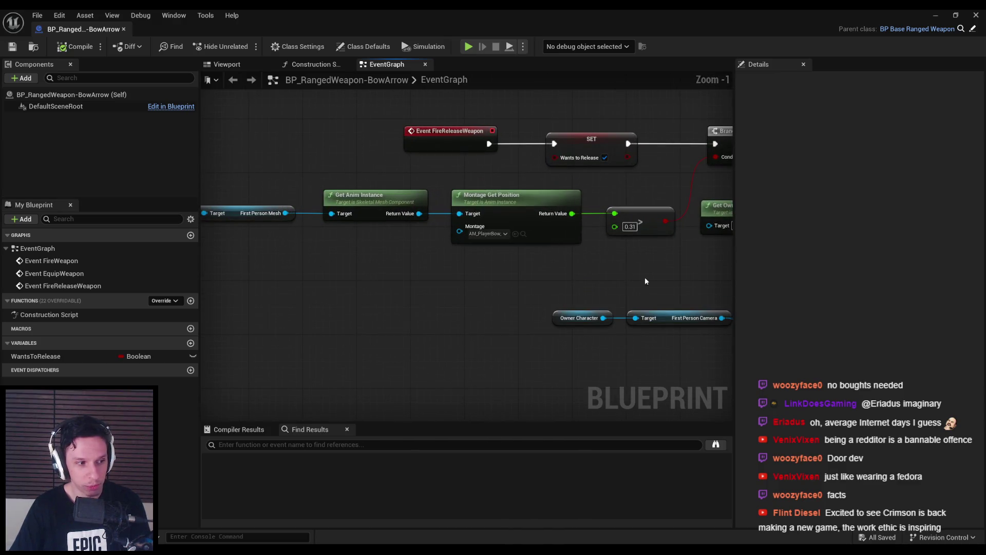
pyautogui.scroll(-1, 631, 276)
pyautogui.moveTo(631, 275); pyautogui.dragTo(436, 245)
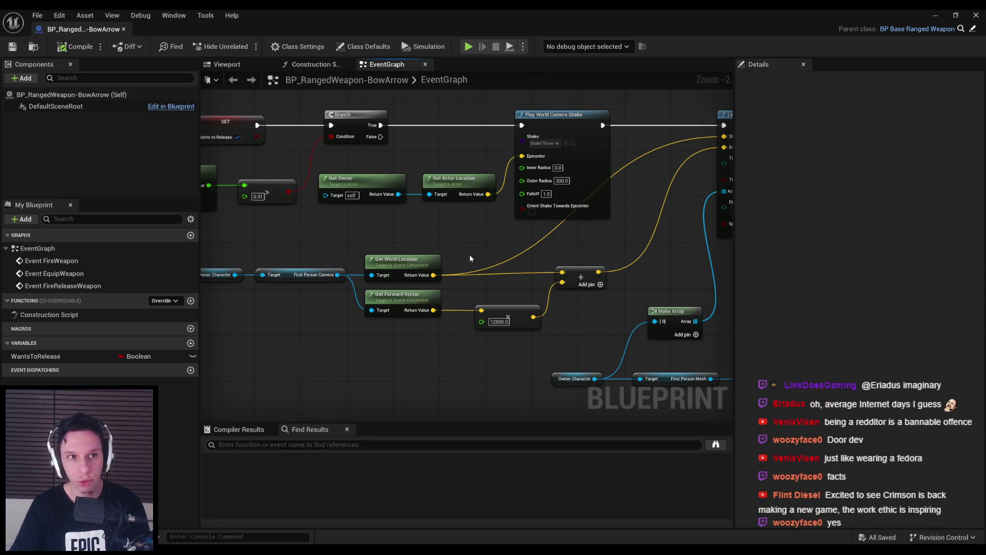
pyautogui.doubleClick(516, 246)
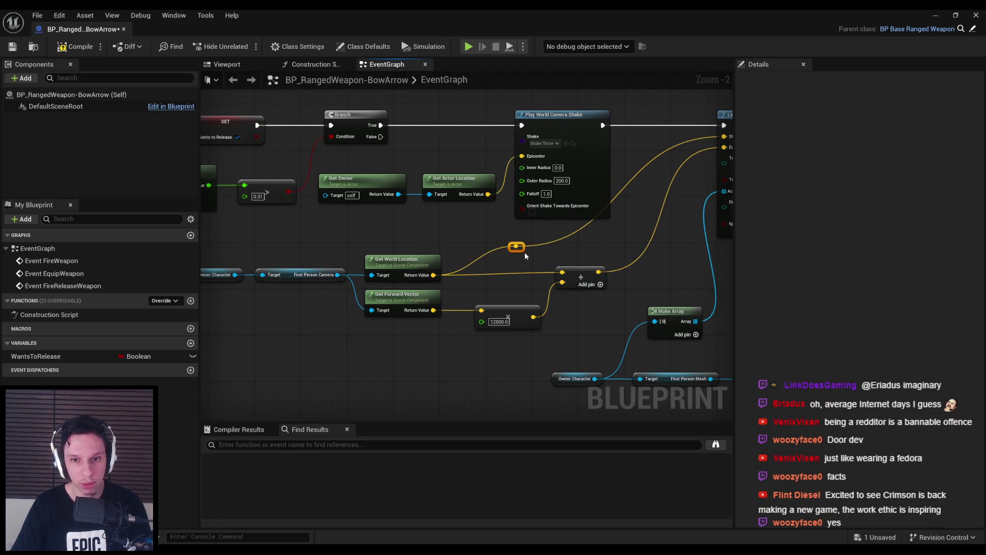
# - Move the reroute point to straighten the wire, then compile and save the blueprint
pyautogui.moveTo(525, 251); pyautogui.dragTo(606, 248)
pyautogui.click(429, 227)
pyautogui.press('F7')
pyautogui.hotkey('ctrl', 's')
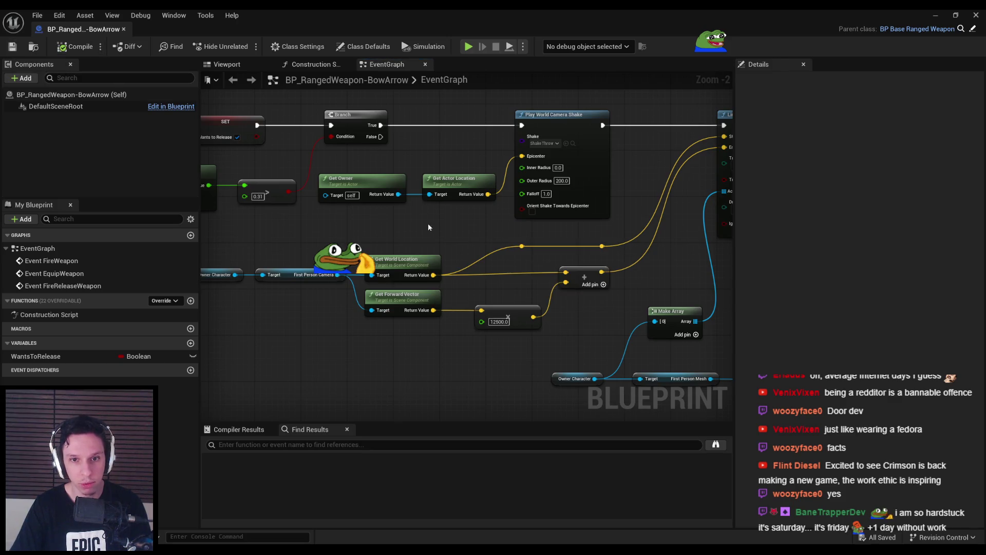
# - Nudge the Make Array node into line with the First Person Mesh node
pyautogui.scroll(-1, 327, 232)
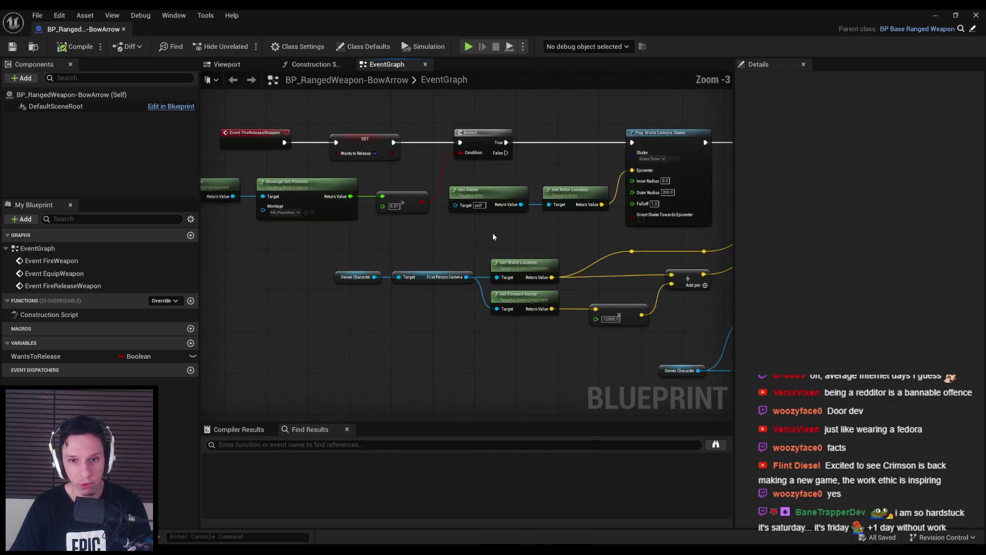
pyautogui.moveTo(519, 236); pyautogui.dragTo(390, 266)
pyautogui.scroll(-1, 389, 266)
pyautogui.moveTo(560, 273)
pyautogui.mouseDown()
pyautogui.moveTo(396, 276)
pyautogui.moveTo(516, 281)
pyautogui.moveTo(347, 269)
pyautogui.moveTo(440, 286)
pyautogui.moveTo(396, 281)
pyautogui.moveTo(553, 286)
pyautogui.moveTo(574, 320)
pyautogui.moveTo(433, 311)
pyautogui.mouseUp()
pyautogui.scroll(2, 441, 293)
pyautogui.scroll(-2, 441, 293)
pyautogui.scroll(1, 574, 320)
pyautogui.moveTo(442, 237)
pyautogui.mouseDown()
pyautogui.moveTo(473, 264)
pyautogui.moveTo(407, 219)
pyautogui.moveTo(408, 232)
pyautogui.mouseUp()
pyautogui.click(334, 243)
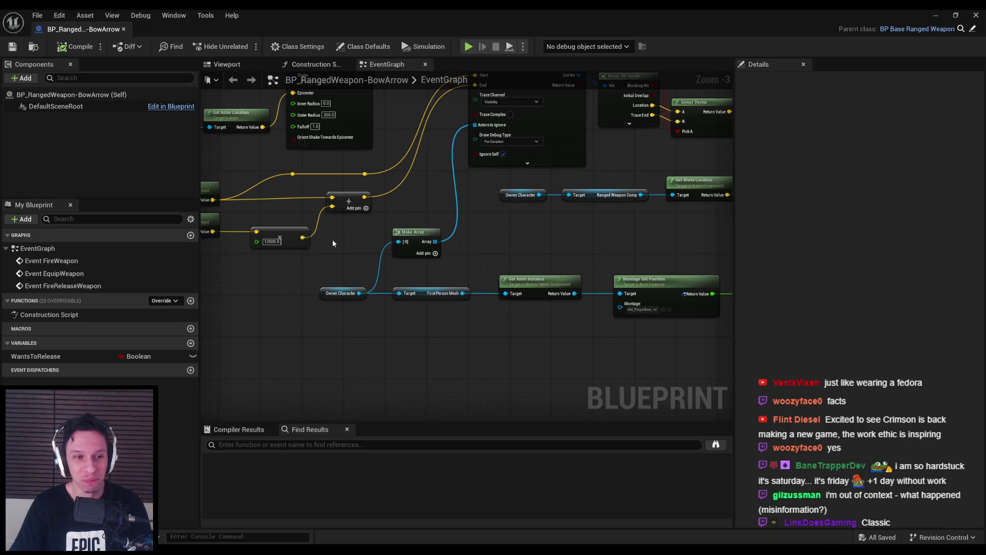
# - Lower the Select Vector and Break Hit Result nodes to line them up, then save
pyautogui.scroll(-1, 522, 259)
pyautogui.scroll(2, 403, 231)
pyautogui.scroll(-3, 469, 291)
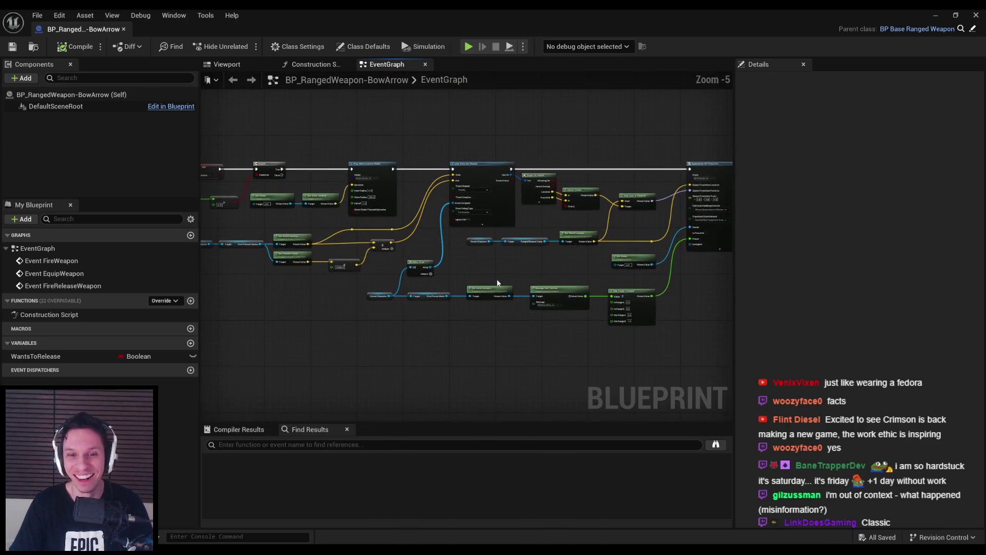
pyautogui.moveTo(497, 283); pyautogui.dragTo(409, 287)
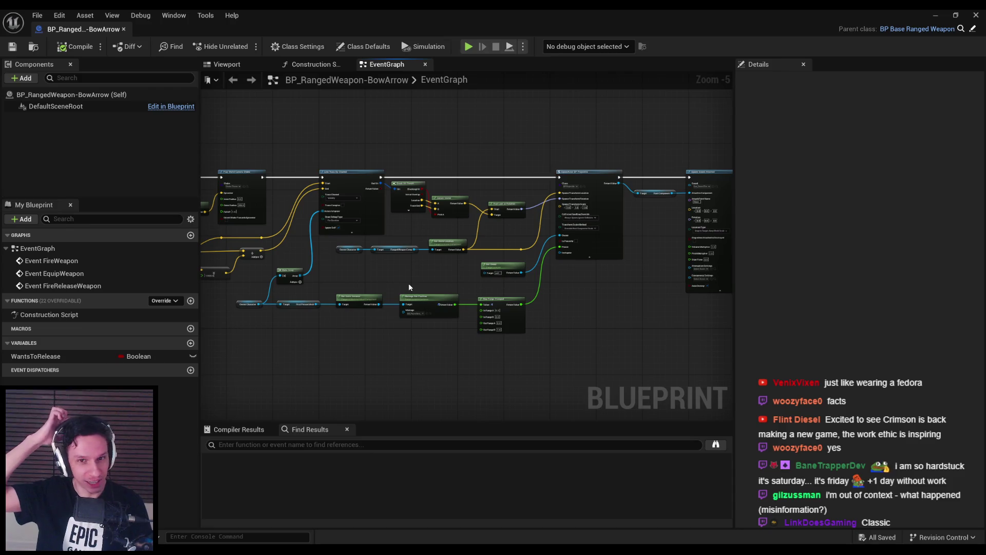
pyautogui.scroll(5, 409, 285)
pyautogui.click(466, 205)
pyautogui.click(405, 226)
pyautogui.scroll(-2, 413, 236)
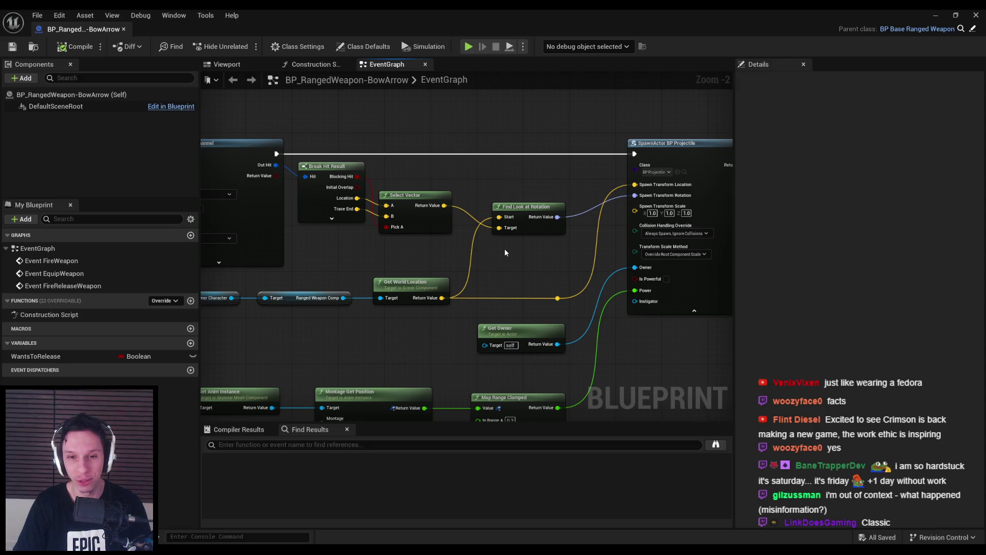
pyautogui.moveTo(405, 195); pyautogui.dragTo(406, 218)
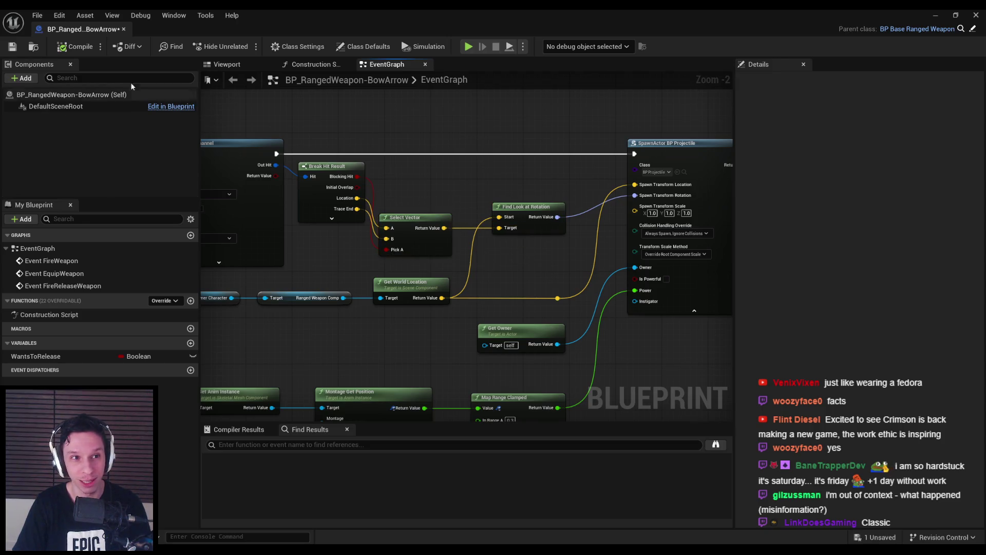
pyautogui.moveTo(339, 205); pyautogui.dragTo(339, 251)
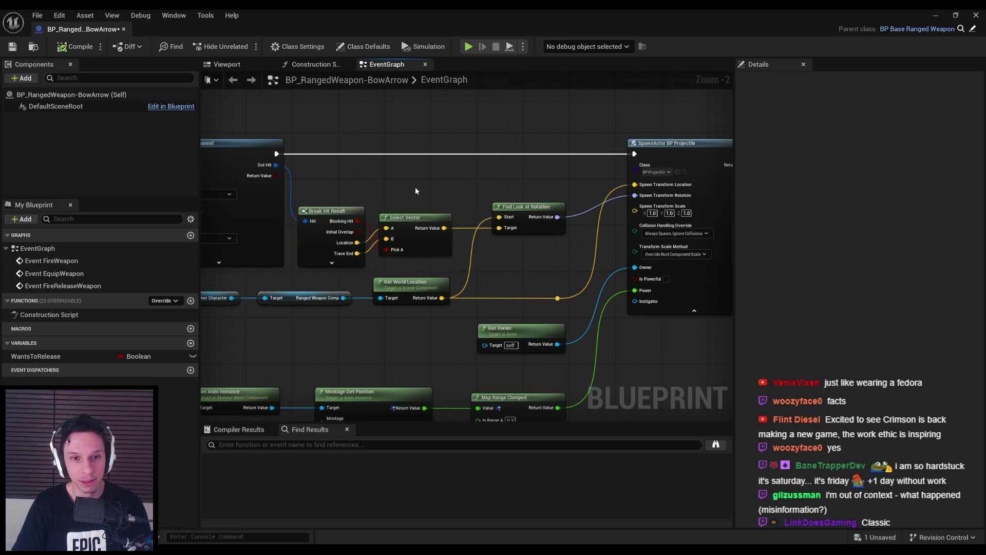
pyautogui.click(12, 46)
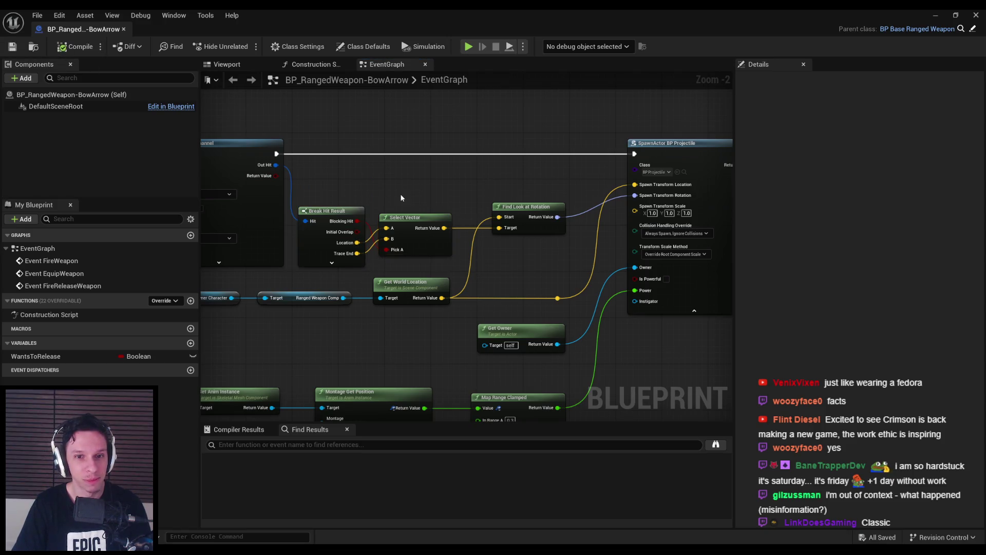
# - Raise the Make Array node slightly and save the blueprint again
pyautogui.scroll(-2, 401, 199)
pyautogui.scroll(-1, 515, 246)
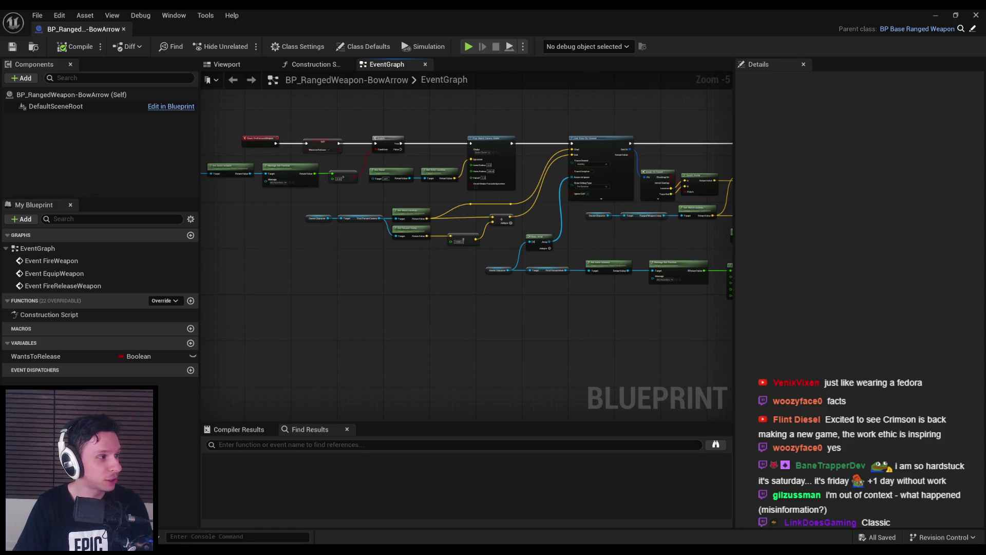
pyautogui.scroll(3, 483, 282)
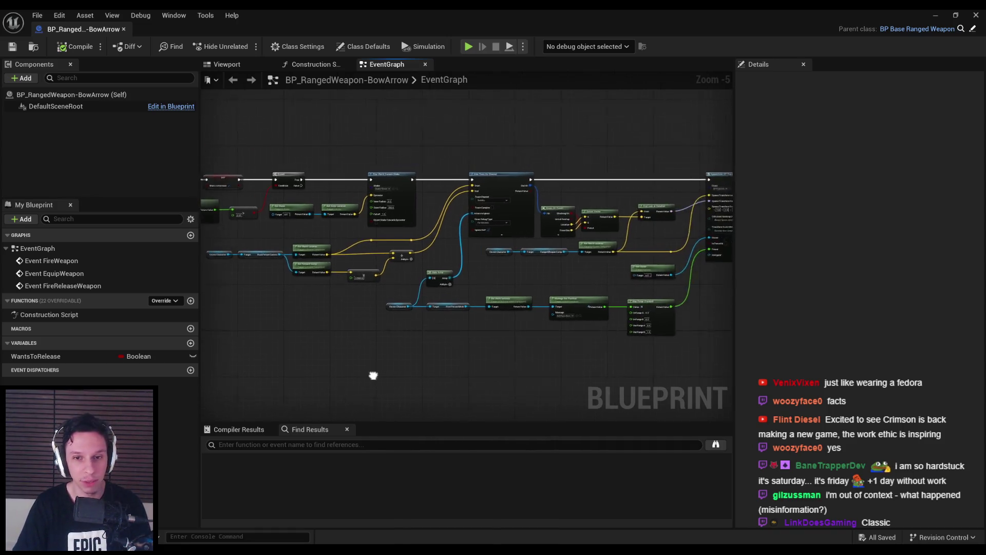
pyautogui.scroll(1, 482, 282)
pyautogui.moveTo(497, 287)
pyautogui.mouseDown()
pyautogui.moveTo(435, 255)
pyautogui.moveTo(218, 259)
pyautogui.mouseUp()
pyautogui.scroll(-4, 447, 263)
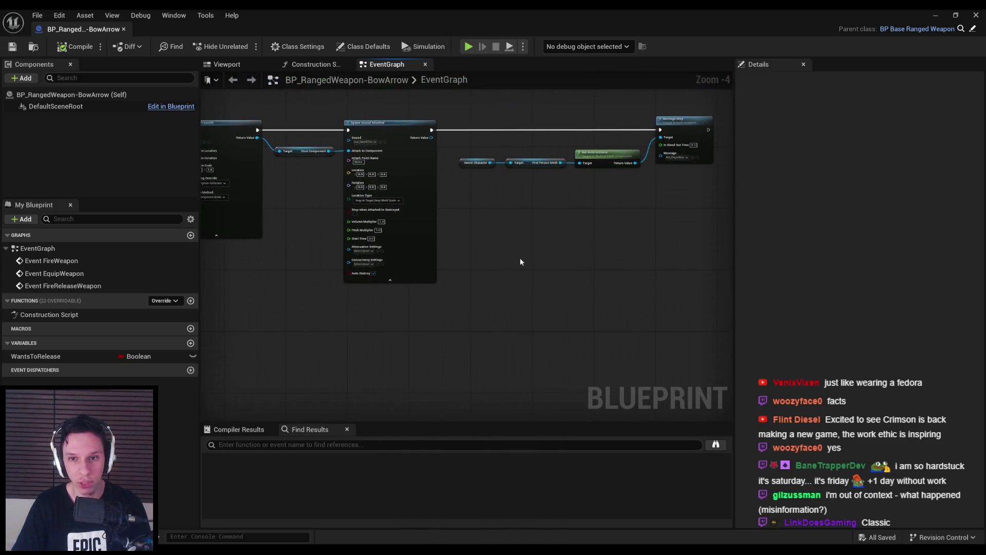
pyautogui.scroll(3, 445, 264)
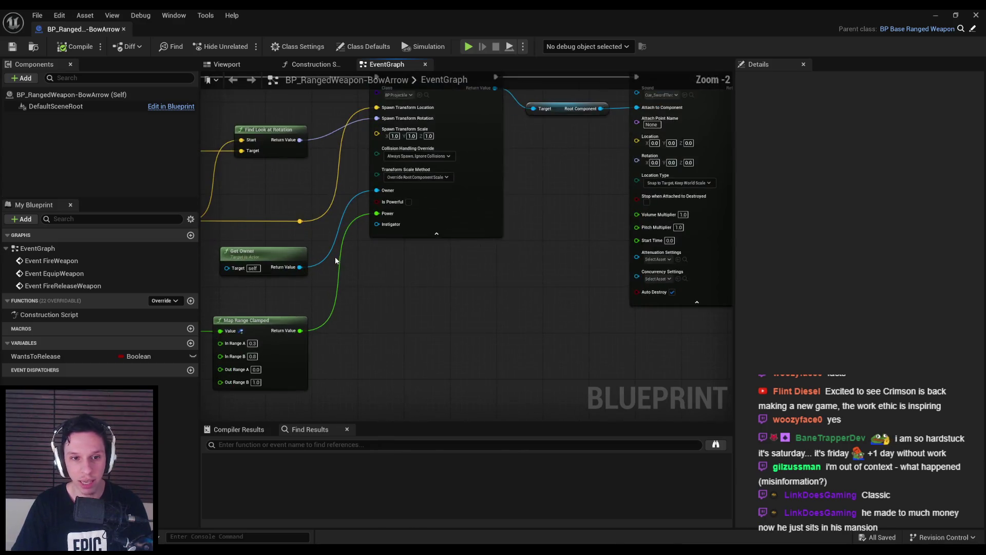
pyautogui.scroll(-4, 436, 287)
pyautogui.scroll(3, 341, 275)
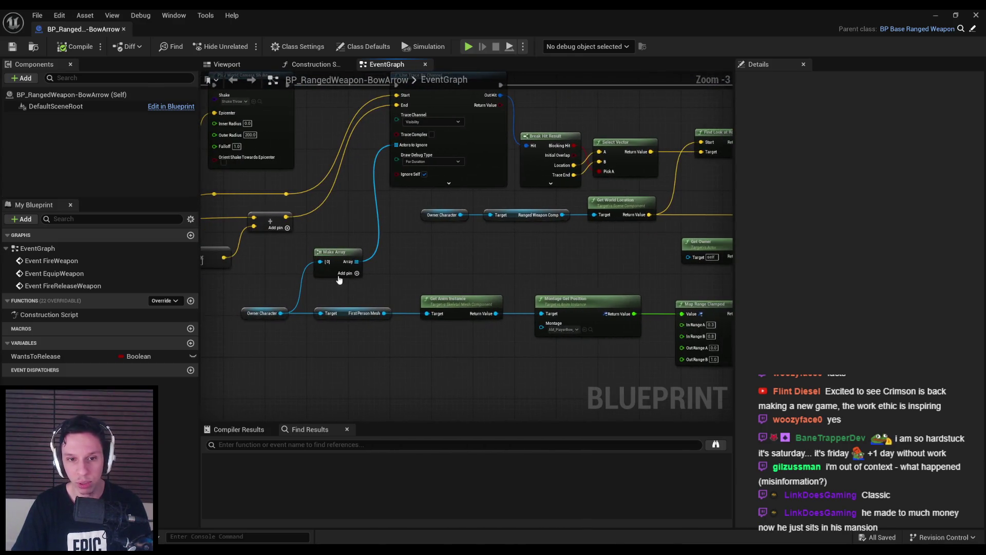
pyautogui.moveTo(334, 251); pyautogui.dragTo(334, 236)
pyautogui.click(414, 281)
pyautogui.click(13, 46)
# - Review the world location, forward vector, SpawnActor and Map Range nodes
pyautogui.scroll(1, 276, 207)
pyautogui.moveTo(276, 207)
pyautogui.mouseDown()
pyautogui.moveTo(566, 230)
pyautogui.moveTo(396, 224)
pyautogui.moveTo(419, 262)
pyautogui.moveTo(557, 257)
pyautogui.mouseUp()
pyautogui.scroll(-1, 396, 225)
pyautogui.scroll(-1, 419, 262)
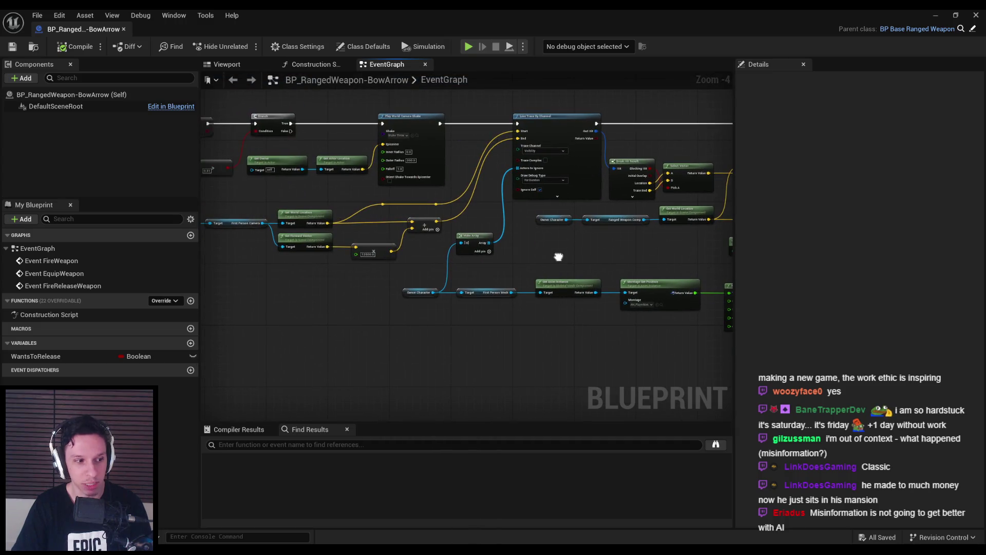
pyautogui.scroll(-1, 557, 258)
pyautogui.scroll(1, 460, 237)
pyautogui.moveTo(377, 226)
pyautogui.mouseDown()
pyautogui.moveTo(436, 235)
pyautogui.moveTo(377, 246)
pyautogui.mouseUp()
# - Inspect the Spawn Sound Attached, Owner Character and Montage Stop nodes
pyautogui.scroll(1, 488, 245)
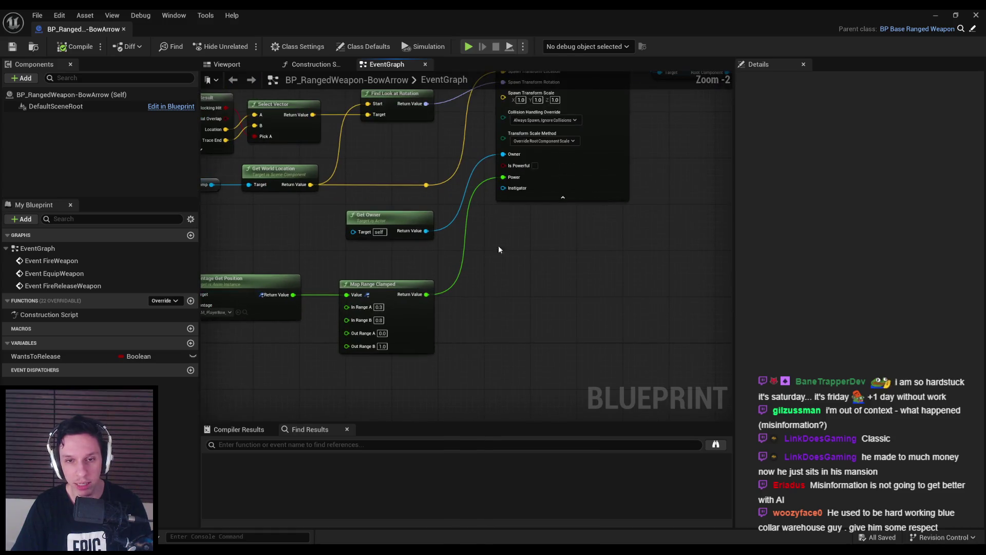
pyautogui.scroll(-2, 516, 248)
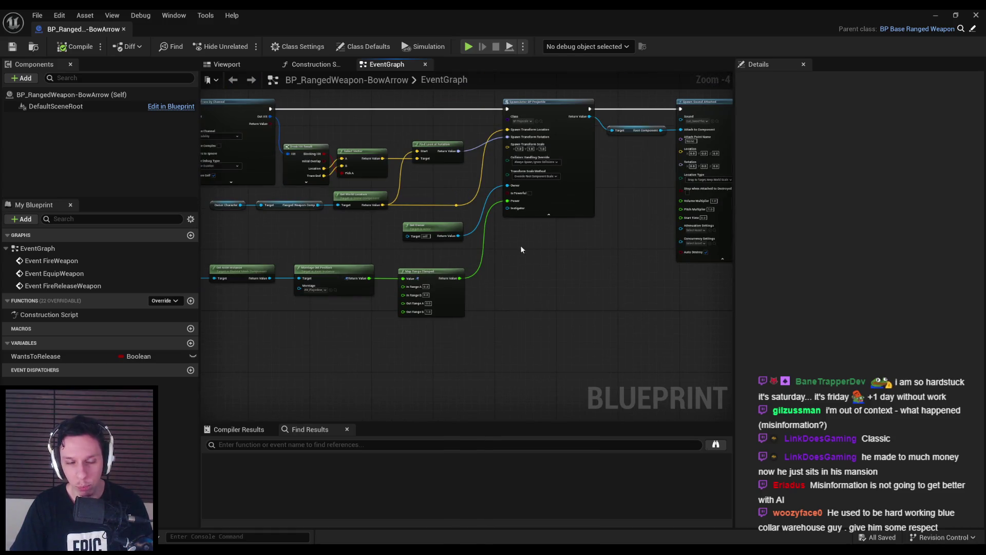
pyautogui.moveTo(518, 245); pyautogui.dragTo(415, 240)
pyautogui.scroll(2, 445, 247)
pyautogui.scroll(-1, 445, 247)
pyautogui.moveTo(436, 276); pyautogui.dragTo(429, 204)
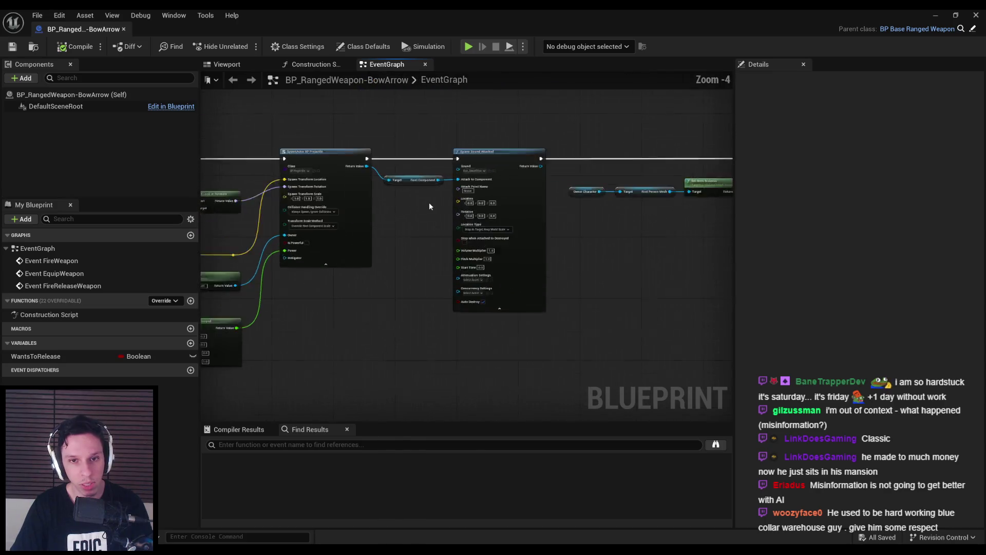
pyautogui.scroll(2, 428, 204)
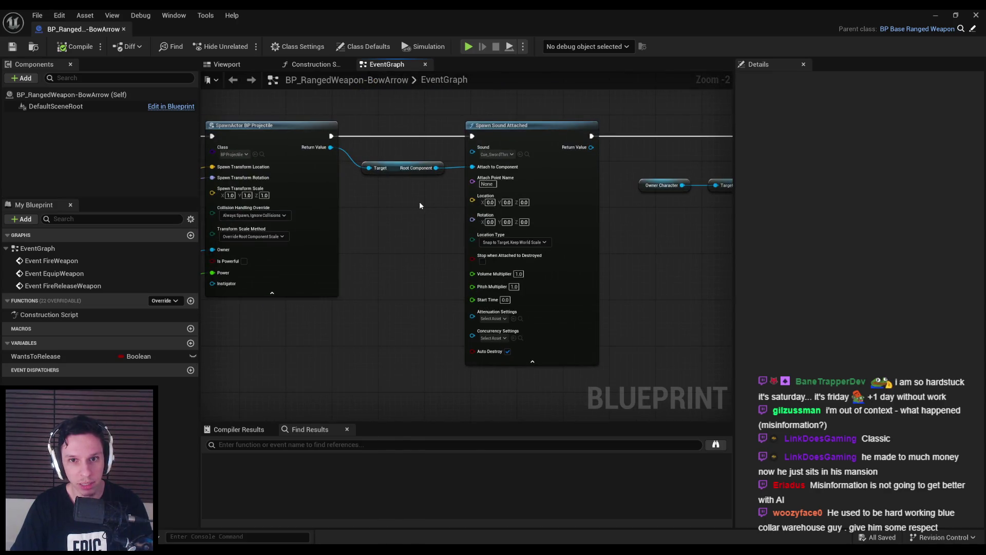
pyautogui.scroll(-1, 414, 204)
pyautogui.moveTo(478, 209); pyautogui.dragTo(464, 190)
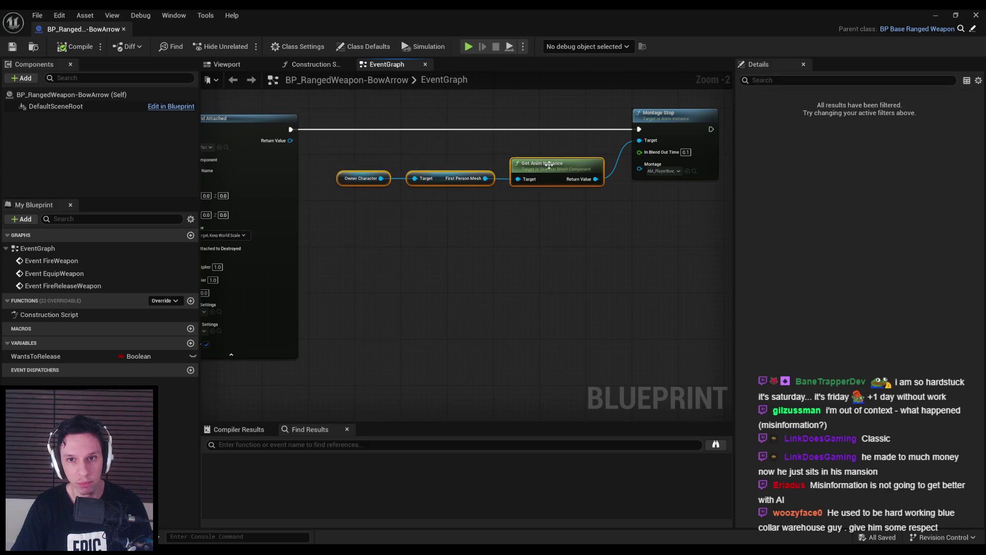
# - Align the anim instance node chain and the Montage Stop node, then save the blueprint
pyautogui.moveTo(369, 171); pyautogui.dragTo(363, 160)
pyautogui.moveTo(673, 127); pyautogui.dragTo(662, 127)
pyautogui.click(584, 229)
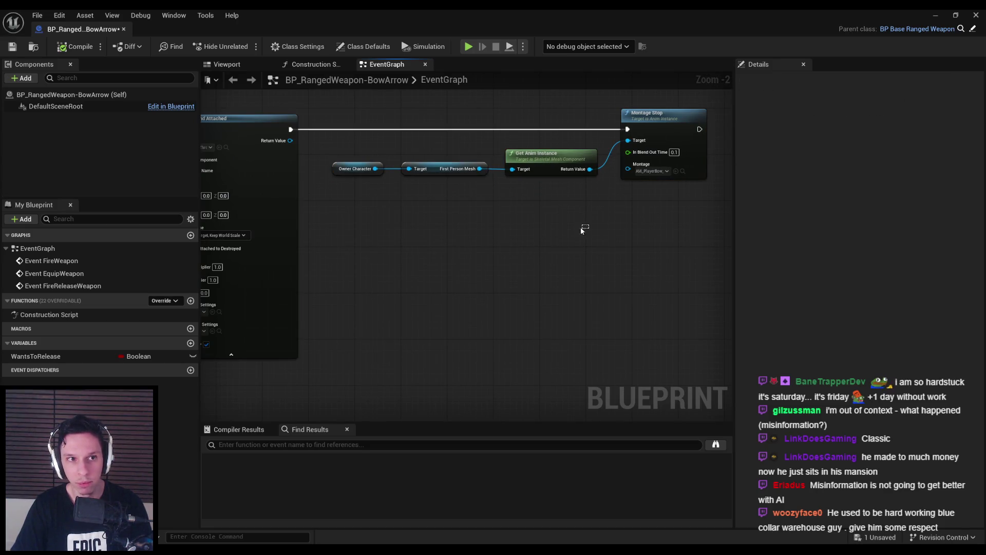
pyautogui.click(12, 46)
# - Nudge the orange reroute node left and line the Add node up with the location wire, then save
pyautogui.scroll(-2, 350, 212)
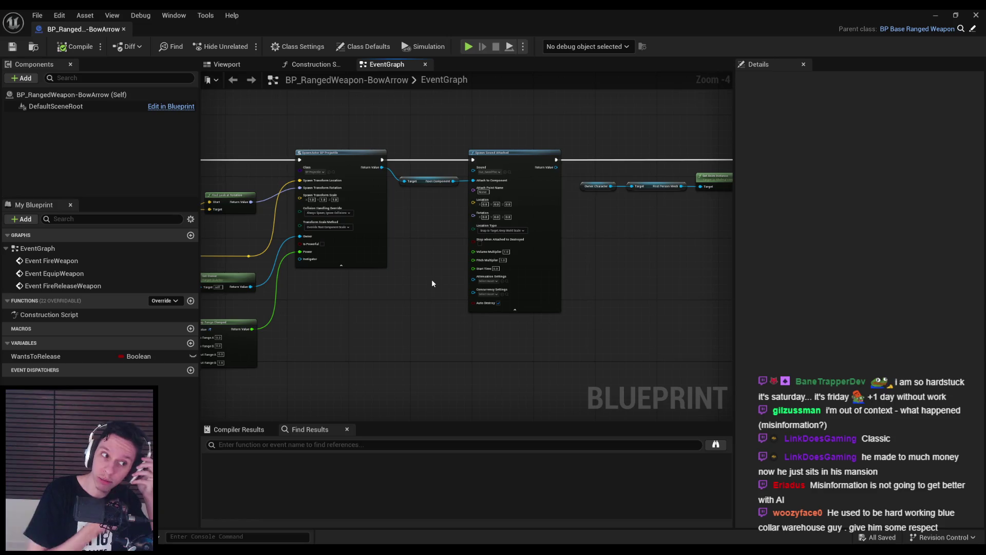
pyautogui.scroll(1, 420, 178)
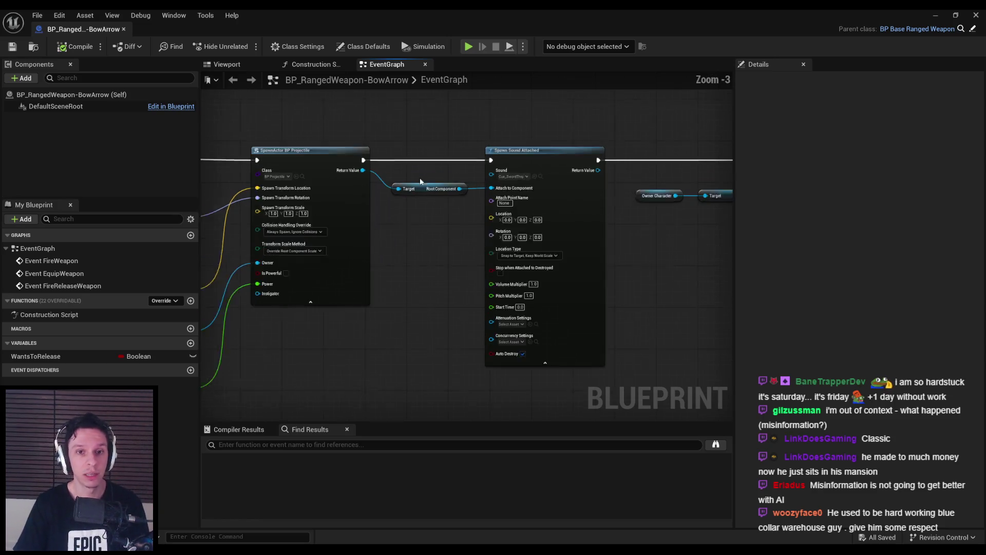
pyautogui.scroll(-1, 353, 347)
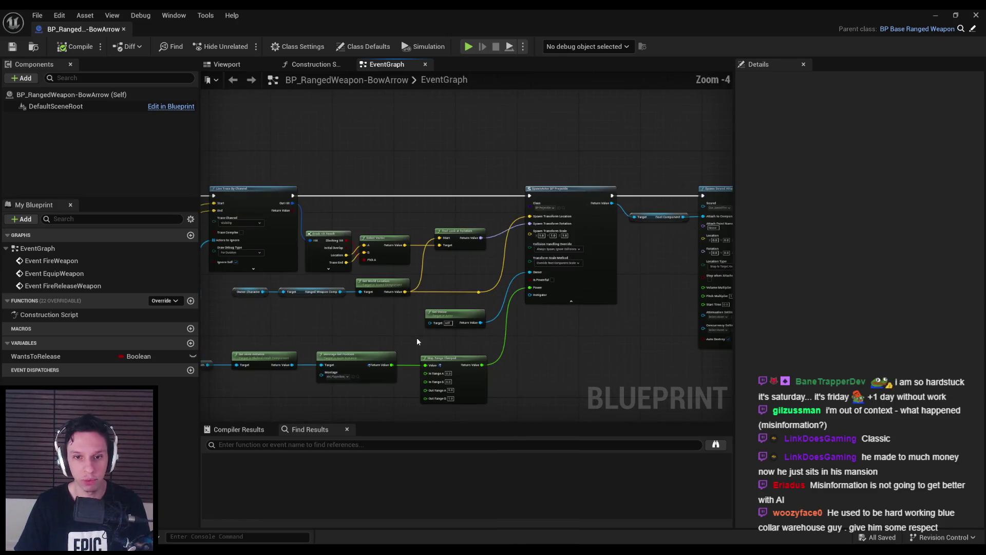
pyautogui.moveTo(317, 338); pyautogui.dragTo(523, 322)
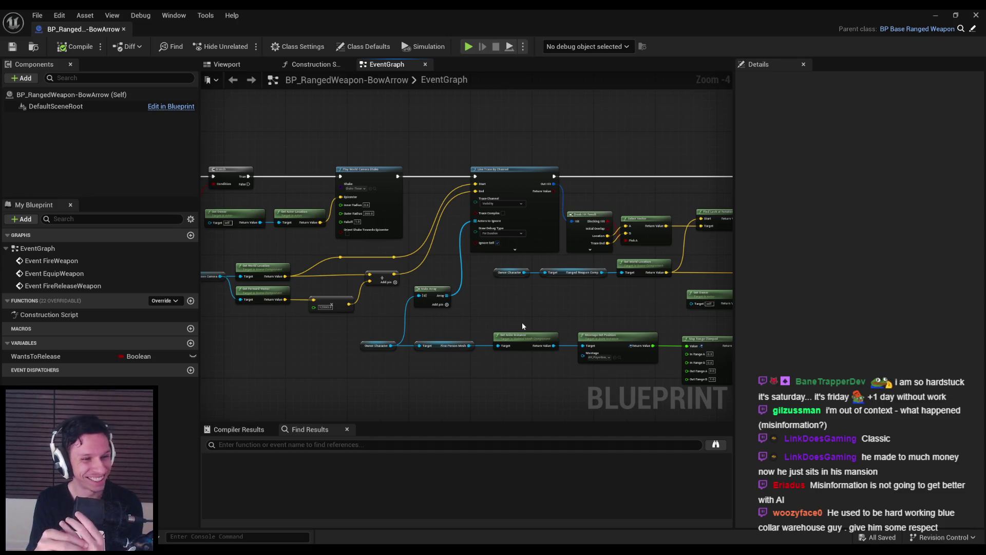
pyautogui.scroll(2, 522, 322)
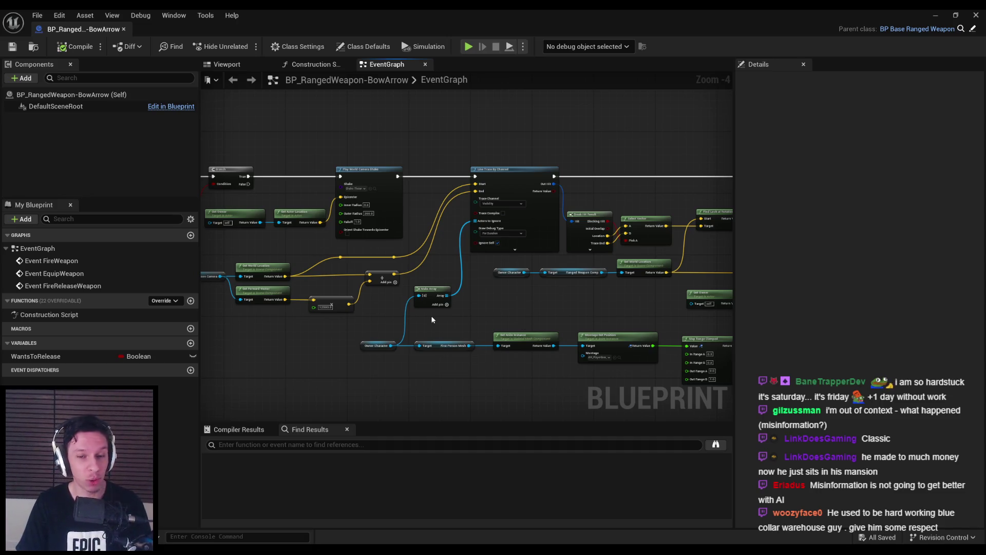
pyautogui.scroll(-2, 432, 315)
pyautogui.scroll(3, 556, 325)
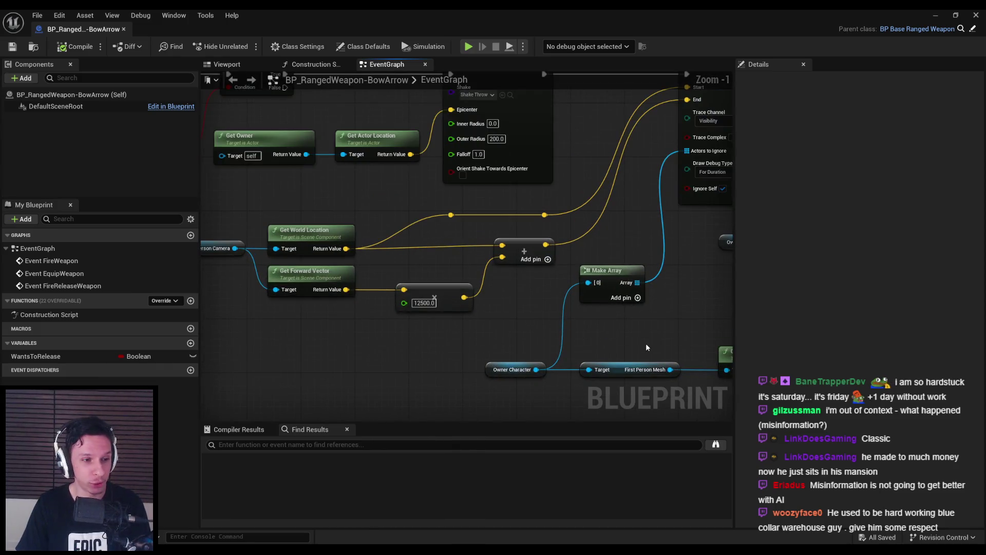
pyautogui.scroll(-1, 582, 318)
pyautogui.scroll(-1, 582, 323)
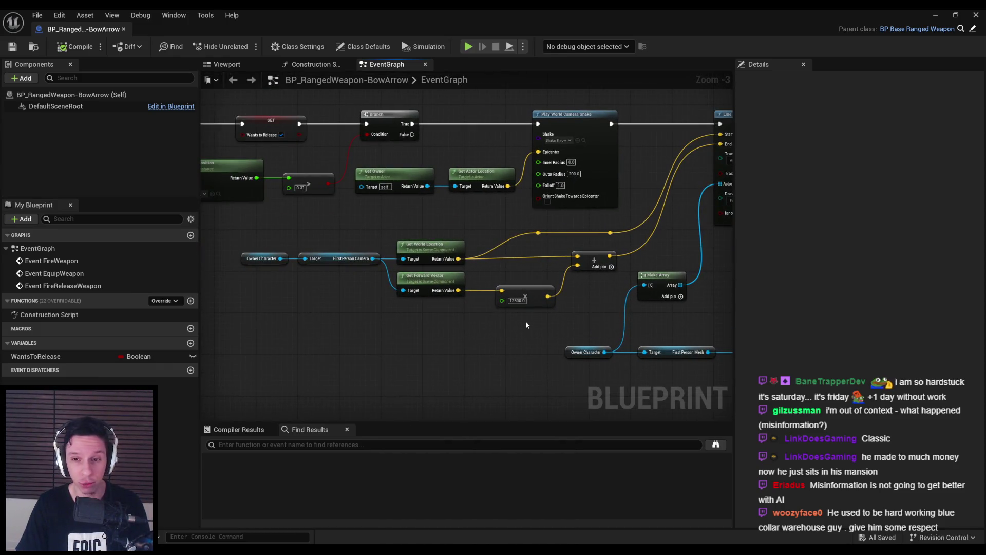
pyautogui.press('Left')
pyautogui.press('Left')
pyautogui.press('Left')
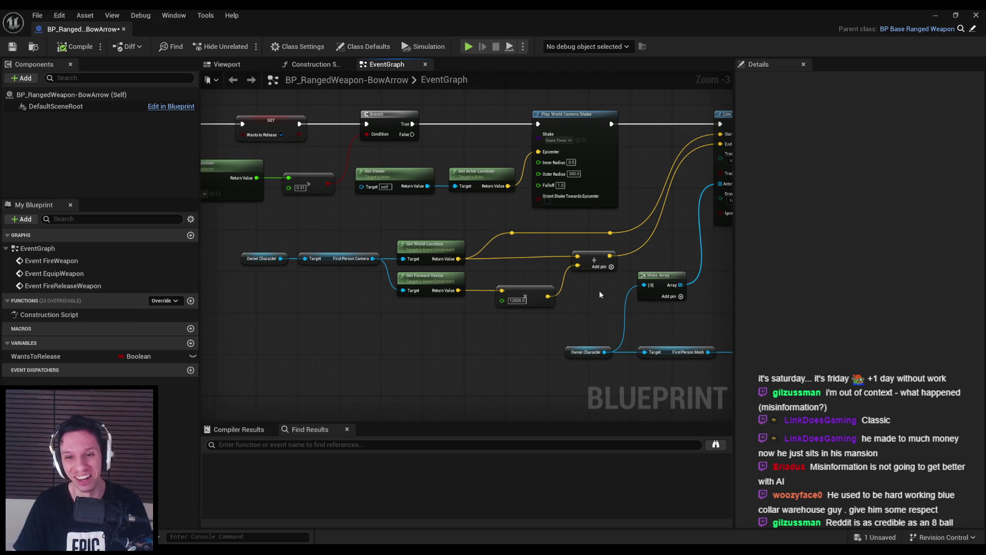
pyautogui.press('q')
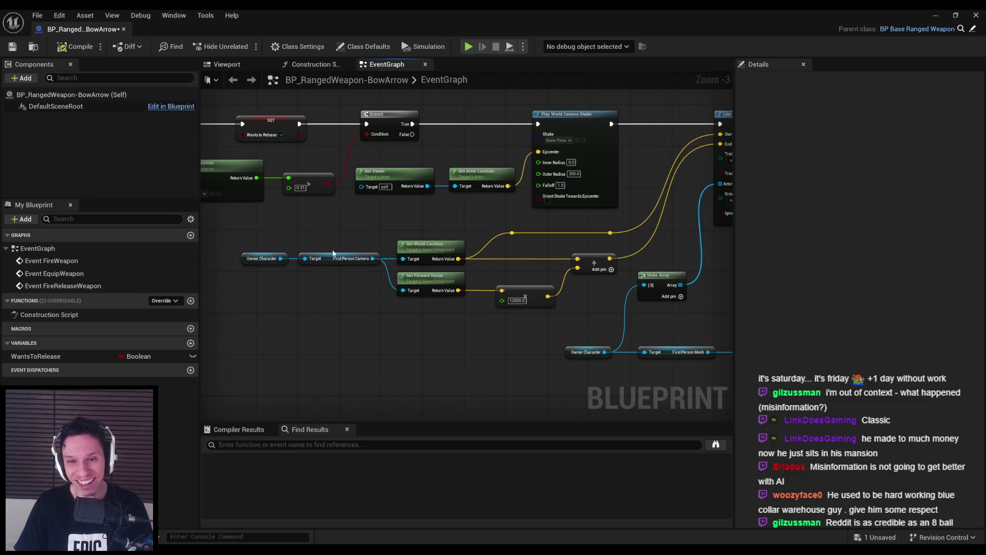
pyautogui.hotkey('ctrl', 's')
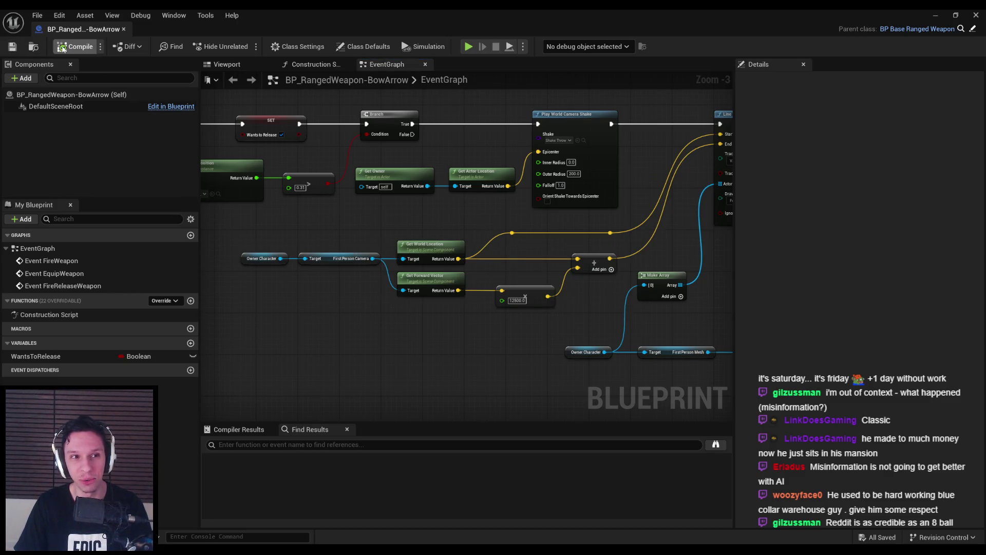
# - Pan through the graph to inspect the Line Trace, Spawn Actor and Montage Stop nodes
pyautogui.scroll(-1, 393, 248)
pyautogui.scroll(2, 493, 259)
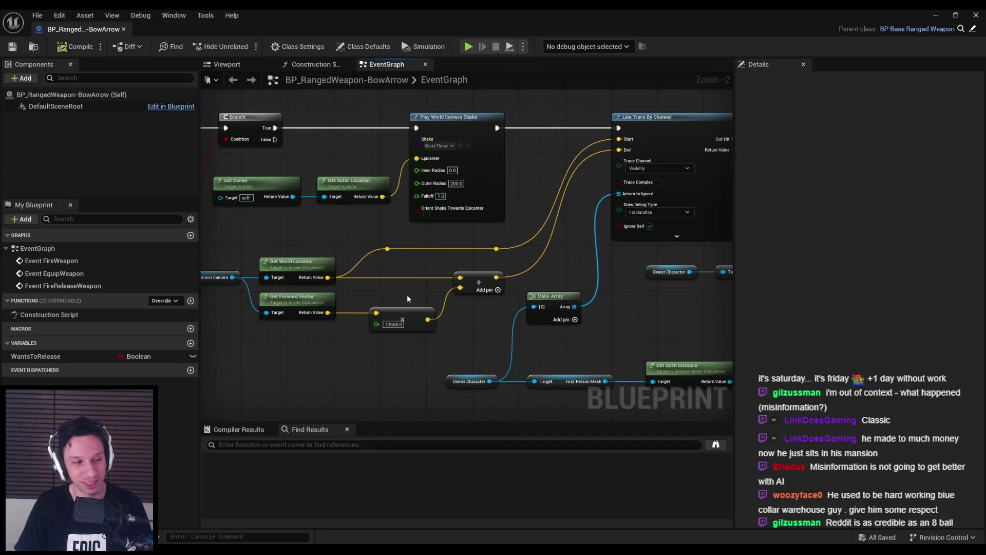
pyautogui.moveTo(454, 315)
pyautogui.mouseDown()
pyautogui.moveTo(399, 317)
pyautogui.moveTo(489, 308)
pyautogui.moveTo(402, 304)
pyautogui.mouseUp()
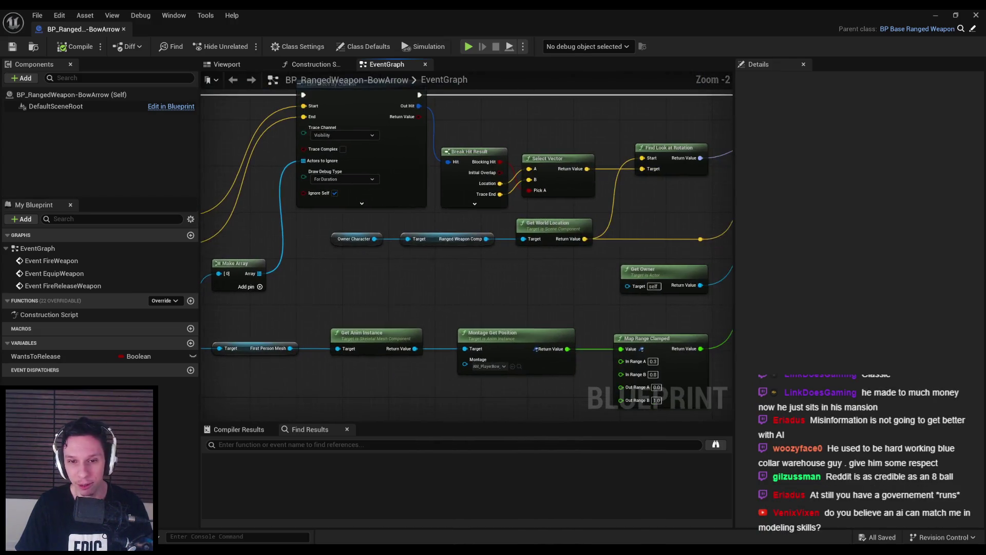
pyautogui.scroll(-2, 595, 310)
pyautogui.scroll(3, 595, 311)
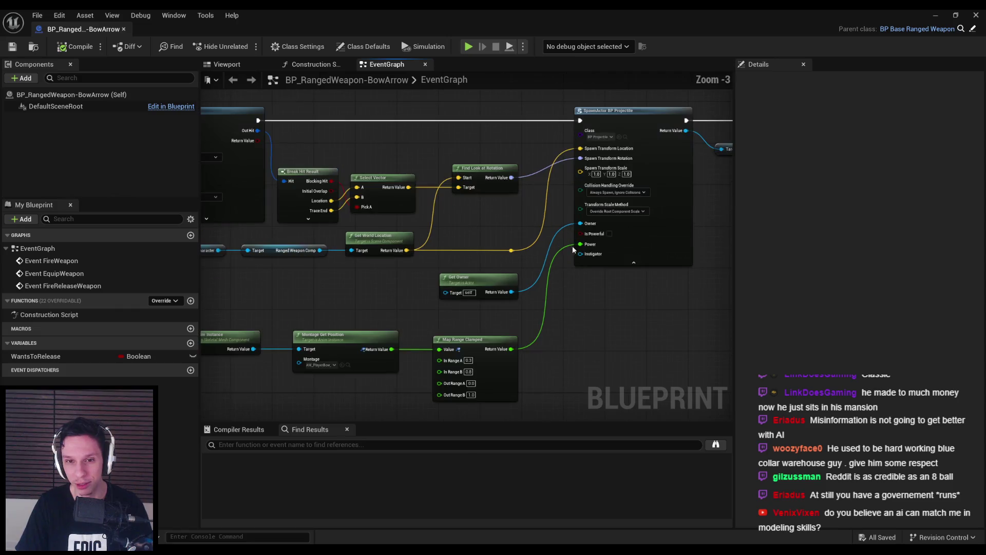
pyautogui.scroll(-3, 610, 288)
pyautogui.moveTo(610, 288)
pyautogui.mouseDown()
pyautogui.moveTo(407, 280)
pyautogui.moveTo(242, 335)
pyautogui.mouseUp()
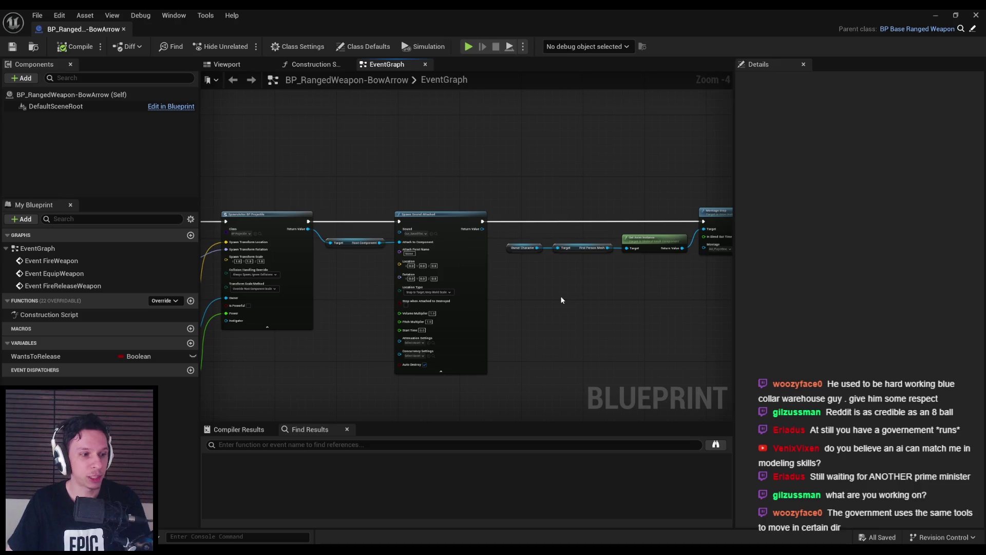
pyautogui.moveTo(560, 300); pyautogui.dragTo(393, 278)
pyautogui.scroll(2, 294, 237)
# - Move the Owner Character, First Person Mesh and Get Anim Instance nodes down into line and save
pyautogui.moveTo(294, 237); pyautogui.dragTo(521, 285)
pyautogui.click(519, 331)
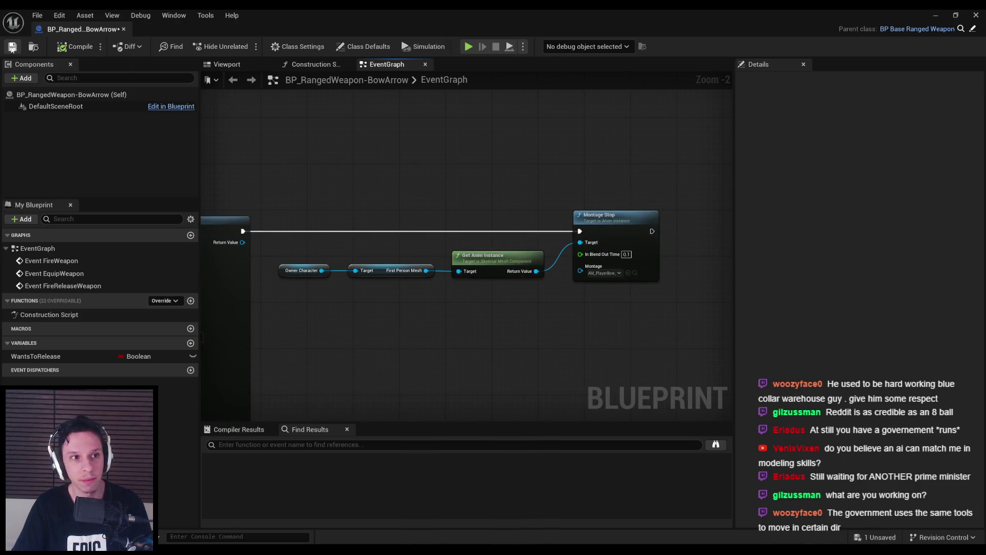
pyautogui.moveTo(297, 247); pyautogui.dragTo(525, 294)
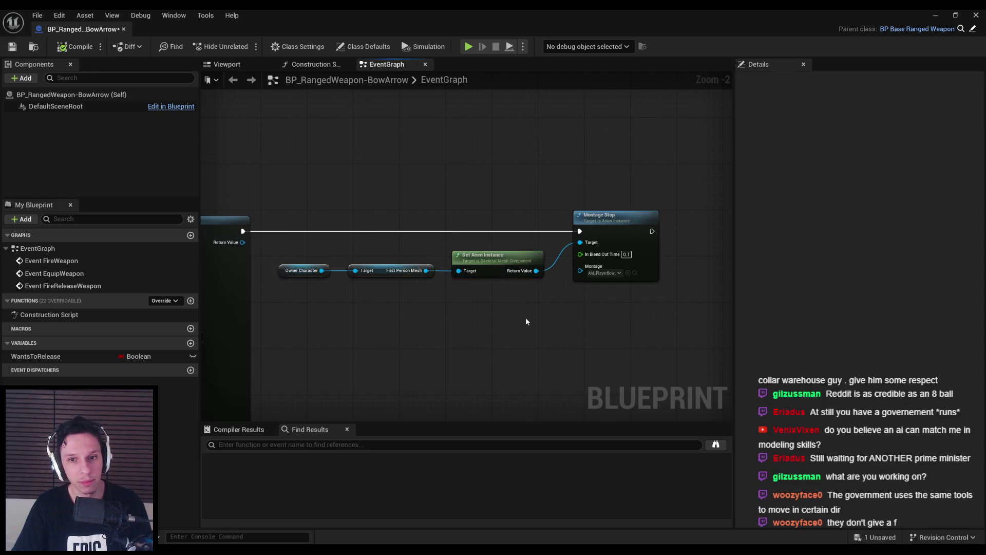
pyautogui.moveTo(479, 261); pyautogui.dragTo(478, 267)
pyautogui.click(463, 241)
pyautogui.click(12, 46)
# - Check the blueprint's Class Defaults, then close it to return to the level editor
pyautogui.scroll(-2, 528, 205)
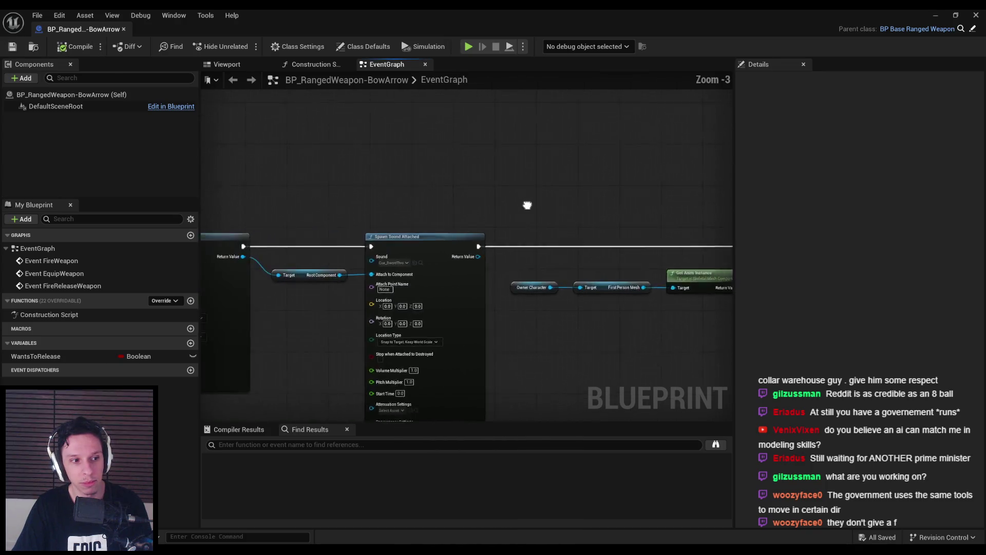
pyautogui.moveTo(392, 275); pyautogui.dragTo(539, 227)
pyautogui.moveTo(403, 278); pyautogui.dragTo(545, 239)
pyautogui.scroll(1, 389, 290)
pyautogui.scroll(-1, 576, 232)
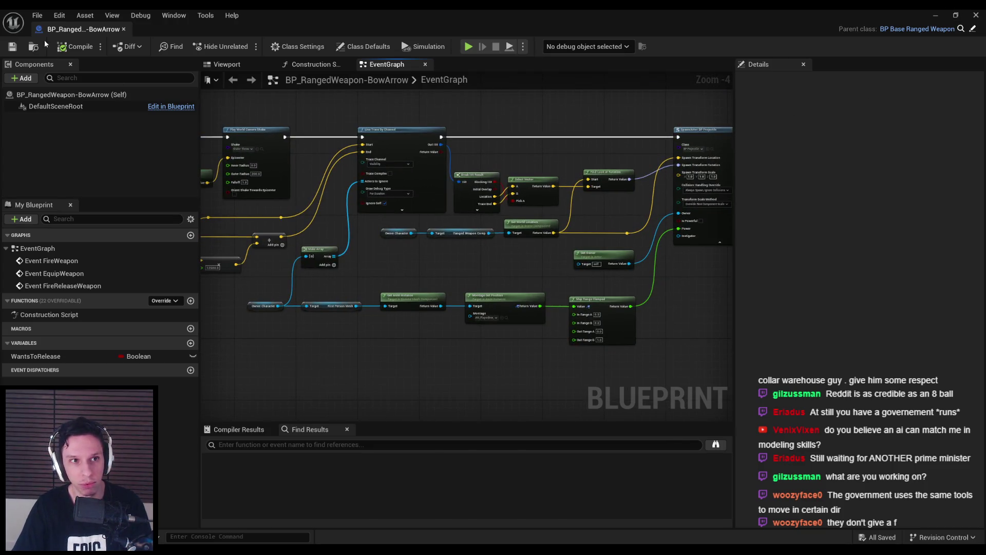
pyautogui.scroll(-2, 293, 220)
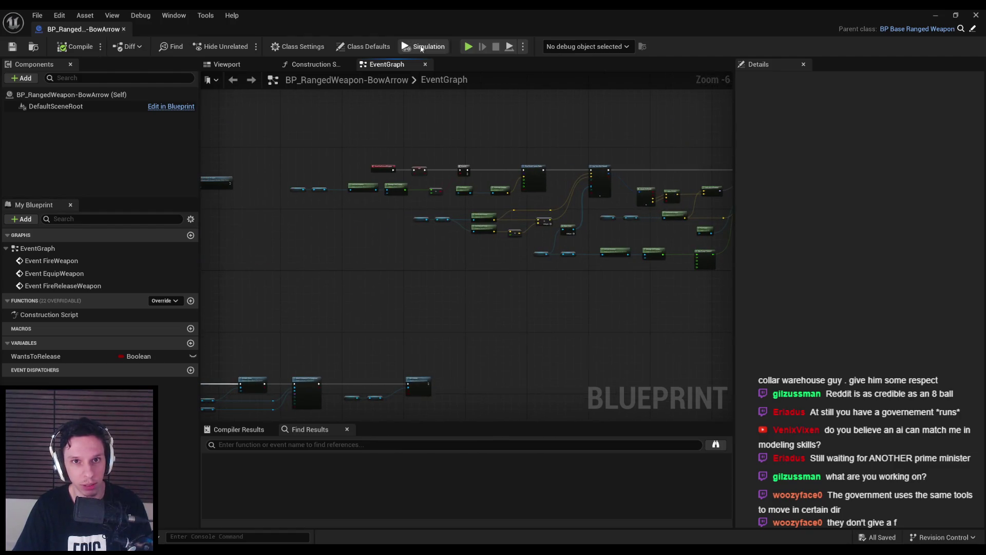
pyautogui.click(364, 46)
pyautogui.moveTo(326, 246); pyautogui.dragTo(480, 207)
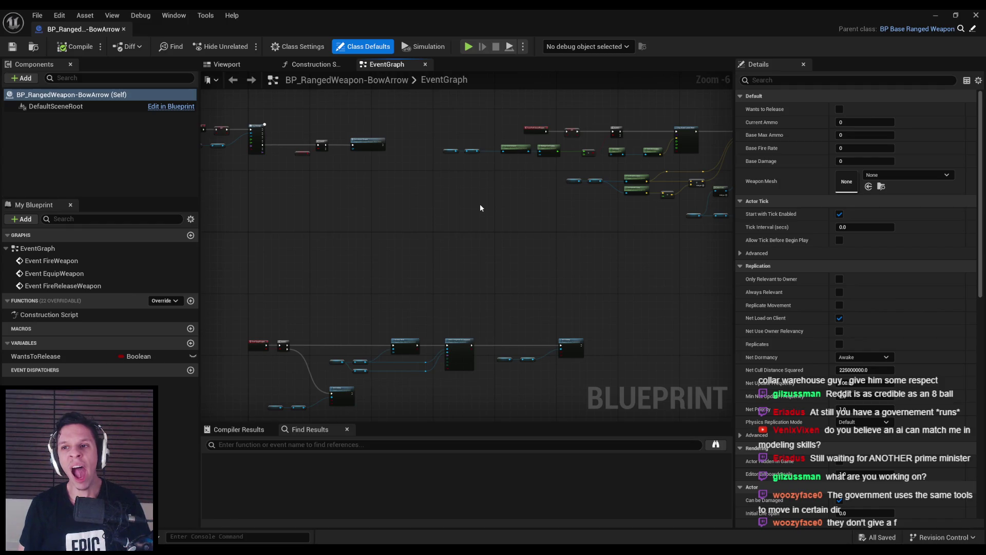
pyautogui.click(935, 15)
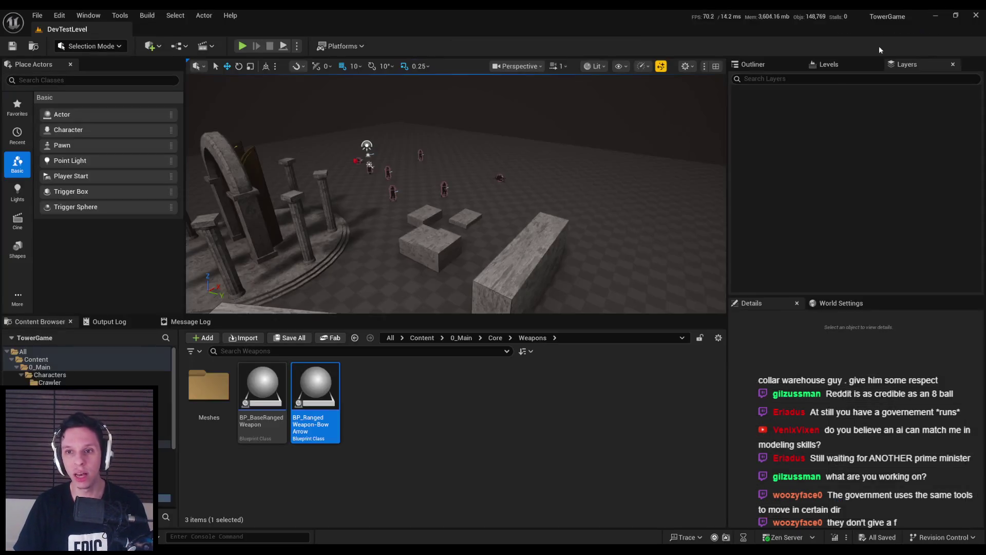
# - Browse to 0_Main > Core > UI and open the HUDDO widget blueprint
pyautogui.click(454, 339)
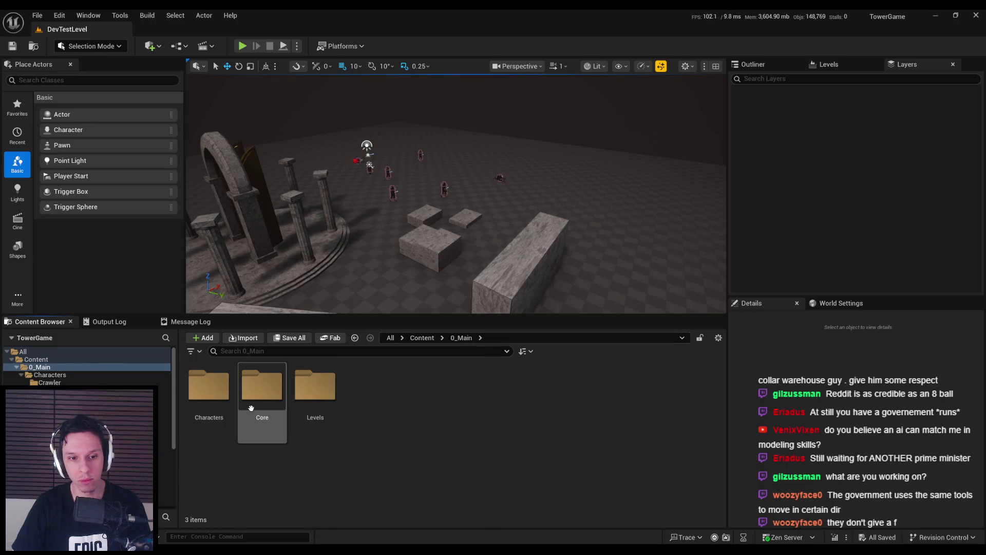
pyautogui.doubleClick(261, 385)
pyautogui.doubleClick(477, 397)
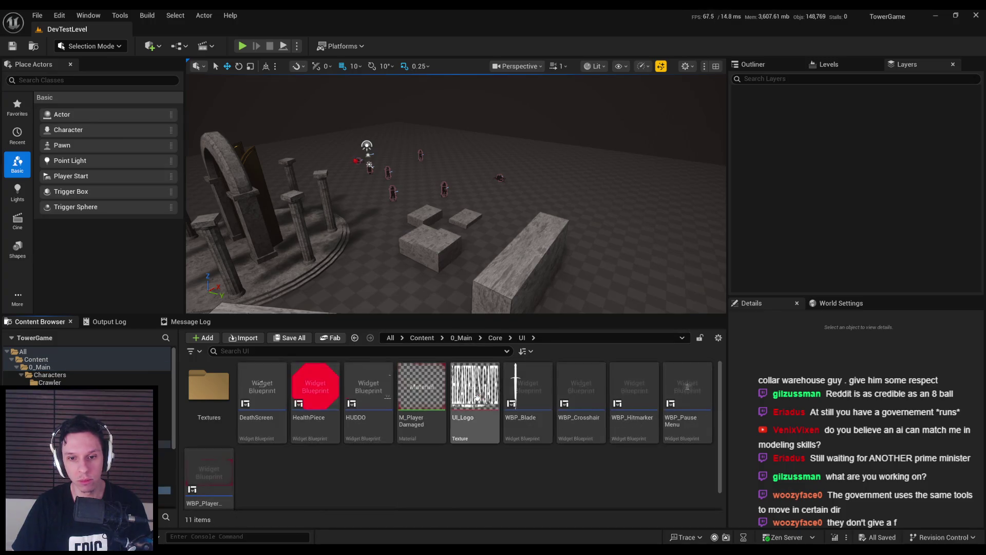
pyautogui.doubleClick(366, 390)
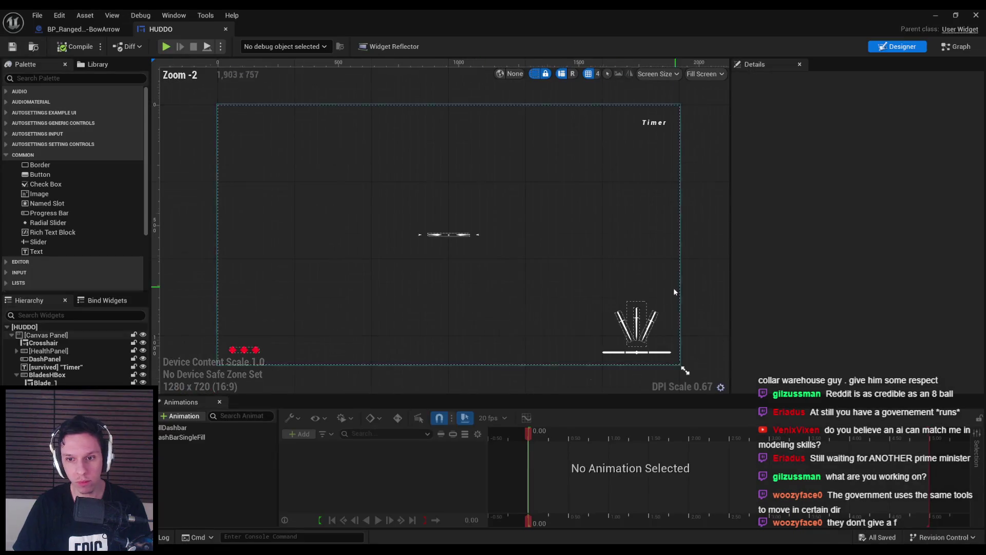
pyautogui.scroll(5, 529, 226)
# - Inspect the middle blade and Blade_1 widgets, open WBP_Blade, then return to the level editor
pyautogui.click(529, 224)
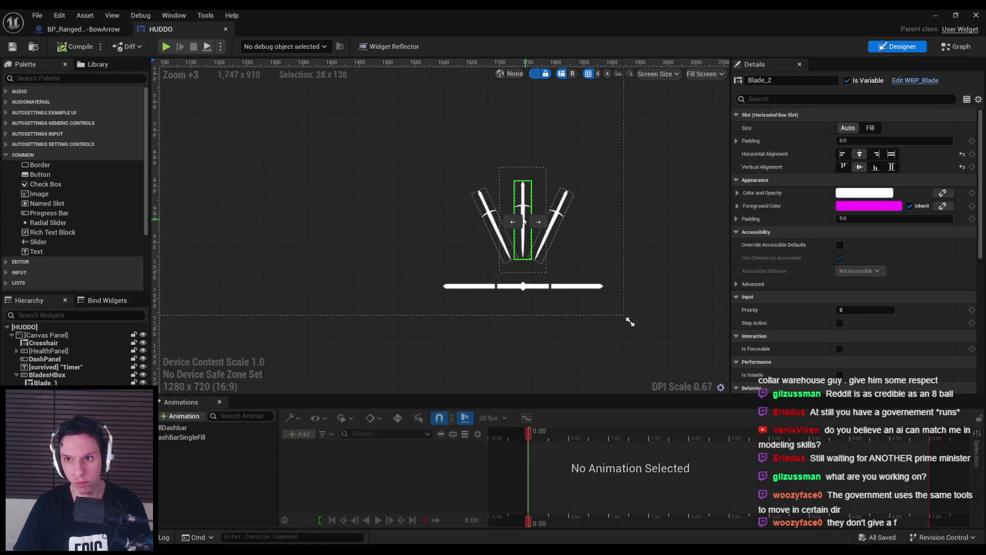
pyautogui.click(523, 226)
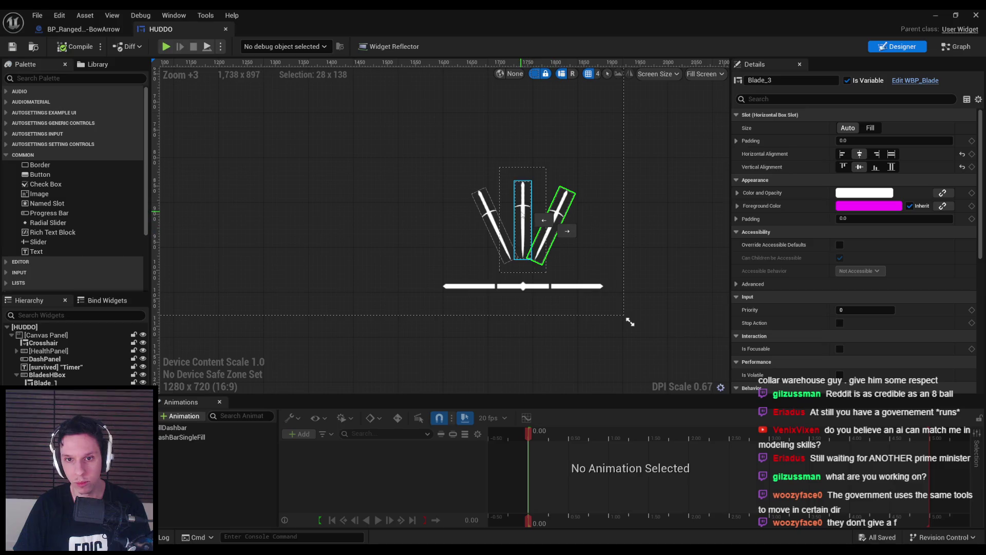
pyautogui.scroll(-1, 352, 217)
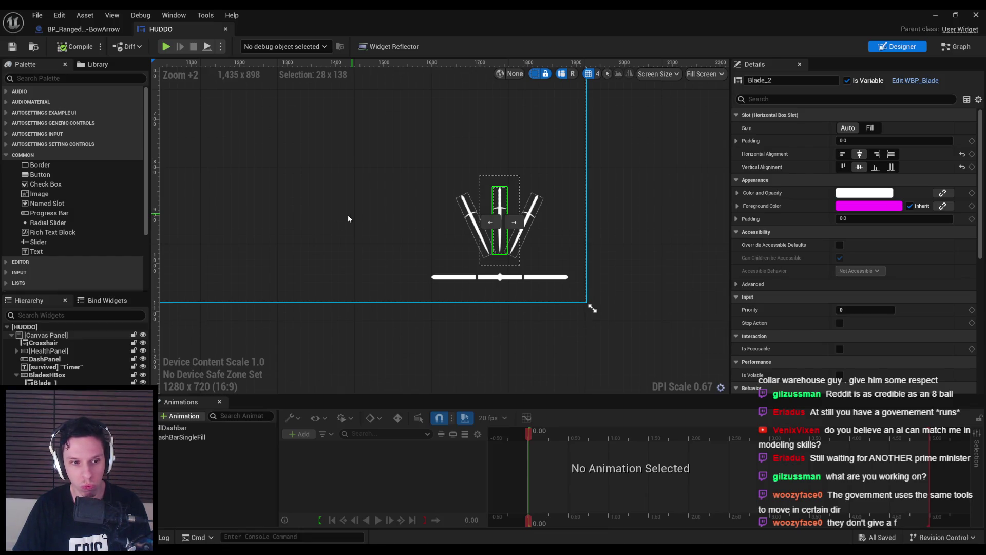
pyautogui.click(45, 383)
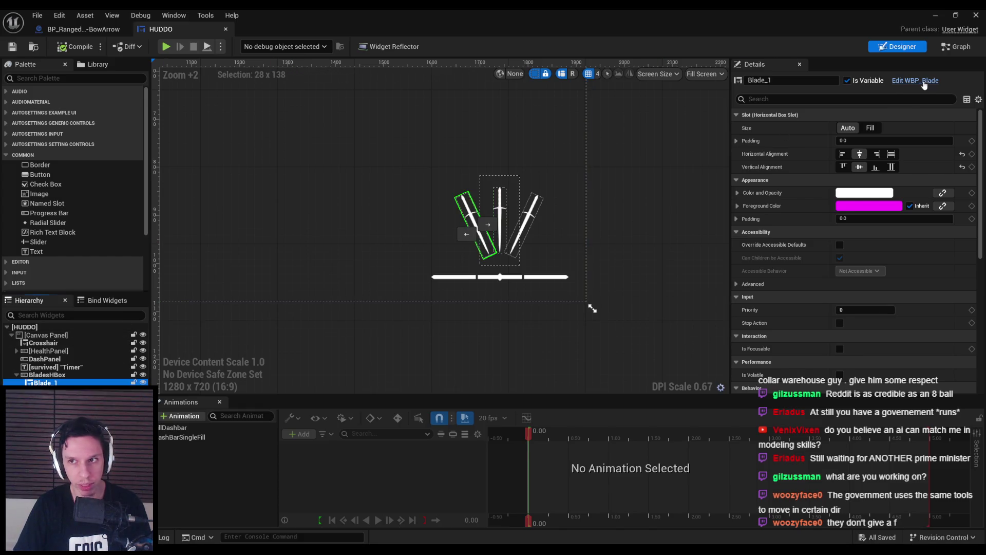
pyautogui.click(915, 81)
pyautogui.click(936, 16)
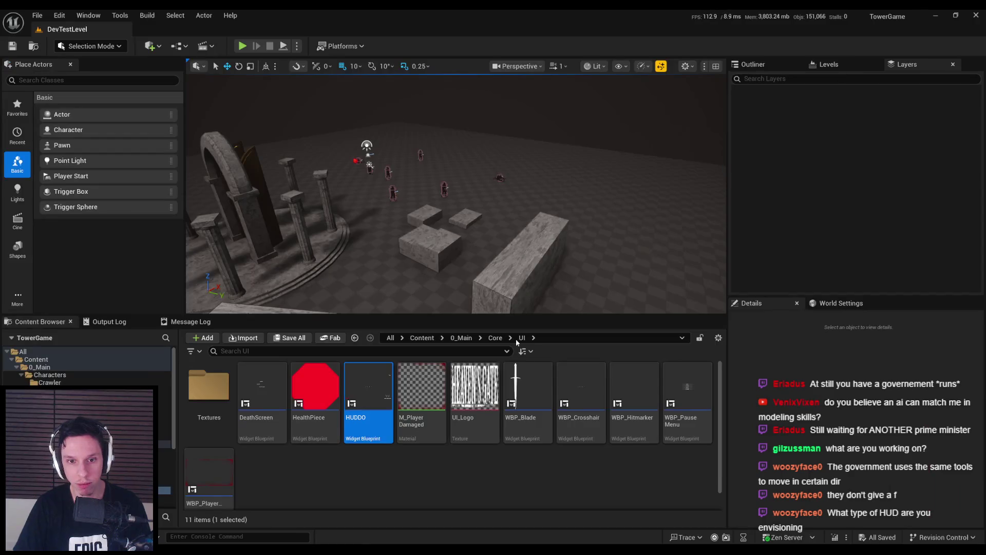
# - Rename the HUDDO asset to WBP_PlayerHUD with F2
pyautogui.click(357, 420)
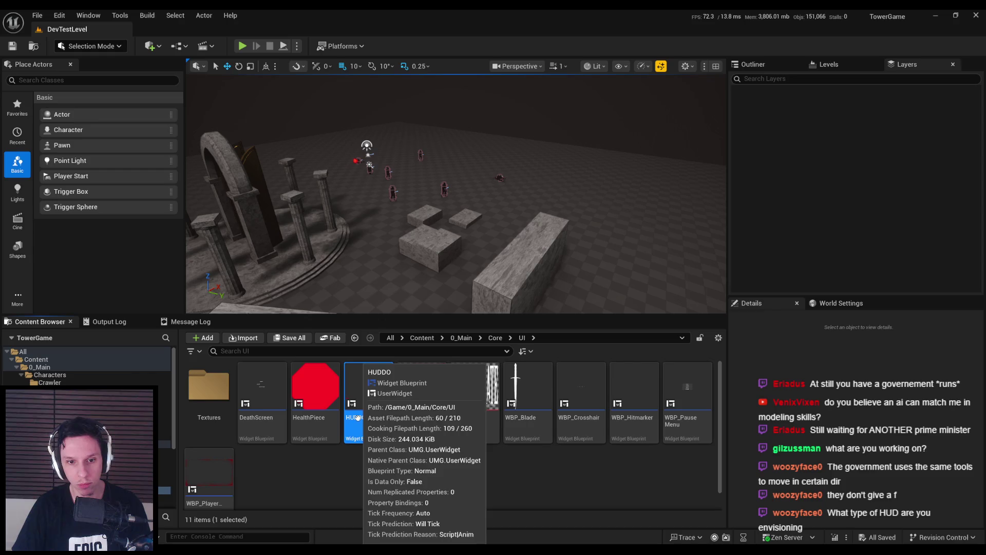
pyautogui.press('F2')
pyautogui.write('WBP_PlayerHUD')
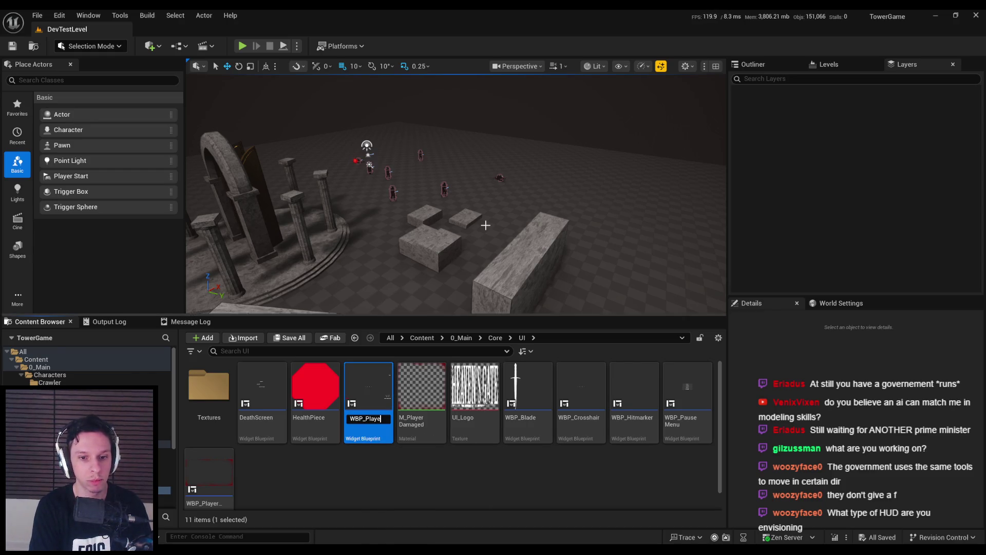
pyautogui.press('Return')
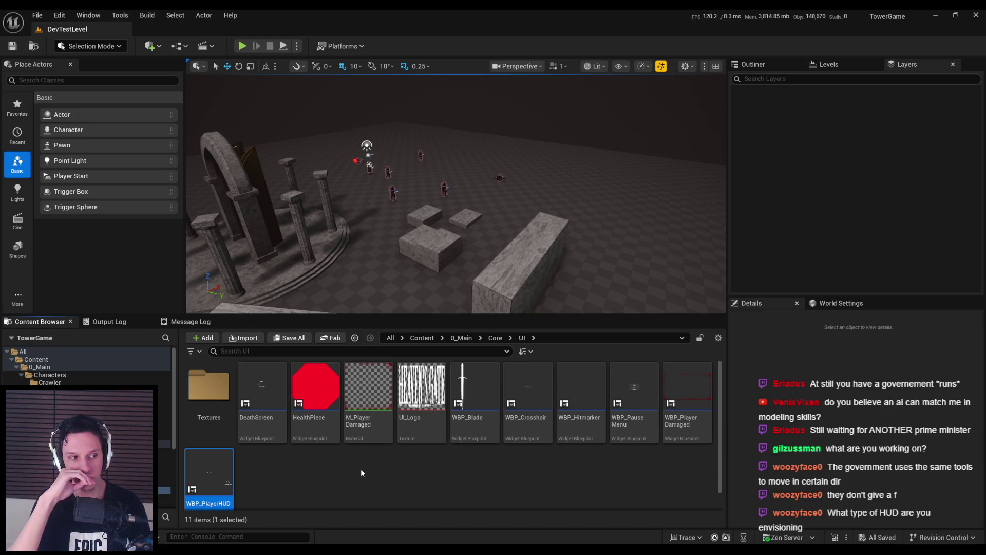
pyautogui.click(468, 405)
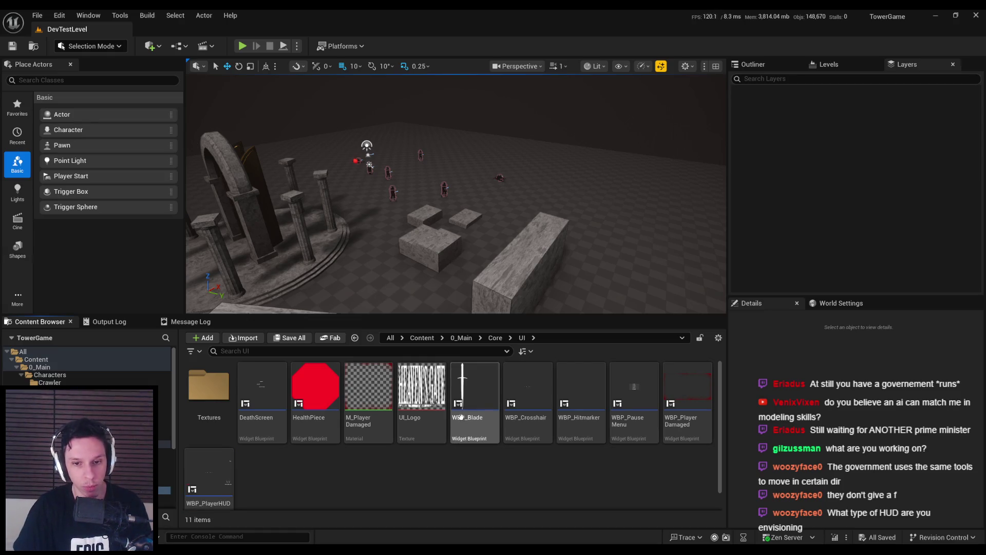
# - Rename the WBP_Blade asset to WBP_SingleAmmoElement
pyautogui.press('F2')
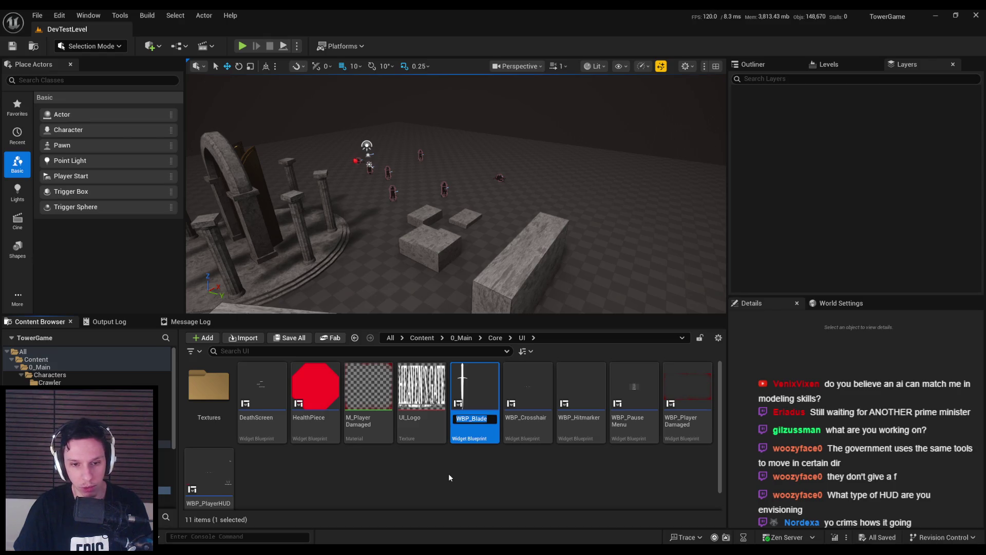
pyautogui.write('WBP_')
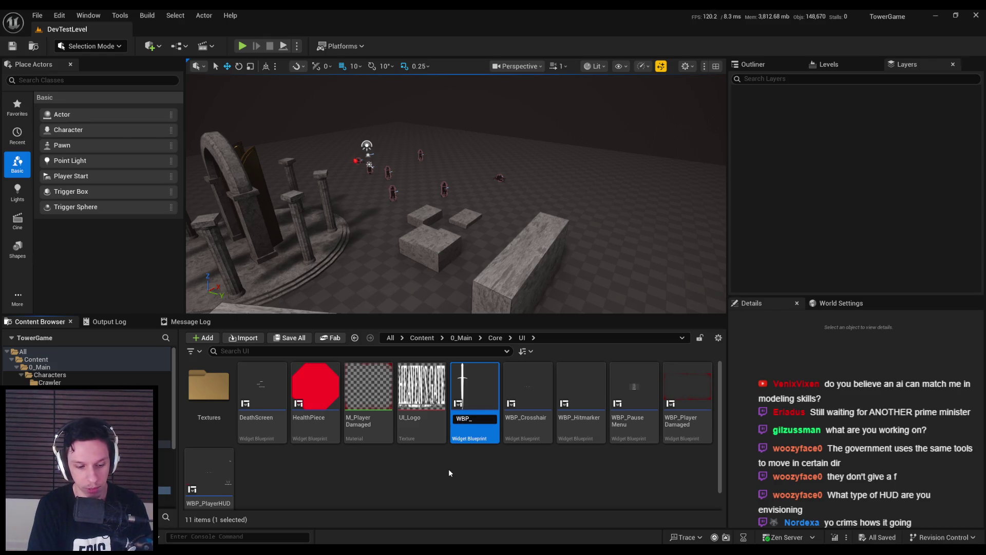
pyautogui.write('Ammo')
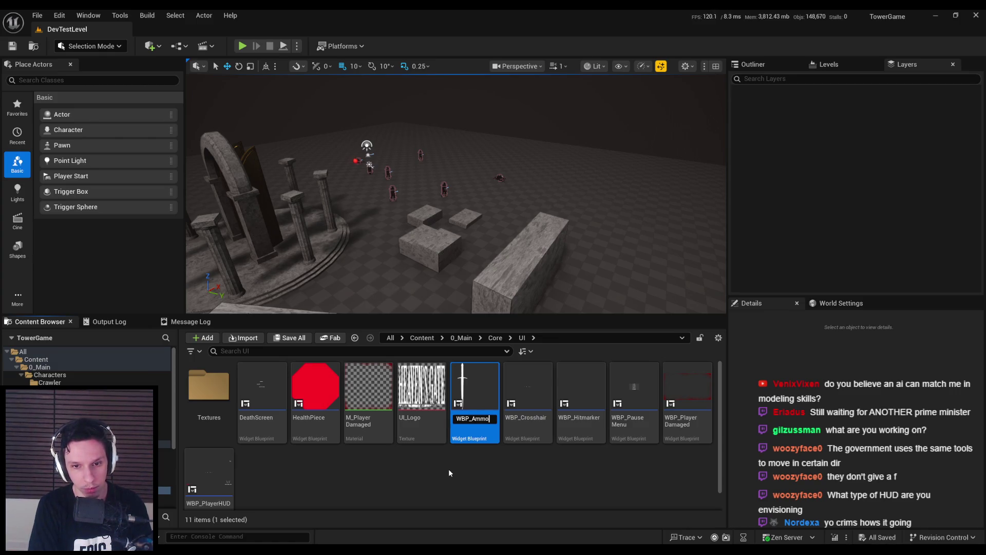
pyautogui.press('BackSpace')
pyautogui.press('BackSpace')
pyautogui.press('BackSpace')
pyautogui.write('SingleAmmo')
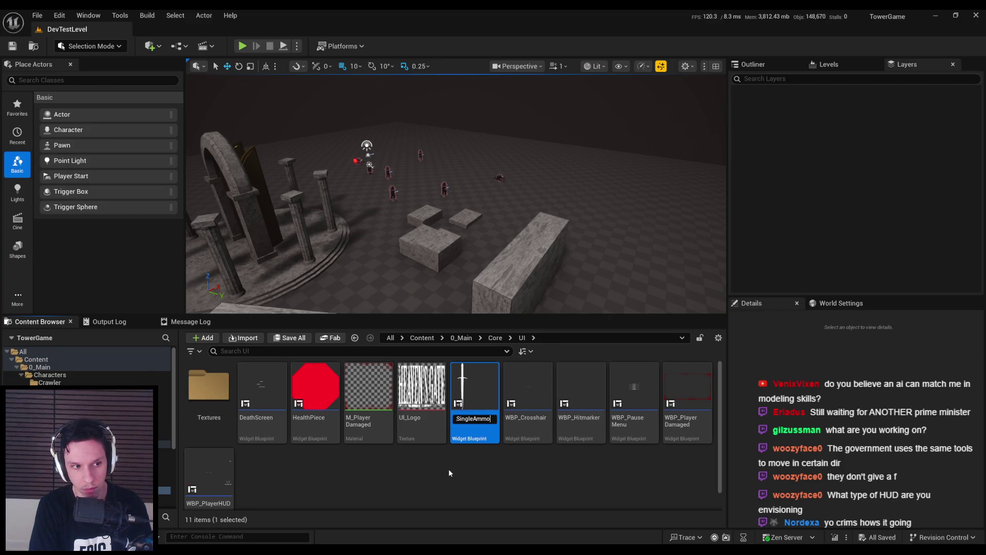
pyautogui.write('Ele')
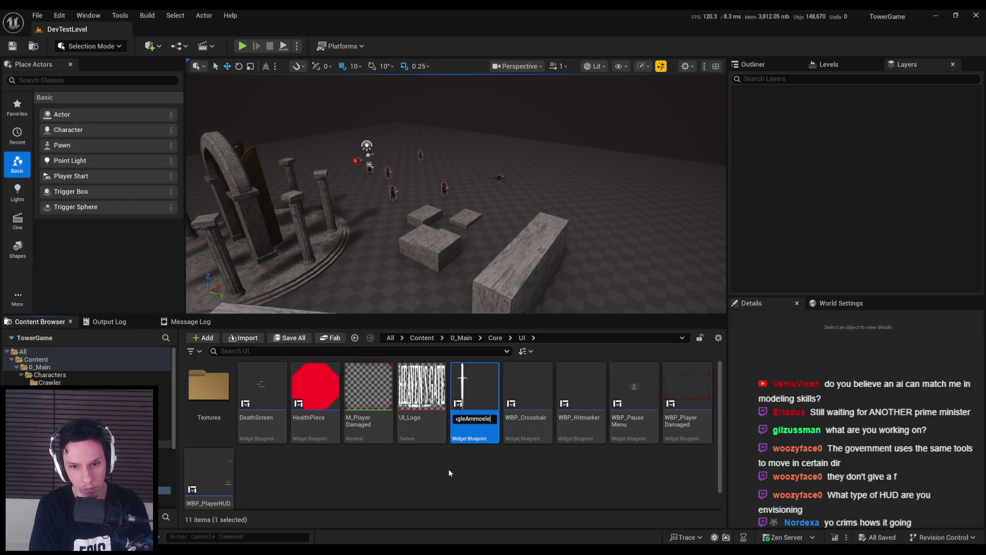
pyautogui.write('ment')
pyautogui.press('Return')
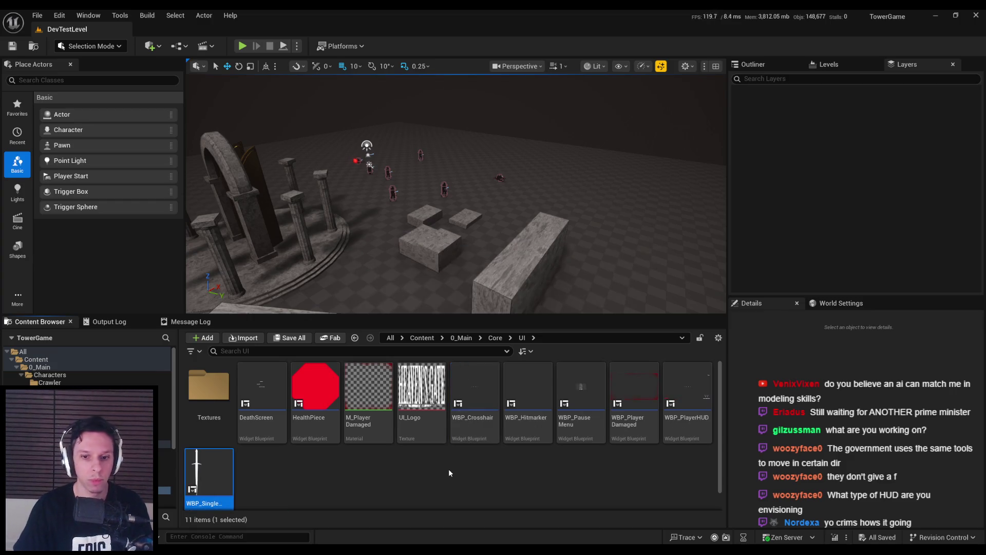
pyautogui.scroll(-1, 311, 462)
# - Open WBP_SingleAmmoElement, select the sword ProgressBar_0 and zoom the Designer in on it
pyautogui.doubleClick(210, 452)
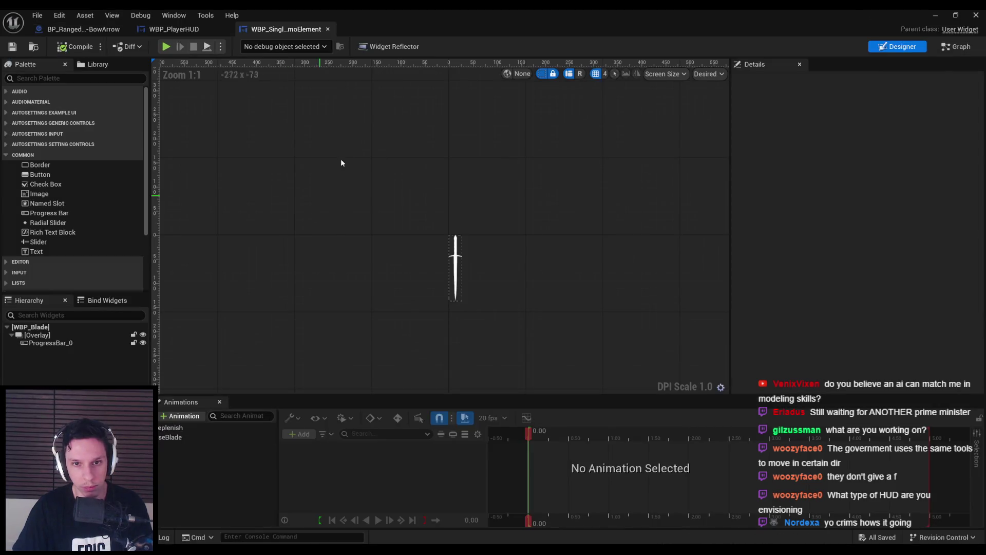
pyautogui.click(101, 342)
pyautogui.scroll(2, 483, 270)
pyautogui.scroll(-1, 428, 286)
pyautogui.scroll(1, 428, 287)
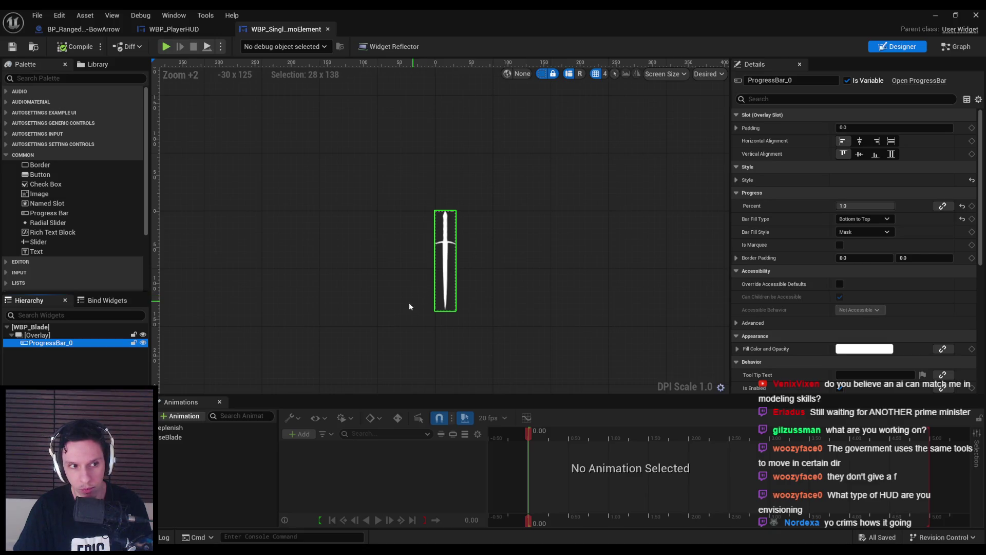
pyautogui.moveTo(412, 304); pyautogui.dragTo(418, 236)
pyautogui.scroll(1, 417, 236)
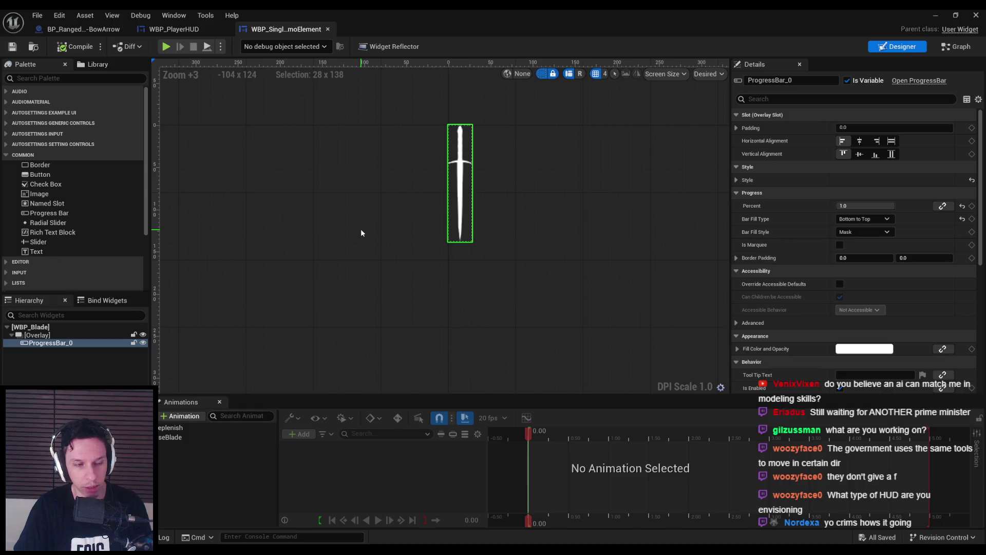
pyautogui.scroll(-4, 90, 224)
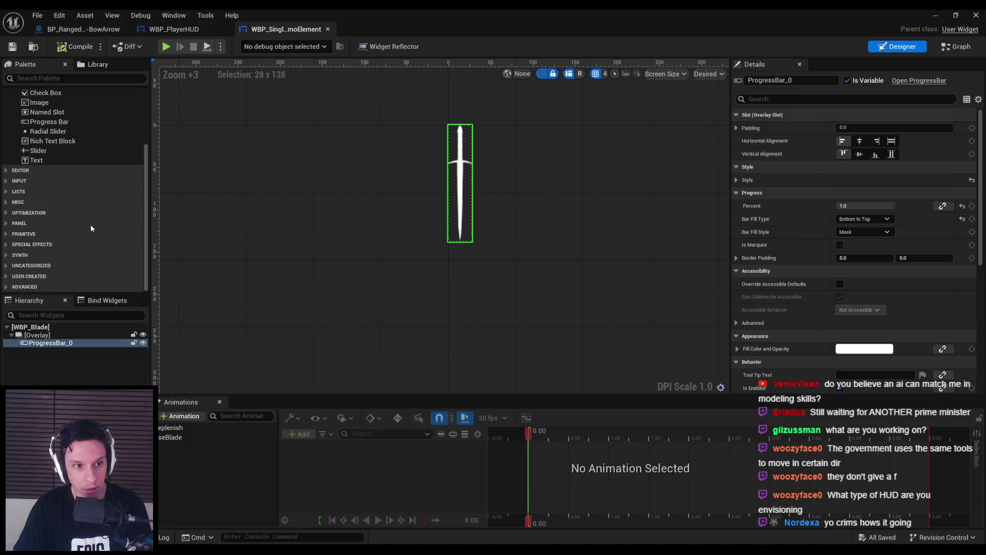
pyautogui.scroll(4, 73, 235)
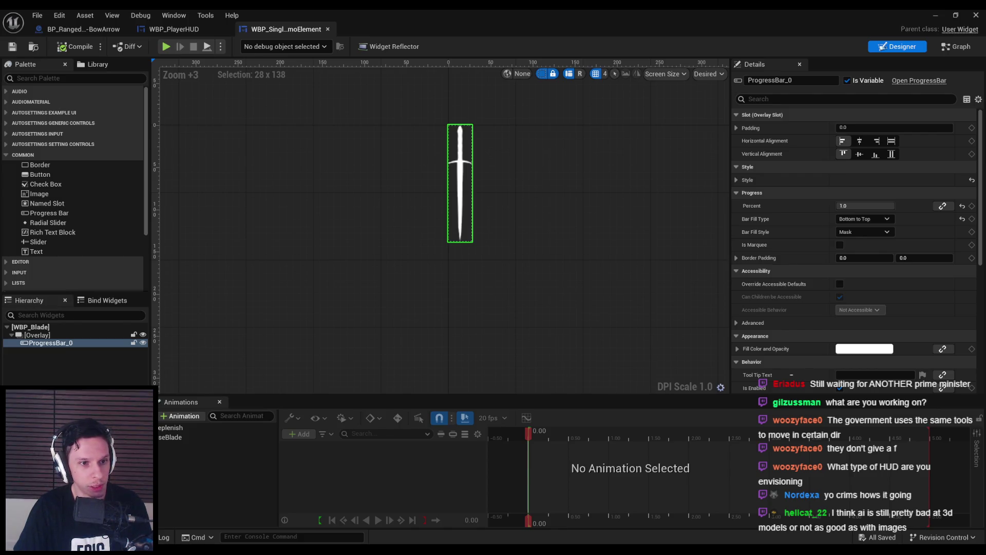
pyautogui.click(50, 342)
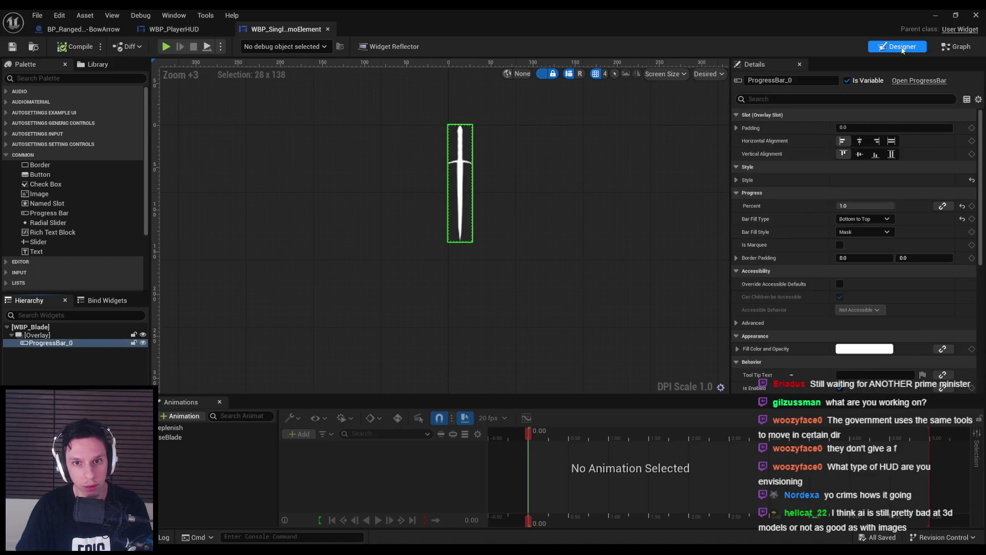
pyautogui.click(946, 49)
# - Delete every node in WBP_SingleAmmoElement's event graph, including both blade event rows
pyautogui.moveTo(394, 187); pyautogui.dragTo(438, 199)
pyautogui.scroll(-1, 438, 200)
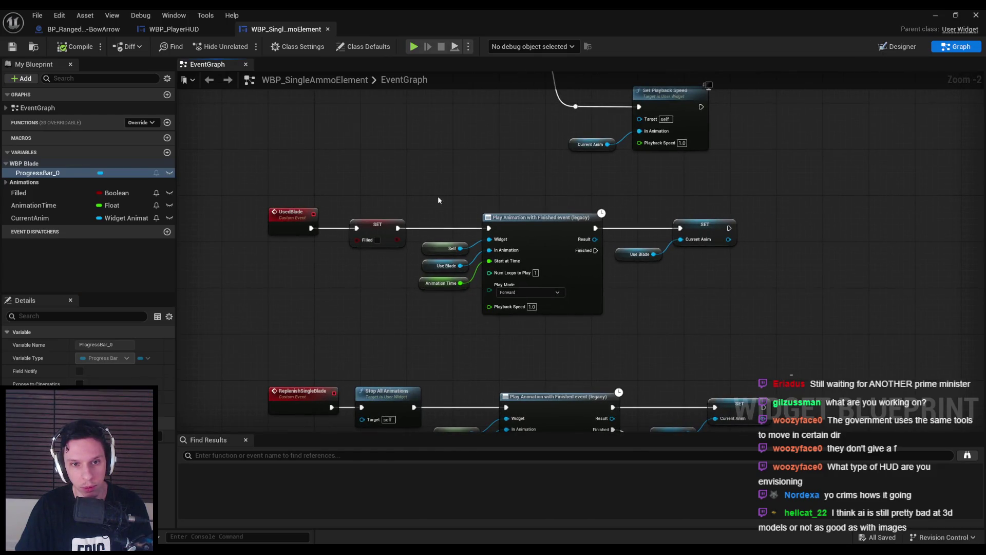
pyautogui.scroll(-2, 438, 195)
pyautogui.moveTo(426, 235); pyautogui.dragTo(447, 345)
pyautogui.scroll(5, 411, 251)
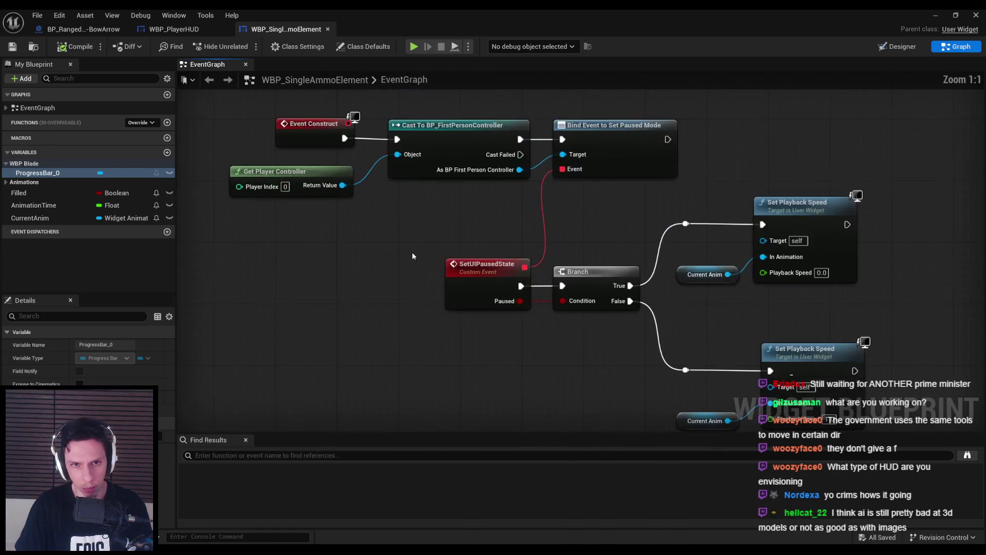
pyautogui.scroll(-1, 412, 256)
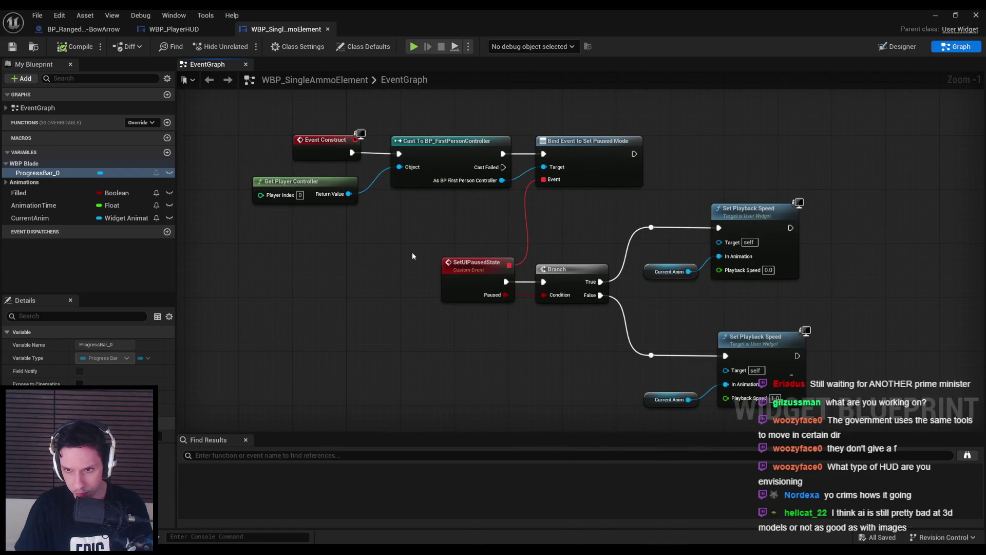
pyautogui.scroll(-4, 412, 255)
pyautogui.scroll(2, 418, 279)
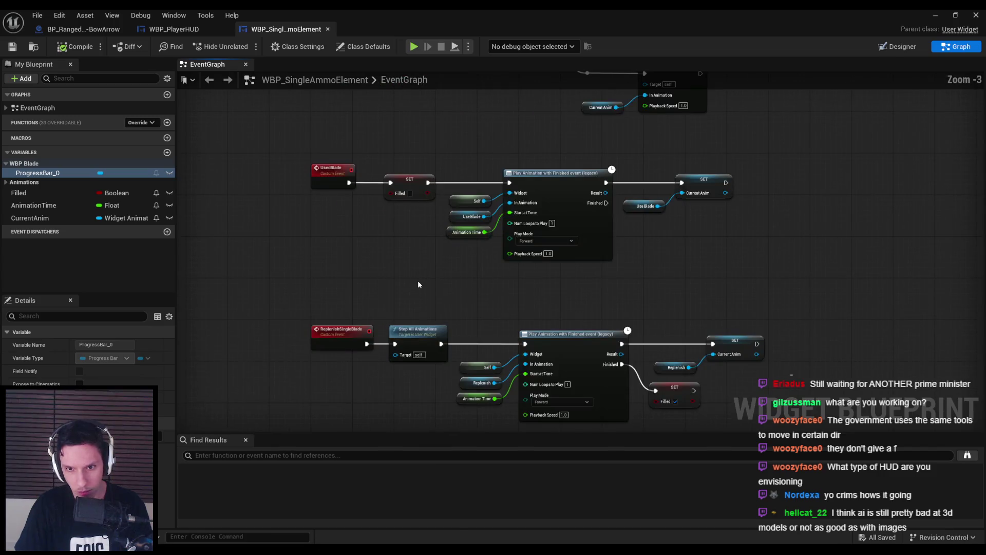
pyautogui.scroll(-1, 417, 279)
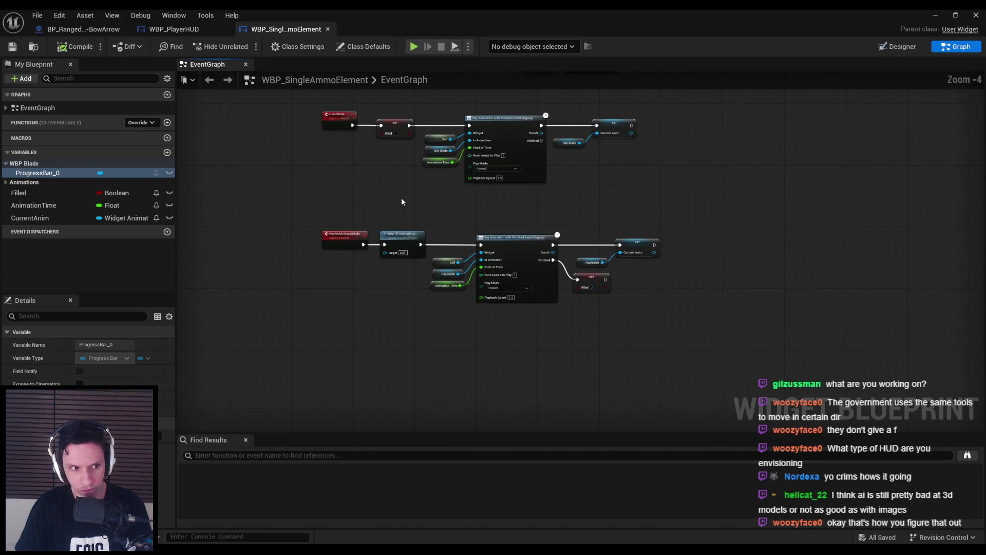
pyautogui.scroll(1, 402, 201)
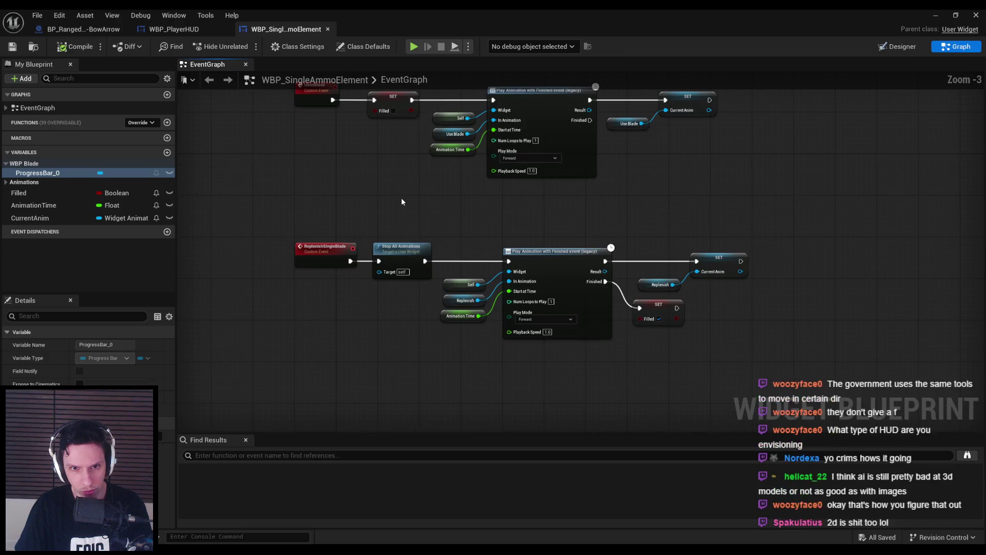
pyautogui.moveTo(402, 202); pyautogui.dragTo(398, 241)
pyautogui.hotkey('ctrl', 'z')
pyautogui.hotkey('ctrl', 'z')
pyautogui.hotkey('ctrl', 'z')
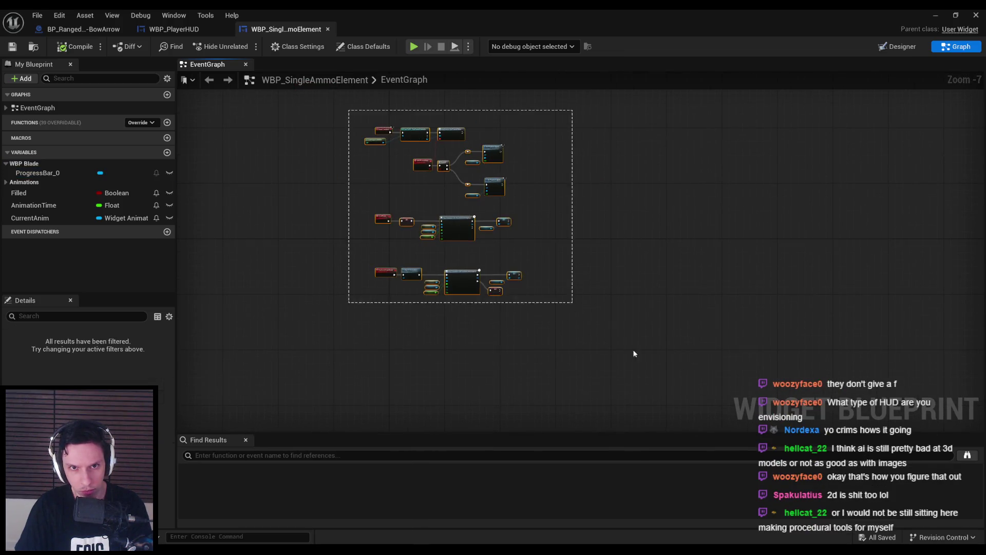
# - Compile and save the emptied blueprint, then delete the ProgressBar_0 widget
pyautogui.scroll(-2, 410, 197)
pyautogui.click(74, 46)
pyautogui.click(12, 46)
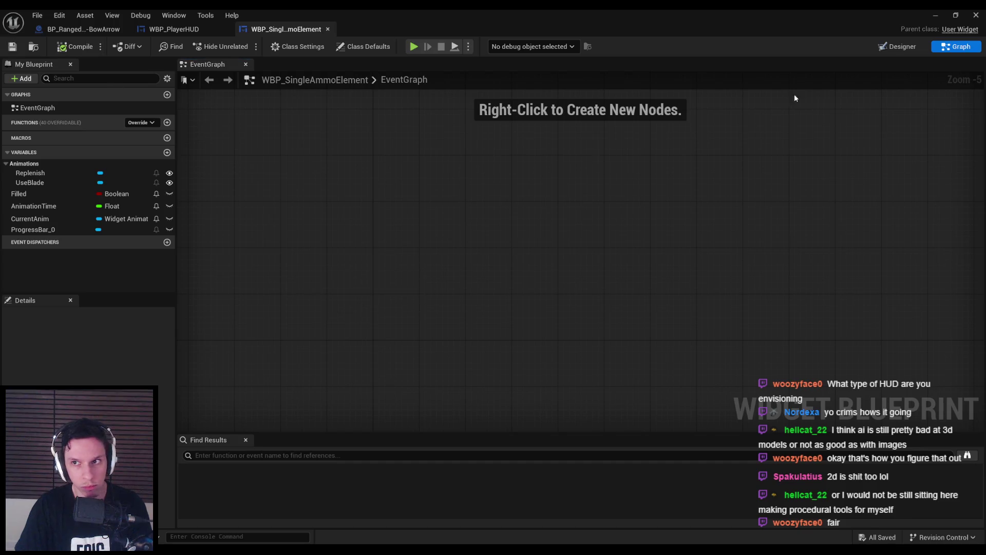
pyautogui.hotkey('ctrl', 'z')
pyautogui.hotkey('ctrl', 'z')
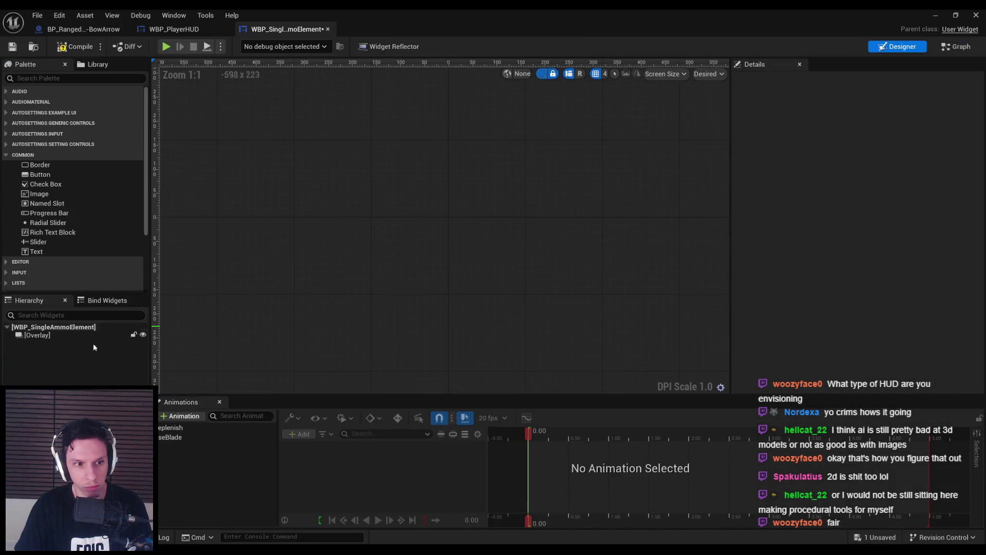
# - Compile and save the WBP_SingleAmmoElement widget blueprint
pyautogui.click(51, 78)
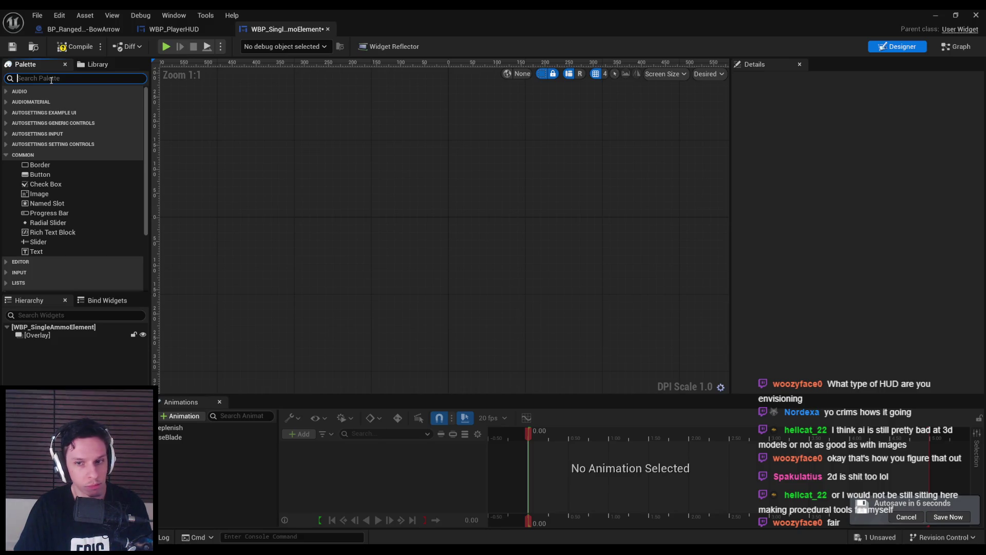
pyautogui.click(76, 47)
pyautogui.click(13, 47)
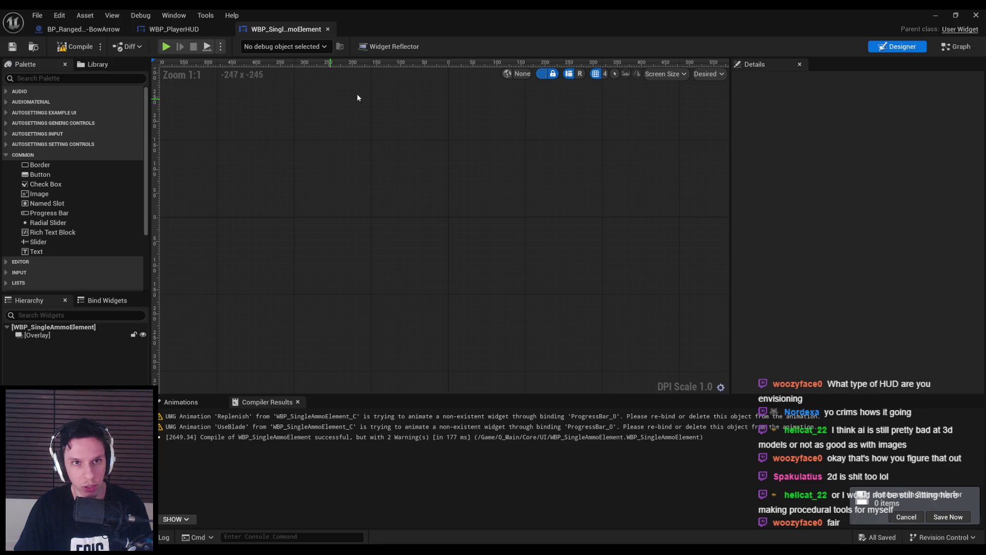
# - Toggle between Graph and Designer, select the Overlay and recompile with F7
pyautogui.click(958, 45)
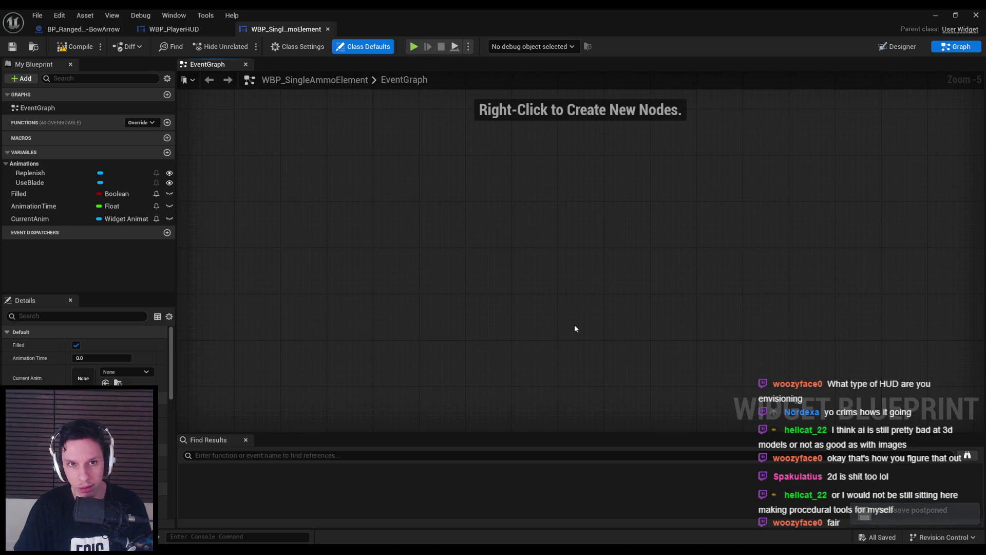
pyautogui.click(894, 46)
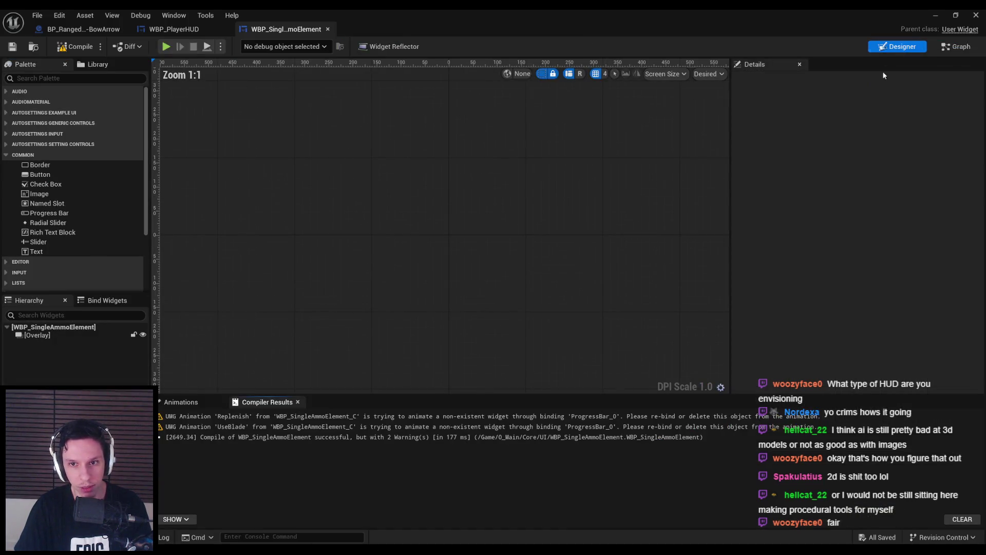
pyautogui.click(37, 335)
pyautogui.scroll(2, 482, 228)
pyautogui.scroll(1, 403, 232)
pyautogui.scroll(1, 379, 229)
pyautogui.scroll(-1, 370, 229)
pyautogui.press('F7')
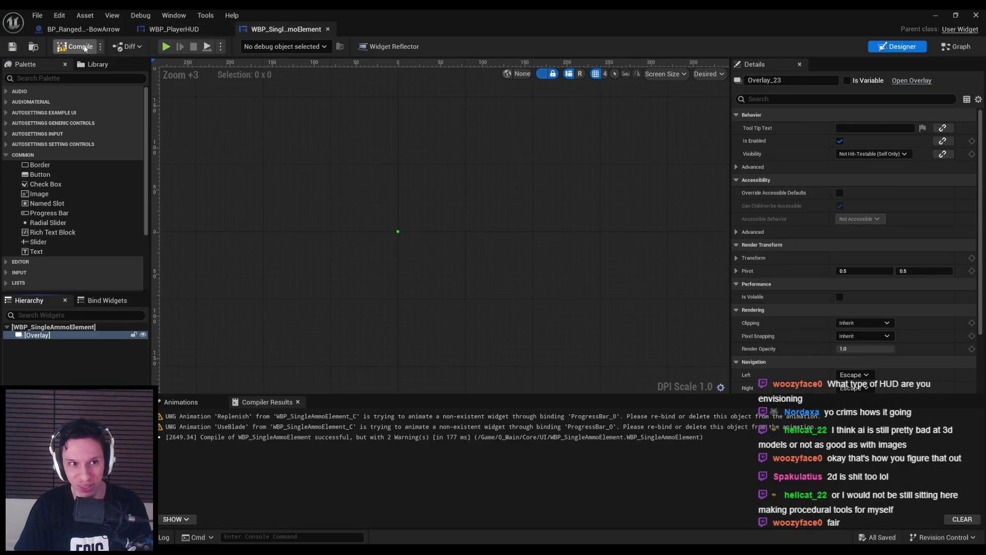
pyautogui.click(956, 47)
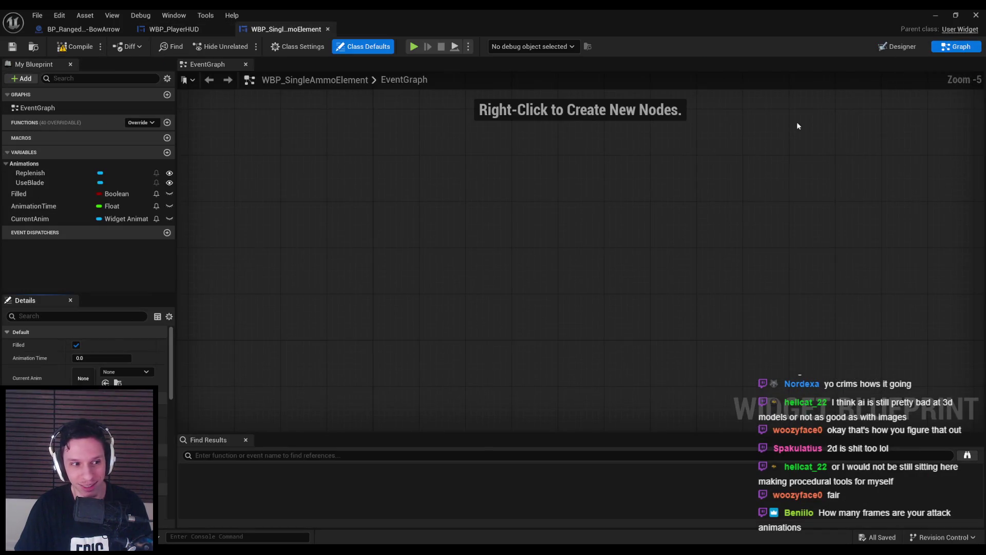
pyautogui.scroll(-2, 375, 203)
pyautogui.click(118, 246)
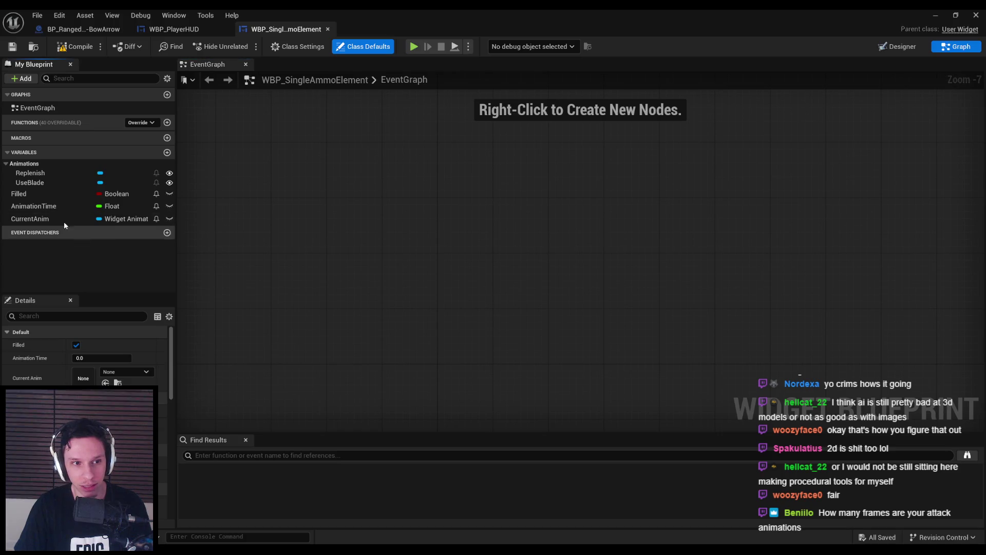
pyautogui.click(898, 47)
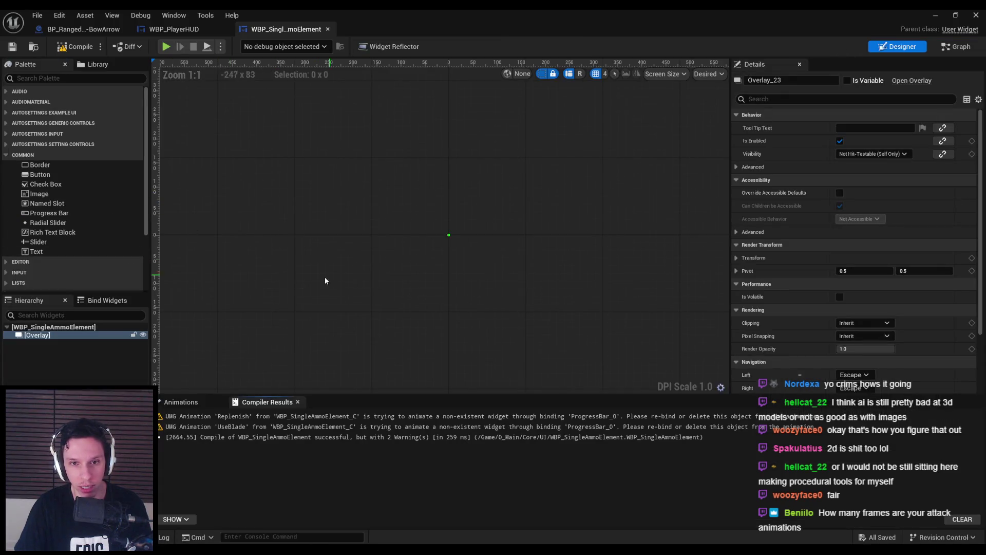
# - Select the Overlay in the Hierarchy and add an Image widget inside it
pyautogui.click(60, 338)
pyautogui.click(54, 355)
pyautogui.click(58, 338)
pyautogui.click(60, 354)
pyautogui.click(57, 337)
pyautogui.click(70, 363)
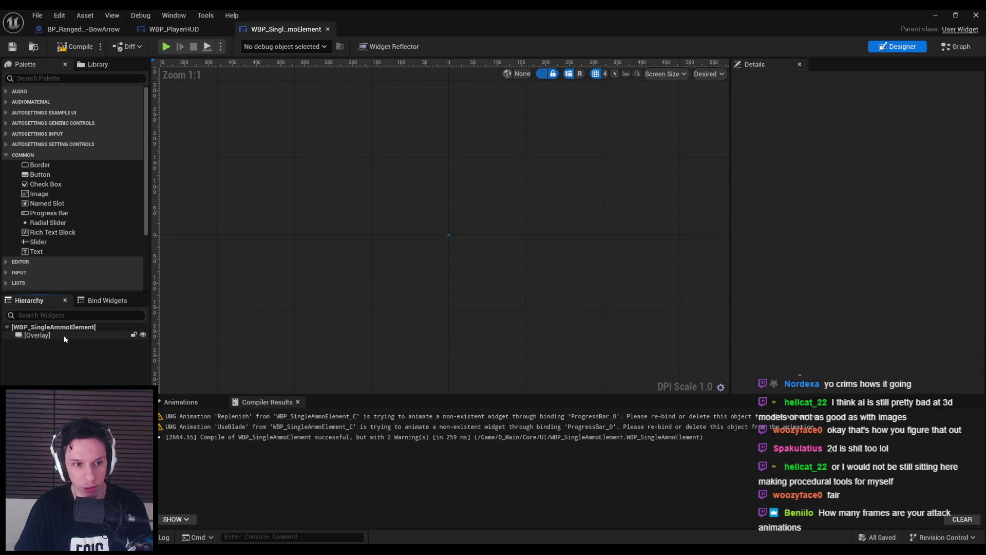
pyautogui.click(70, 335)
pyautogui.click(70, 329)
pyautogui.click(71, 334)
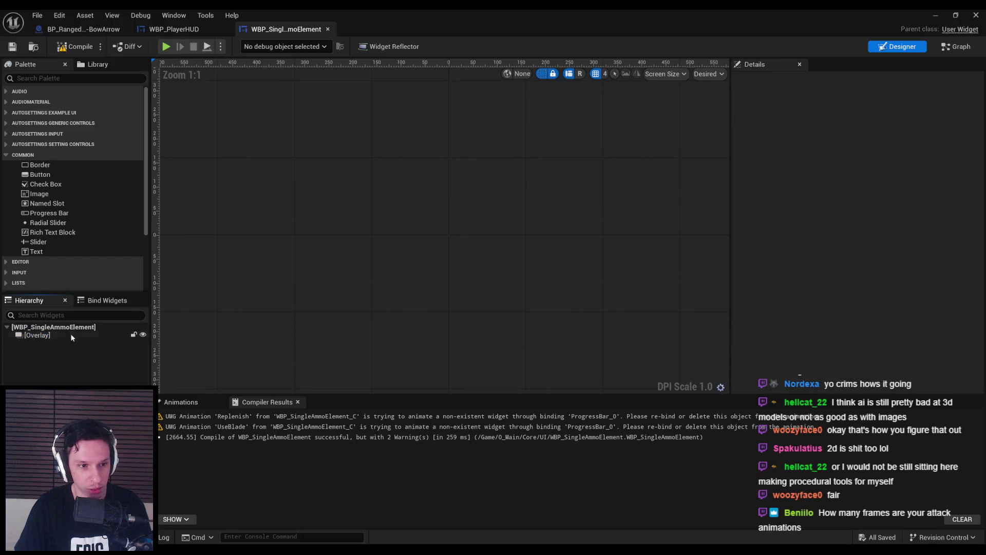
pyautogui.click(70, 327)
pyautogui.click(70, 346)
pyautogui.click(68, 335)
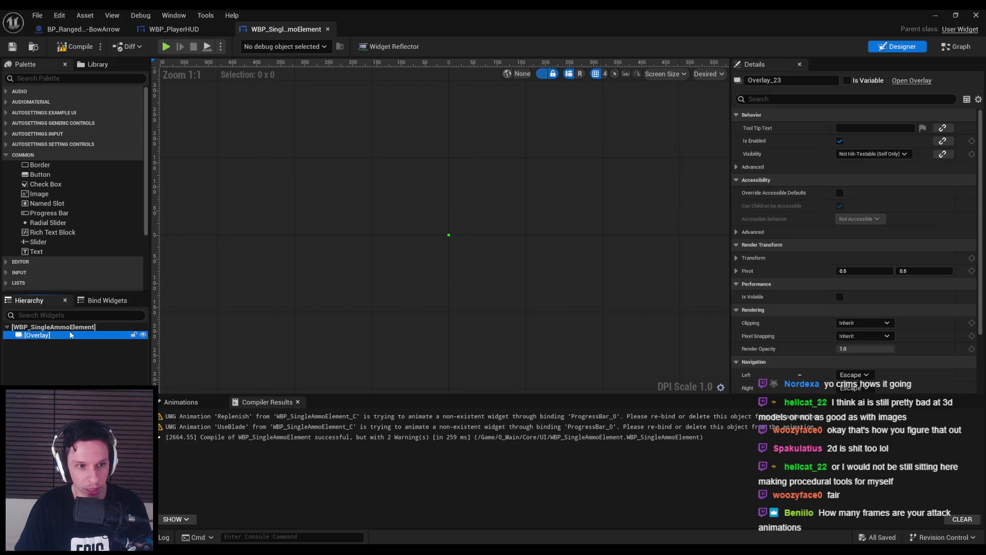
pyautogui.click(68, 327)
pyautogui.click(67, 335)
pyautogui.click(66, 350)
pyautogui.click(65, 336)
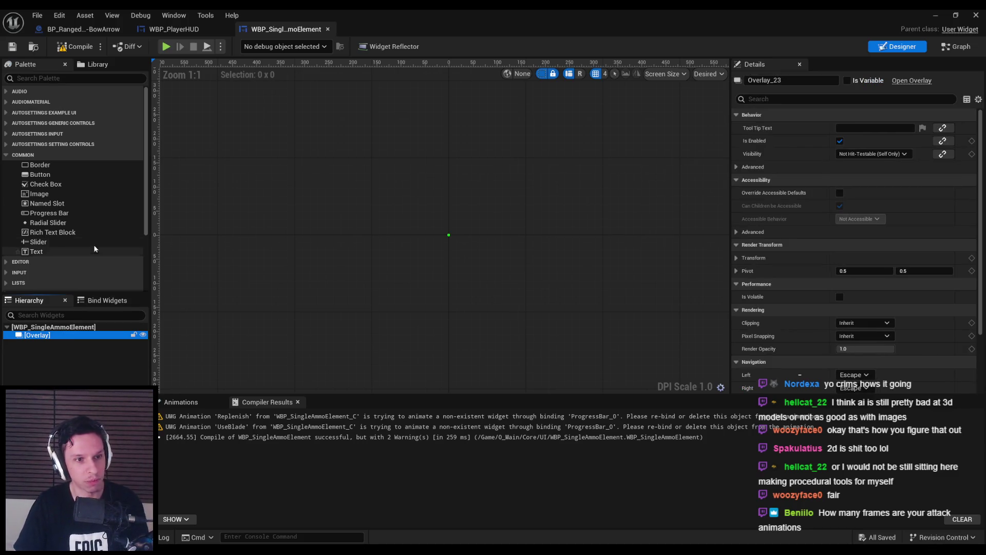
pyautogui.moveTo(72, 191); pyautogui.dragTo(43, 342)
# - Set the Image widget's brush to the UI_Crosshair-Circle texture
pyautogui.scroll(4, 515, 236)
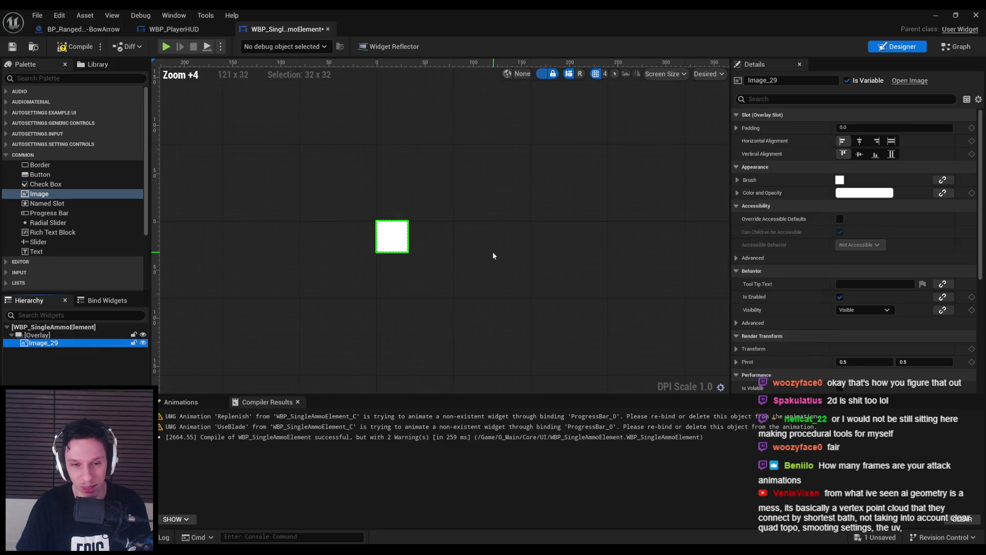
pyautogui.click(739, 181)
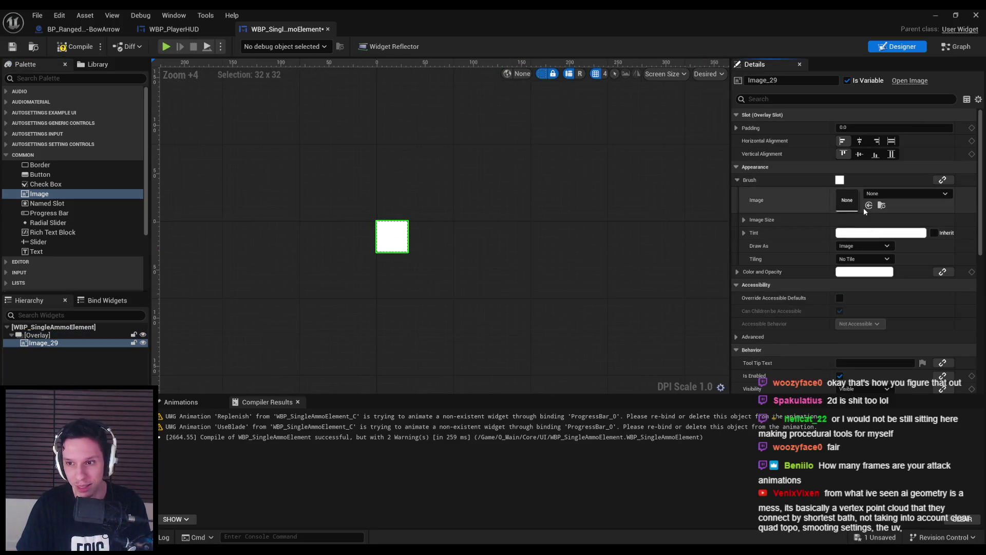
pyautogui.click(873, 245)
pyautogui.click(885, 195)
pyautogui.click(884, 195)
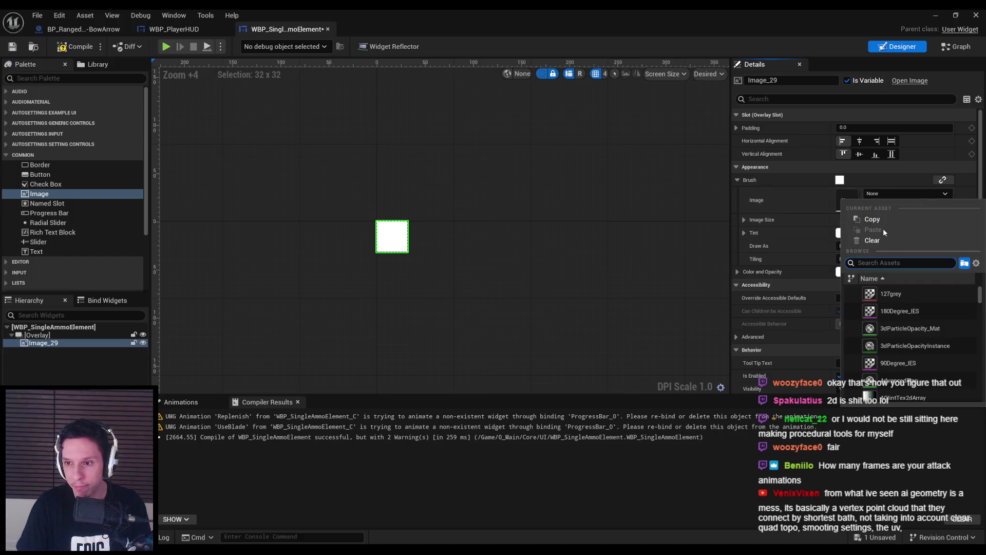
pyautogui.write('circl')
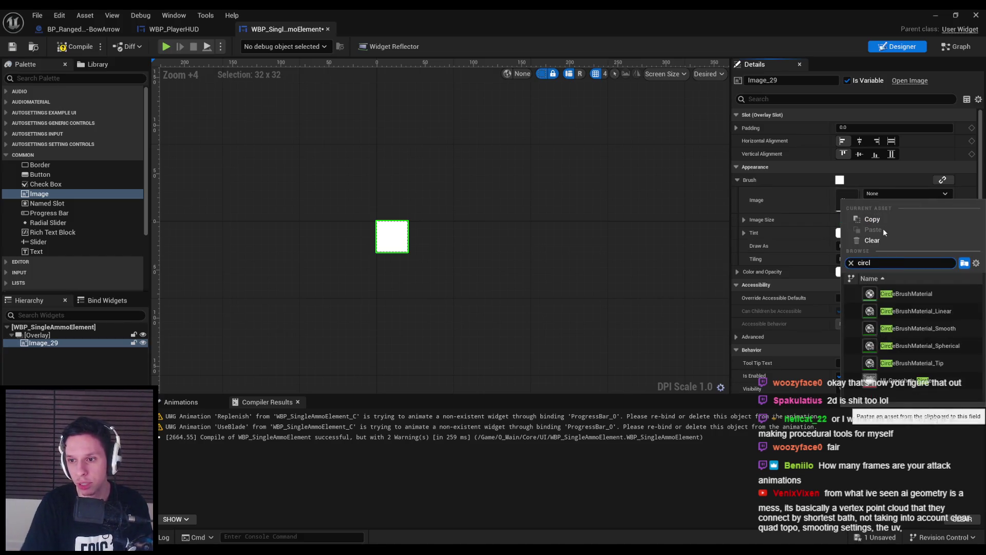
pyautogui.click(909, 381)
# - Adjust the Image Size settings, then compile and save the ammo element widget
pyautogui.click(744, 219)
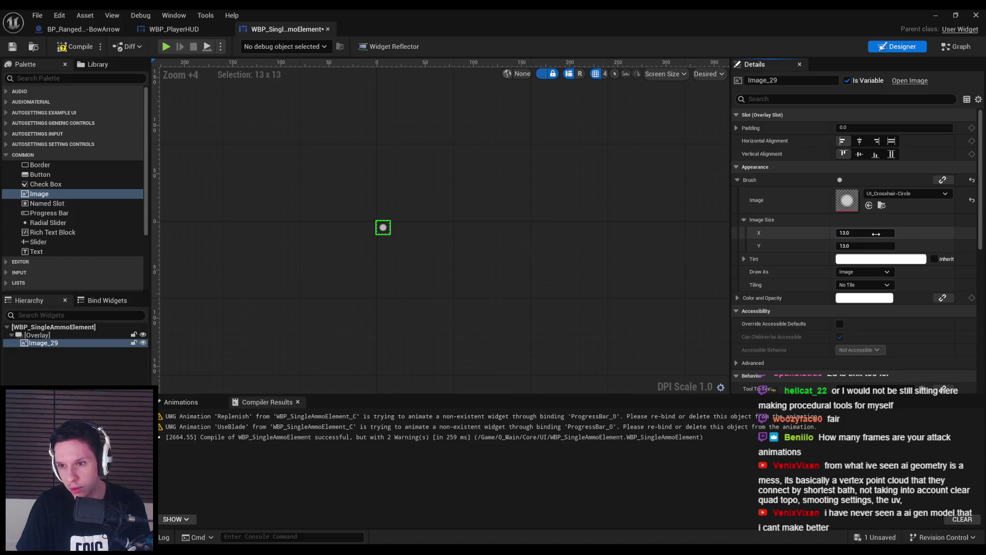
pyautogui.click(554, 263)
pyautogui.scroll(-3, 555, 263)
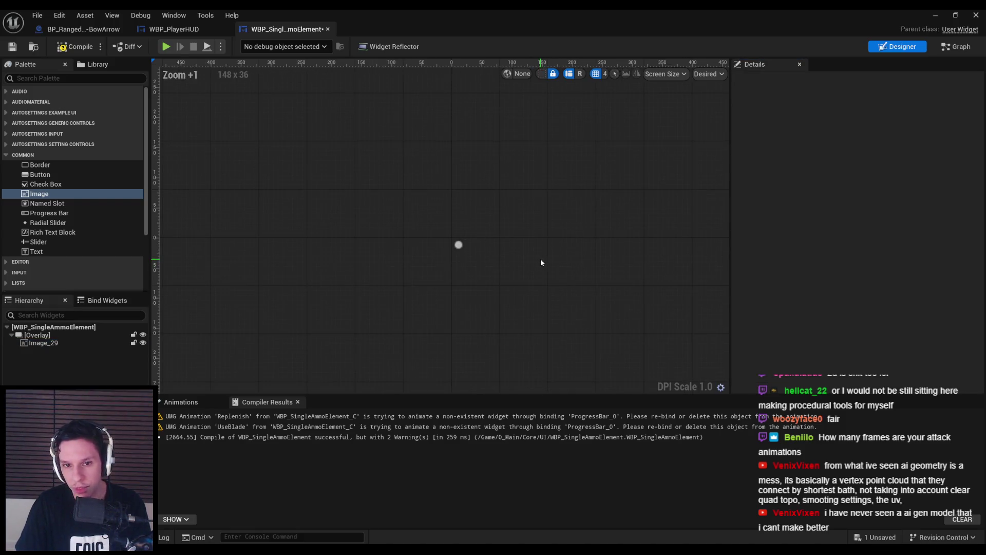
pyautogui.click(74, 47)
pyautogui.click(12, 47)
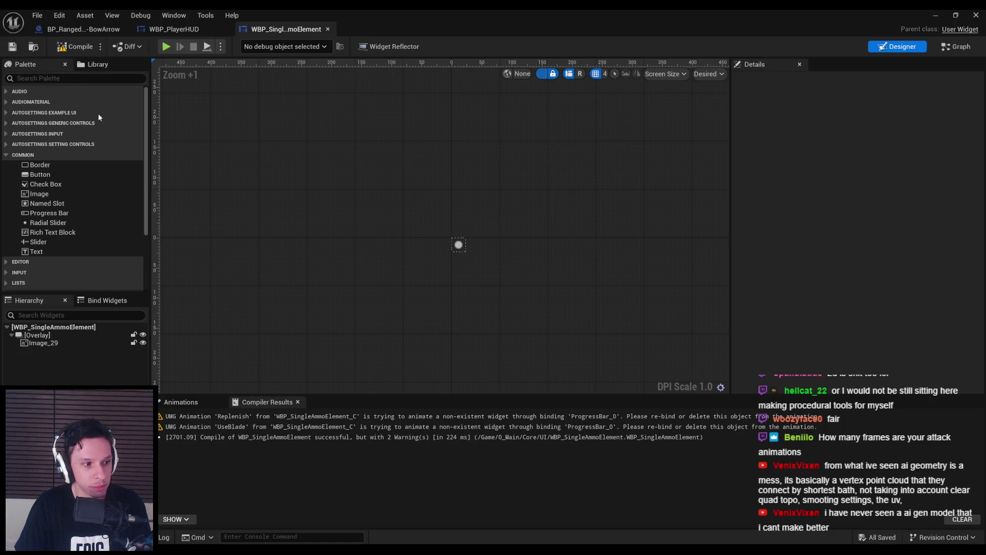
pyautogui.scroll(2, 401, 180)
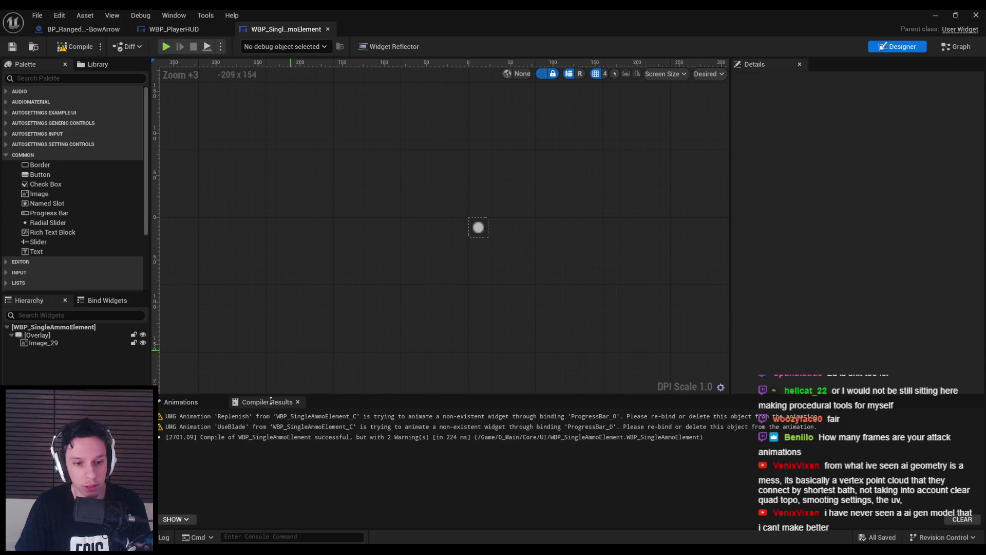
pyautogui.hotkey('alt', 'Tab')
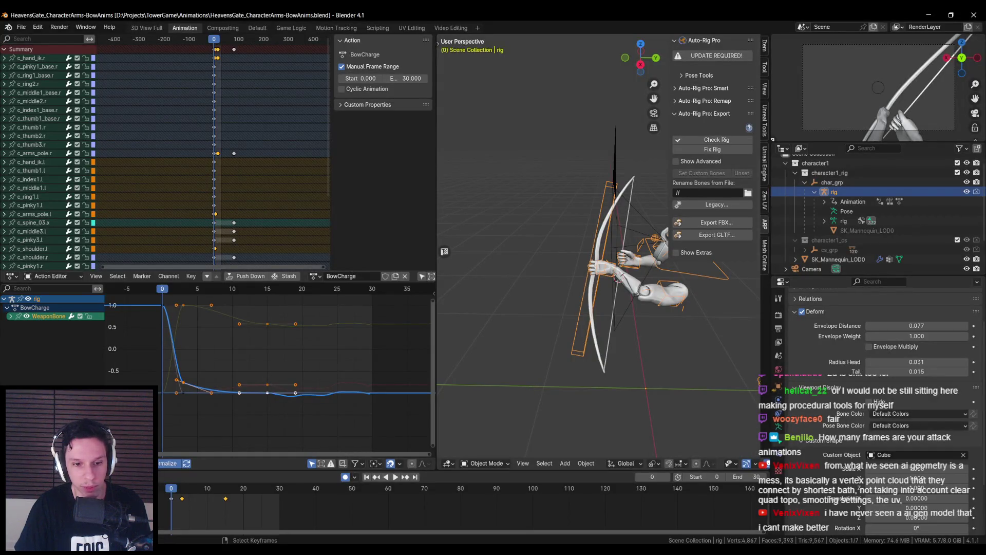
pyautogui.hotkey('alt', 'Tab')
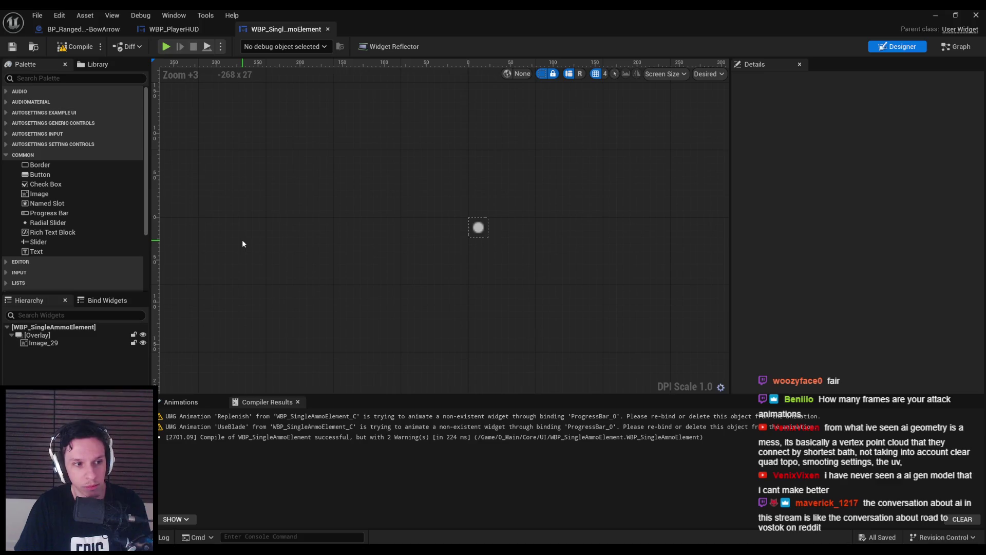
# - Select the Image_29 crosshair circle and open its UI_Crosshair-Circle brush texture
pyautogui.click(73, 341)
pyautogui.click(335, 299)
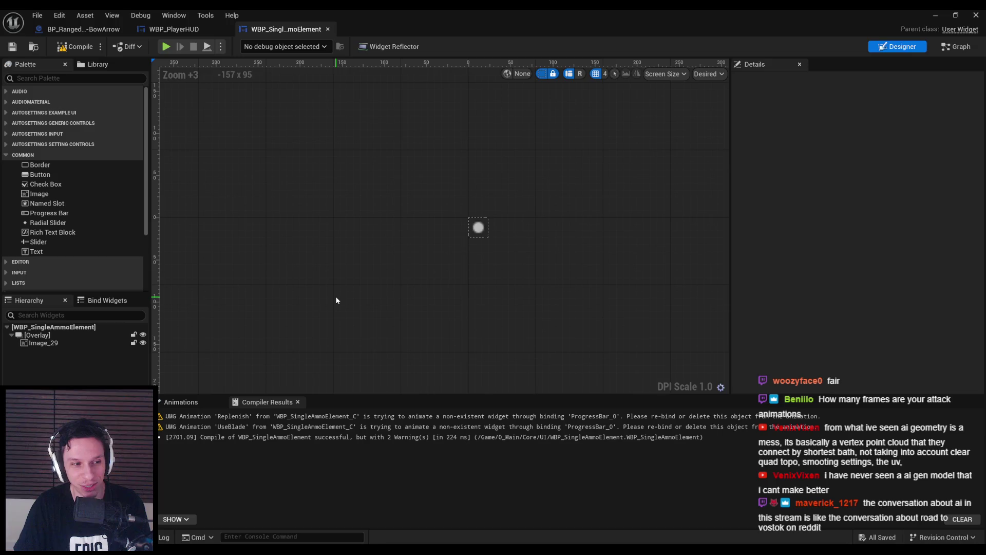
pyautogui.click(478, 228)
pyautogui.click(391, 255)
pyautogui.click(478, 227)
pyautogui.click(429, 257)
pyautogui.click(472, 229)
pyautogui.doubleClick(847, 200)
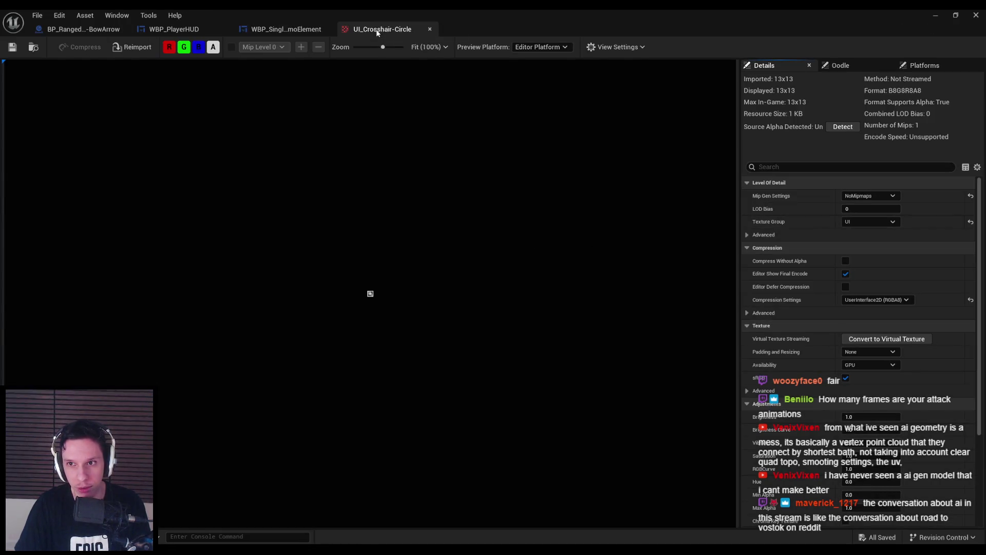
# - Close the UI_Crosshair-Circle texture and return to the WBP_PlayerHUD widget
pyautogui.middleClick(377, 31)
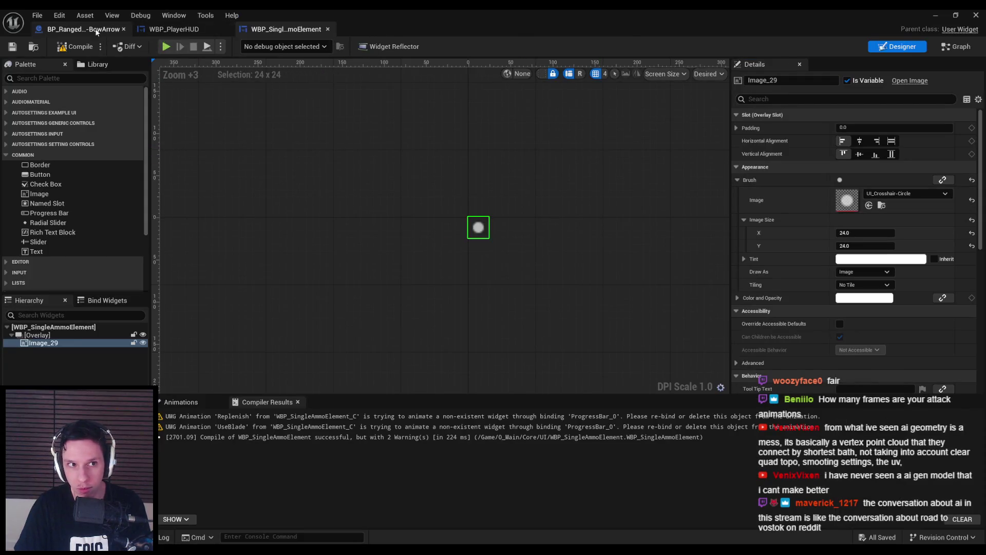
pyautogui.click(83, 29)
pyautogui.click(173, 29)
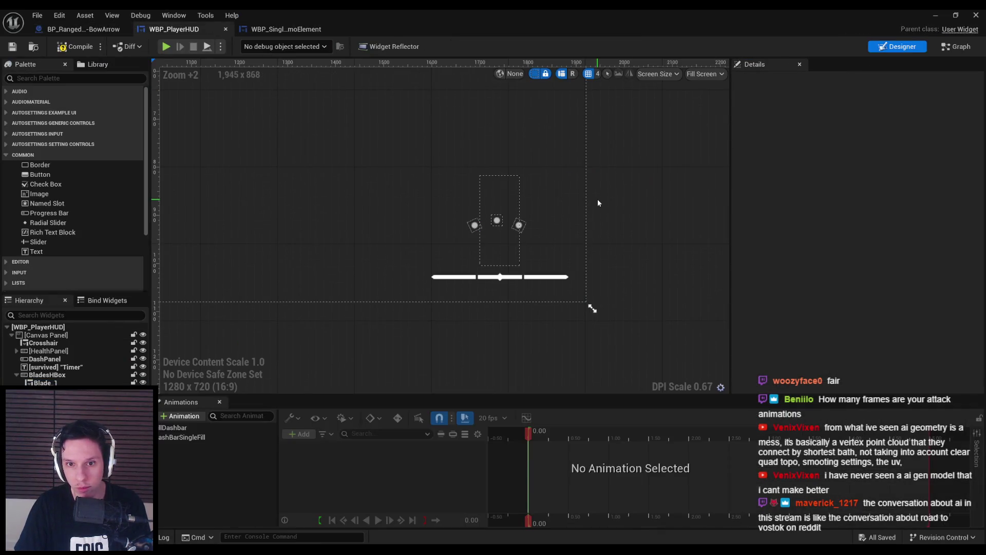
# - Try deleting Blade_1 from BladesHBox, but answer No to keep it since the graph uses it
pyautogui.click(504, 236)
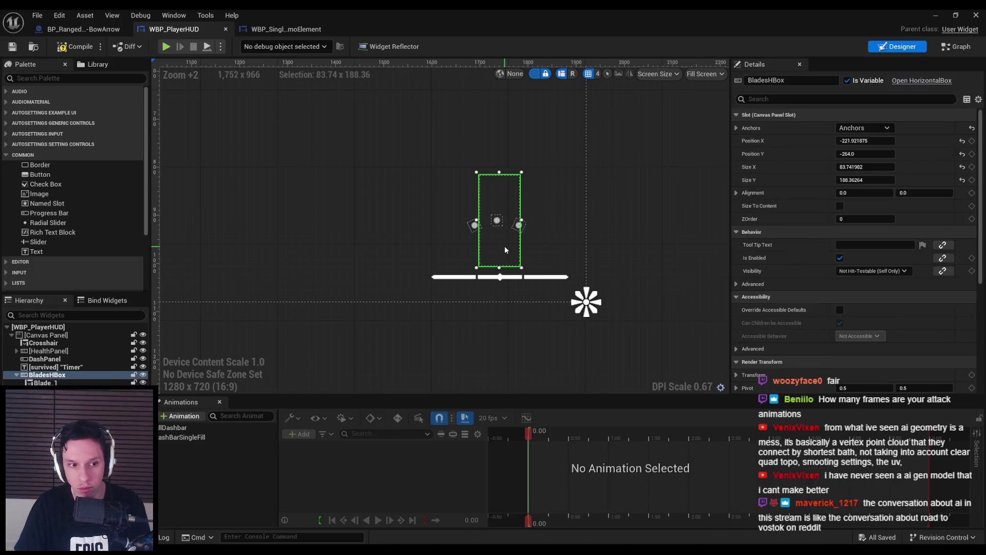
pyautogui.scroll(1, 504, 245)
pyautogui.click(495, 224)
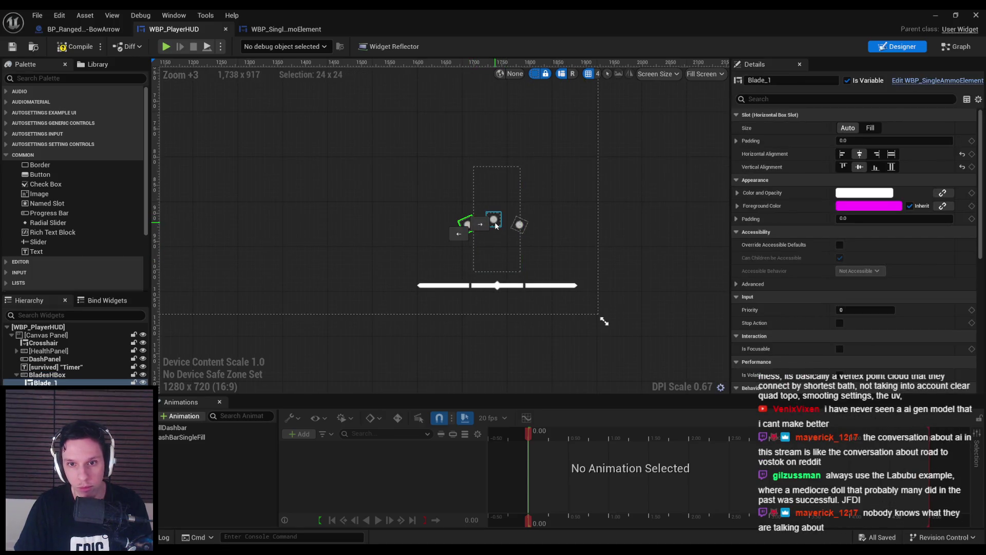
pyautogui.press('Delete')
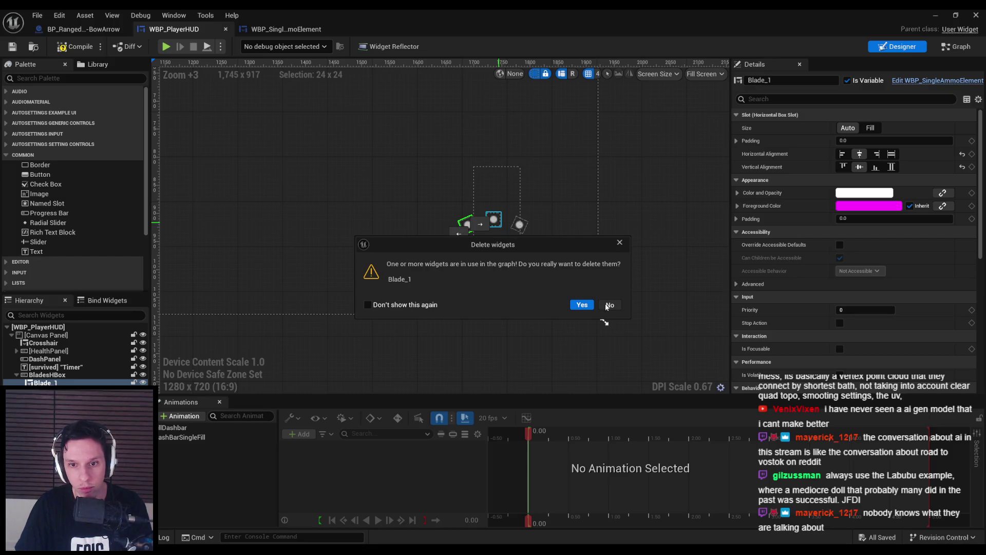
pyautogui.click(609, 305)
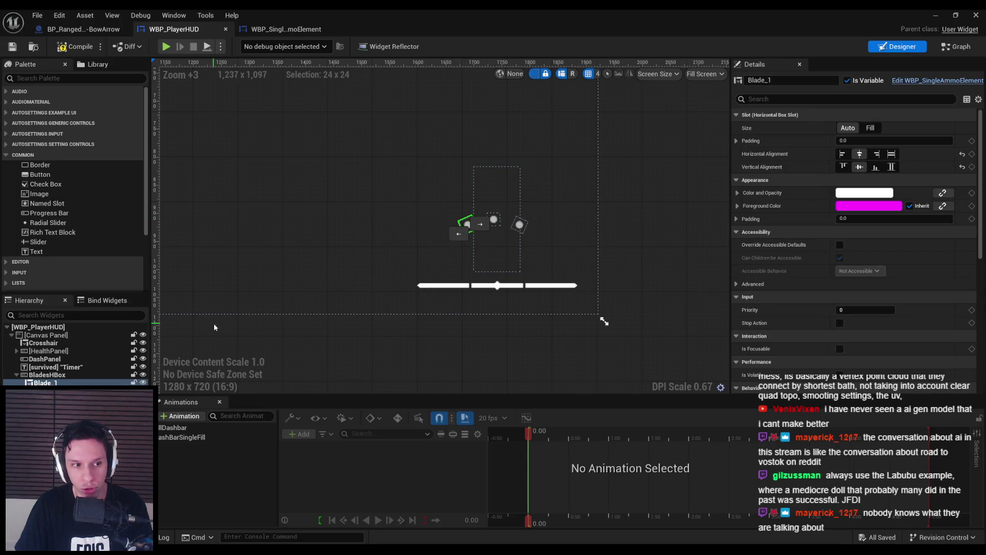
# - Inspect the Blade_2 and Blade_3 widgets, then go to WBP_PlayerHUD's EventGraph
pyautogui.click(362, 304)
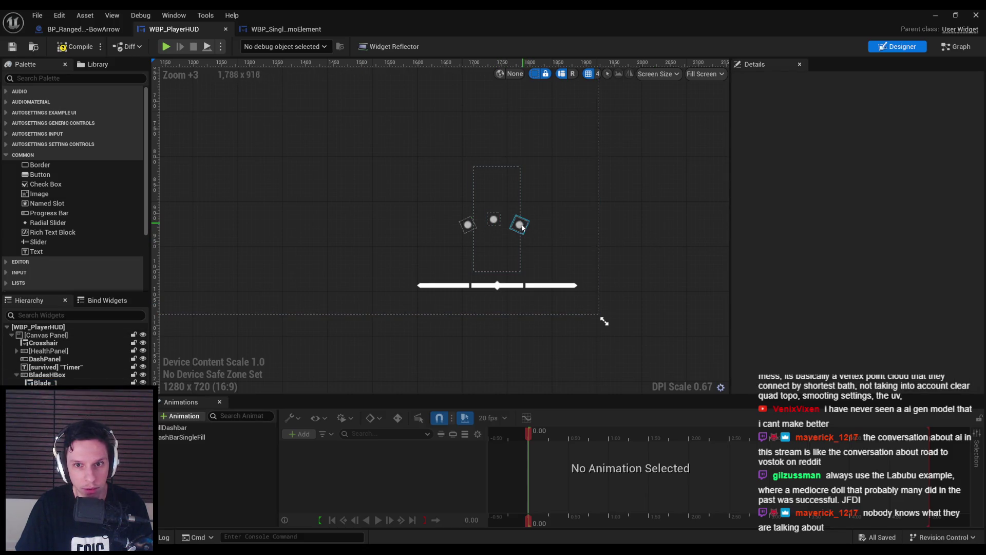
pyautogui.click(490, 222)
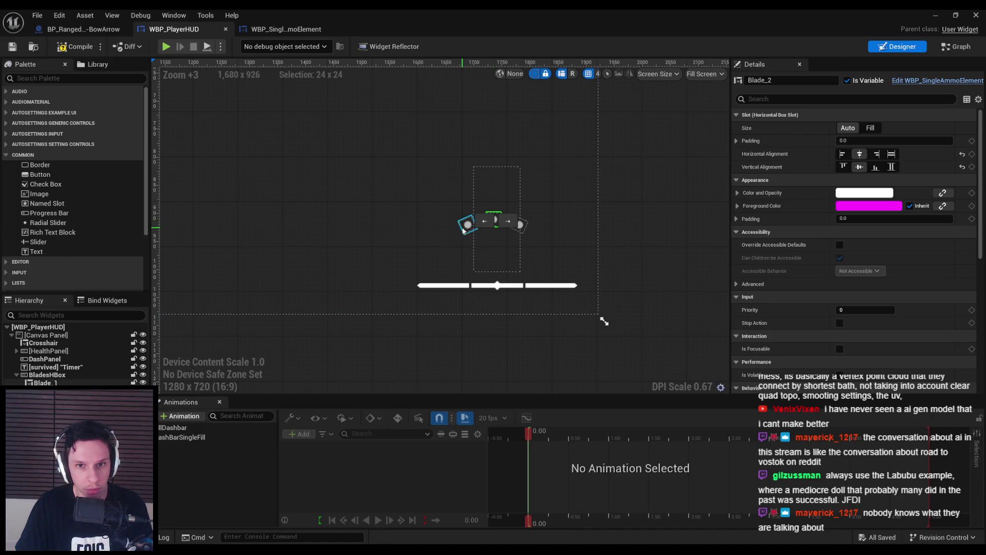
pyautogui.click(520, 237)
pyautogui.click(493, 220)
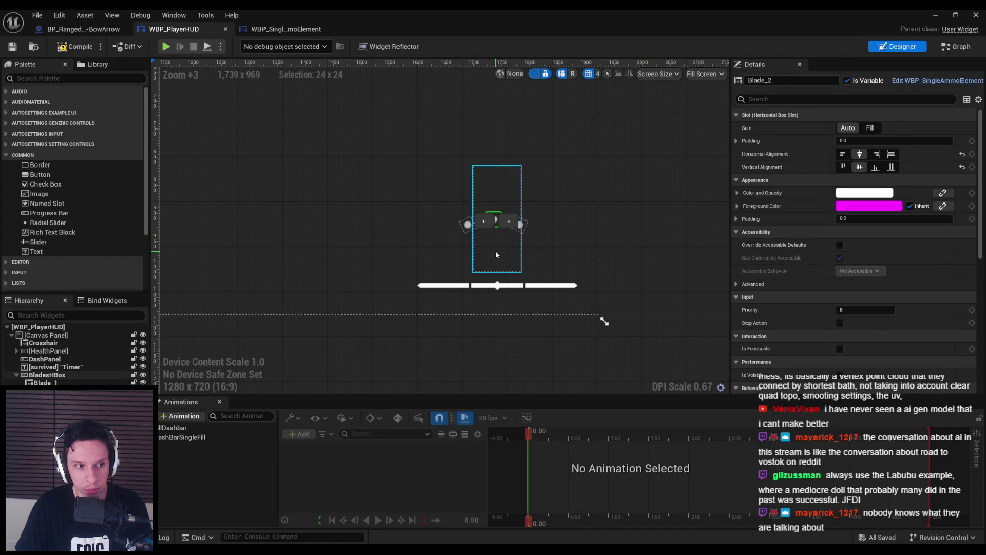
pyautogui.click(627, 253)
pyautogui.click(517, 228)
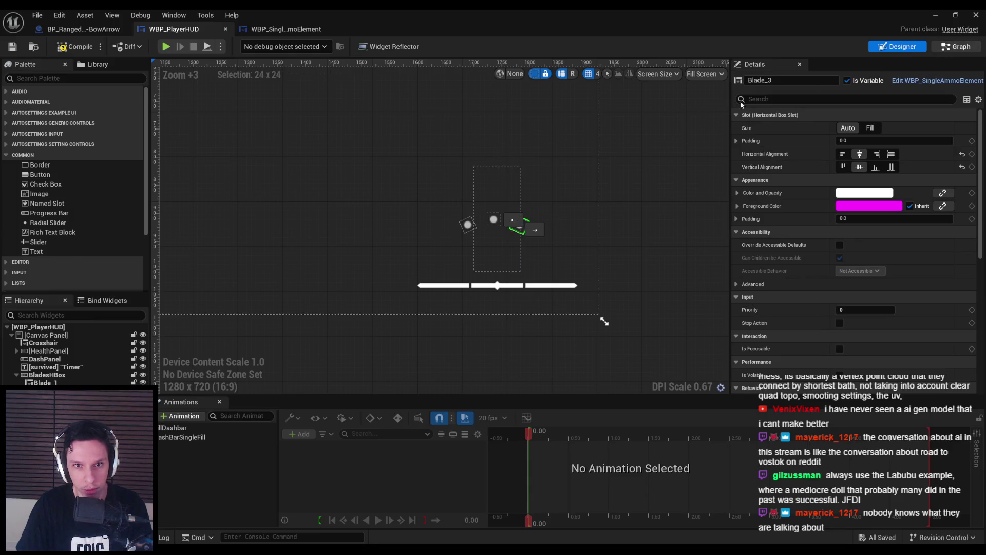
pyautogui.click(957, 47)
pyautogui.scroll(-4, 405, 258)
pyautogui.scroll(4, 441, 267)
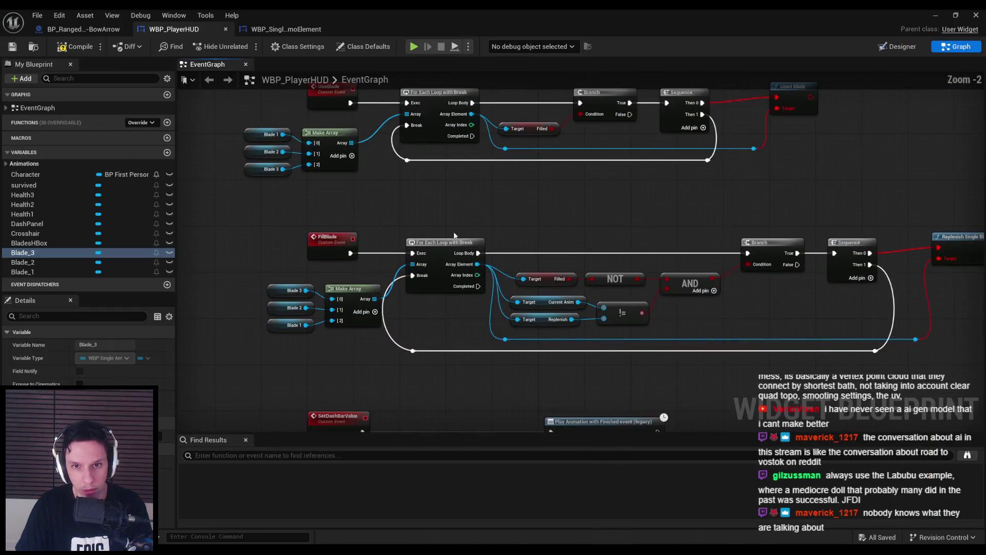
# - Box-select and delete the UsedBlade and FillBlade node chains
pyautogui.moveTo(486, 268); pyautogui.dragTo(432, 288)
pyautogui.moveTo(696, 248); pyautogui.dragTo(646, 163)
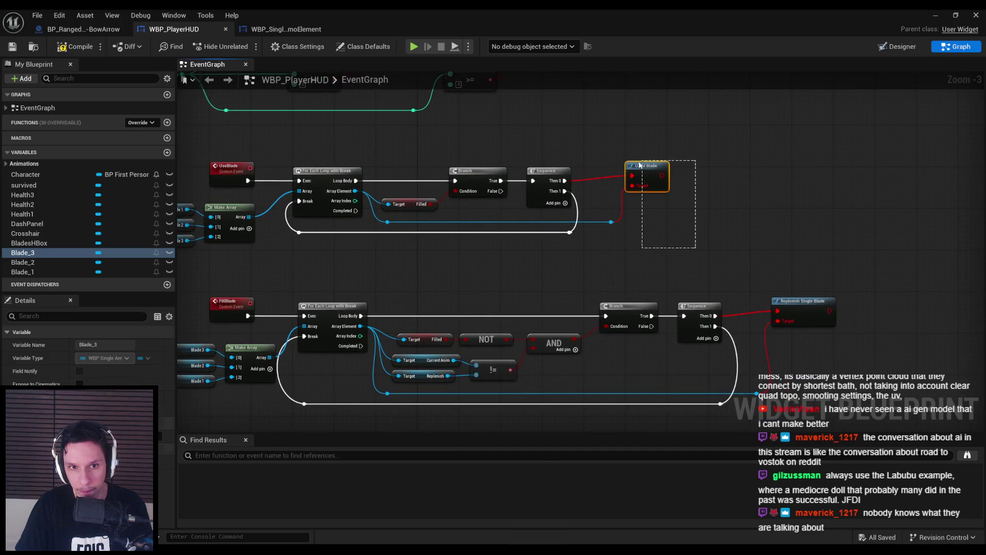
pyautogui.scroll(-1, 340, 171)
pyautogui.moveTo(340, 175)
pyautogui.mouseDown()
pyautogui.moveTo(760, 243)
pyautogui.moveTo(914, 365)
pyautogui.moveTo(950, 374)
pyautogui.mouseUp()
pyautogui.press('Delete')
# - Check the remaining Event Tick chain, then compile and save WBP_PlayerHUD
pyautogui.moveTo(590, 296)
pyautogui.mouseDown()
pyautogui.moveTo(463, 207)
pyautogui.moveTo(485, 272)
pyautogui.mouseUp()
pyautogui.scroll(1, 462, 209)
pyautogui.scroll(-1, 461, 218)
pyautogui.scroll(-3, 485, 272)
pyautogui.scroll(4, 467, 262)
pyautogui.scroll(-4, 460, 267)
pyautogui.scroll(5, 458, 304)
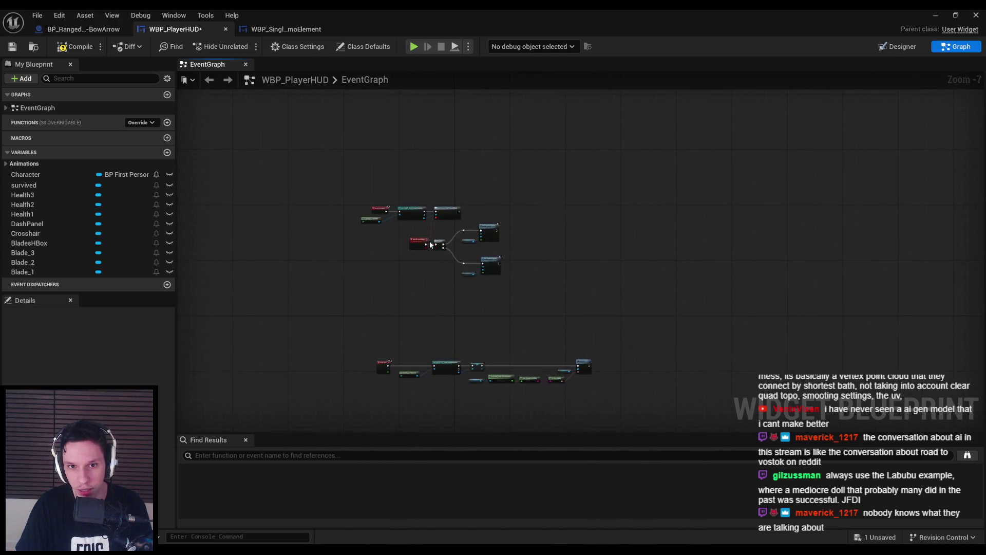
pyautogui.click(74, 46)
pyautogui.click(12, 46)
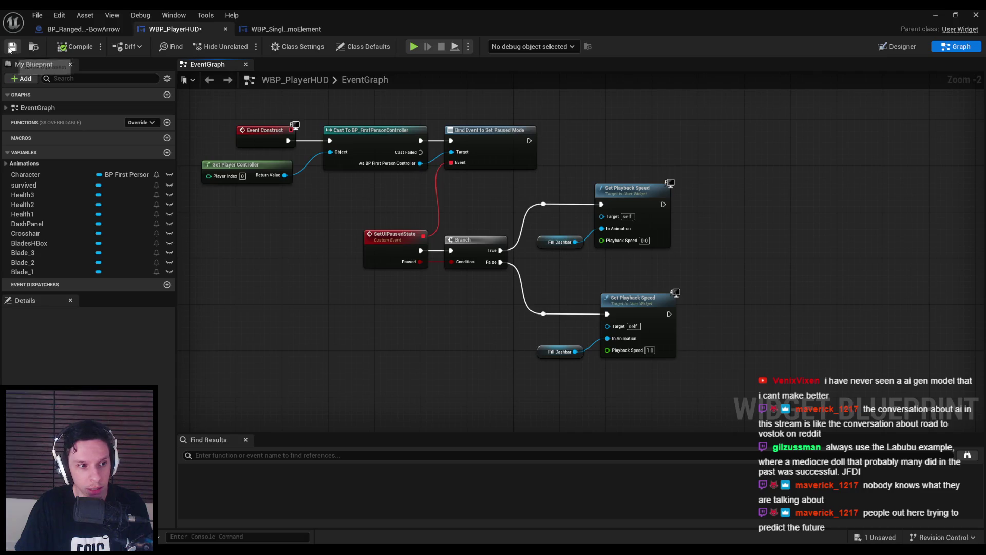
pyautogui.scroll(-3, 380, 124)
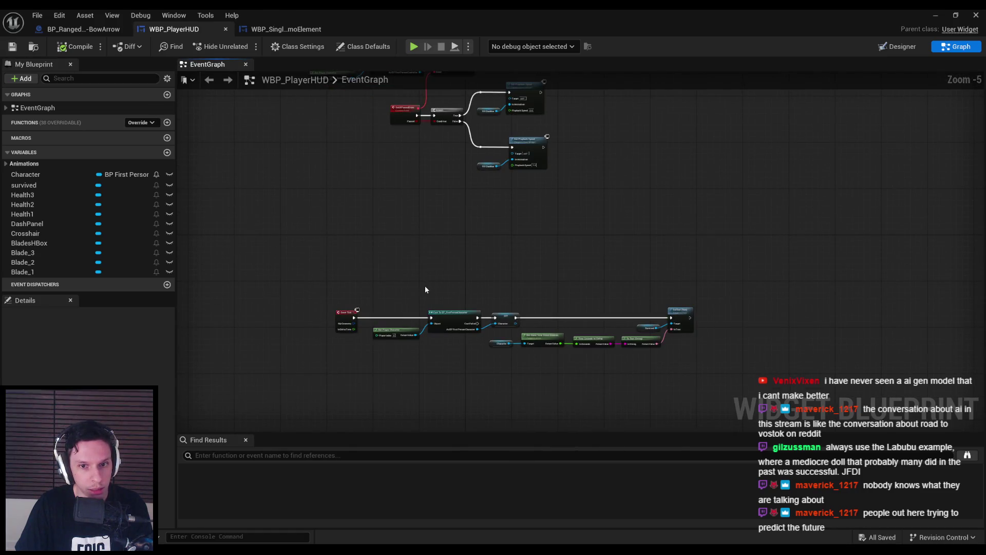
pyautogui.moveTo(425, 289)
pyautogui.mouseDown()
pyautogui.moveTo(348, 363)
pyautogui.moveTo(317, 300)
pyautogui.moveTo(489, 359)
pyautogui.mouseUp()
pyautogui.moveTo(535, 370)
pyautogui.mouseDown()
pyautogui.moveTo(543, 343)
pyautogui.moveTo(524, 273)
pyautogui.mouseUp()
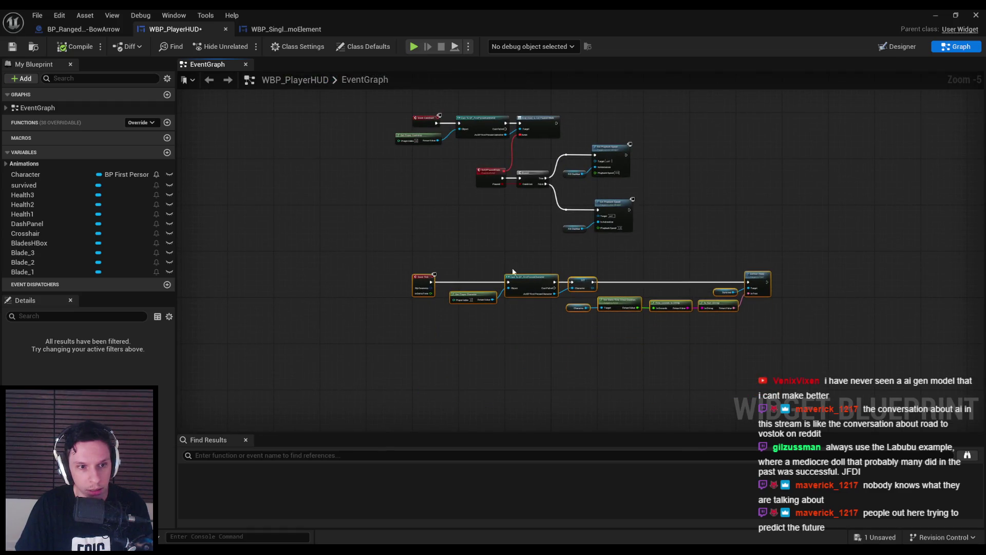
pyautogui.scroll(-3, 399, 221)
pyautogui.moveTo(354, 123); pyautogui.dragTo(608, 342)
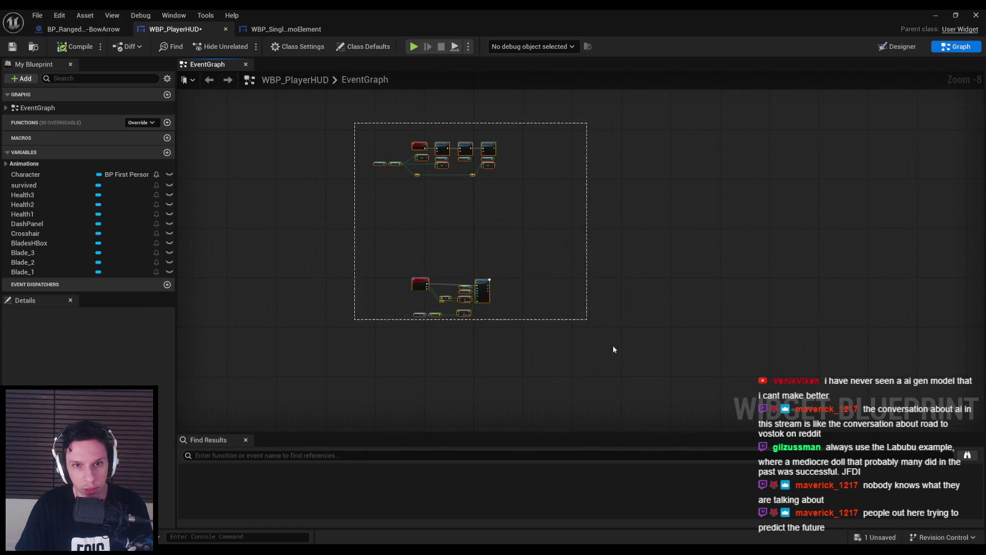
pyautogui.scroll(3, 396, 341)
pyautogui.moveTo(385, 252); pyautogui.dragTo(378, 198)
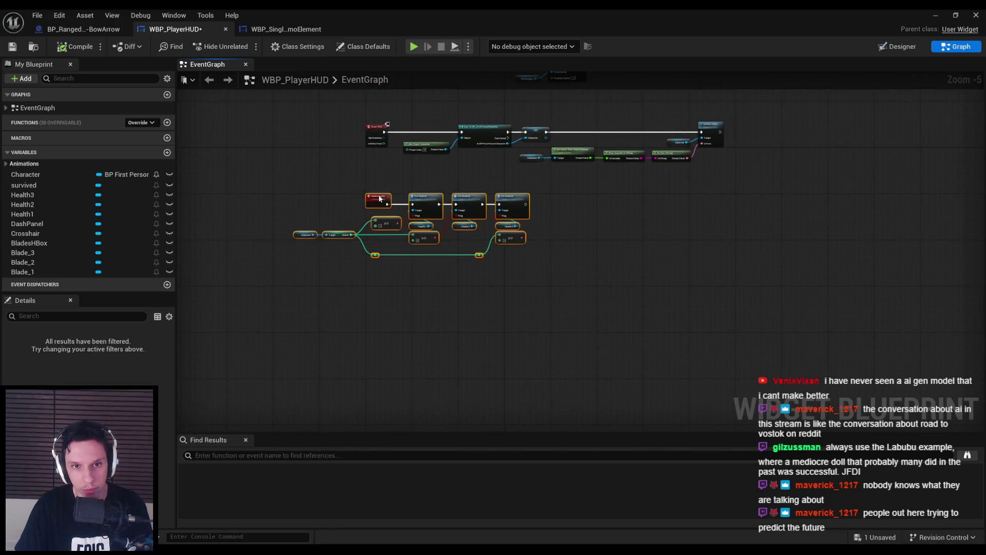
pyautogui.scroll(-2, 334, 226)
pyautogui.scroll(2, 434, 309)
pyautogui.moveTo(419, 357); pyautogui.dragTo(419, 202)
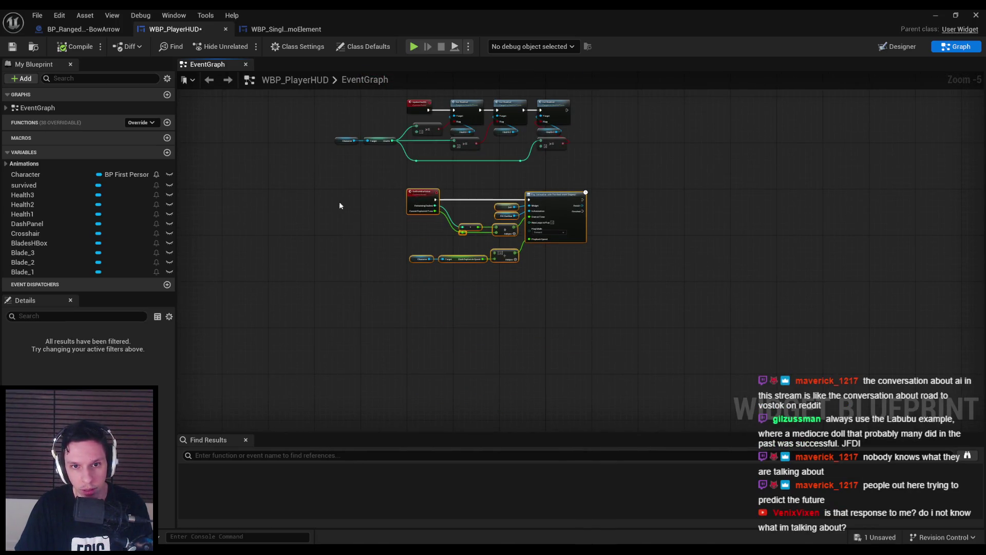
pyautogui.doubleClick(52, 107)
pyautogui.hotkey('ctrl', 's')
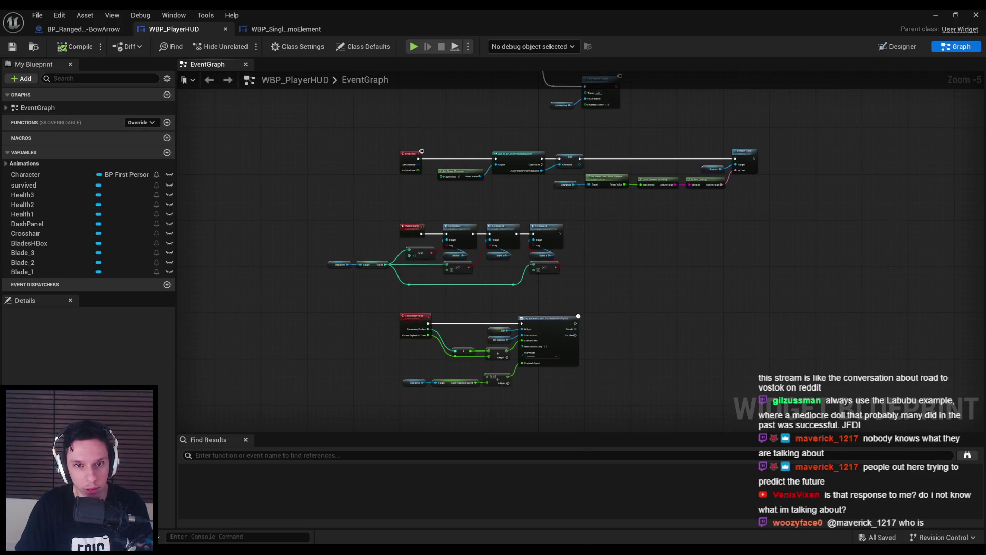
pyautogui.moveTo(341, 268)
pyautogui.mouseDown()
pyautogui.moveTo(386, 296)
pyautogui.moveTo(375, 301)
pyautogui.moveTo(372, 340)
pyautogui.mouseUp()
pyautogui.scroll(4, 379, 287)
pyautogui.scroll(-3, 372, 337)
pyautogui.hotkey('ctrl', 's')
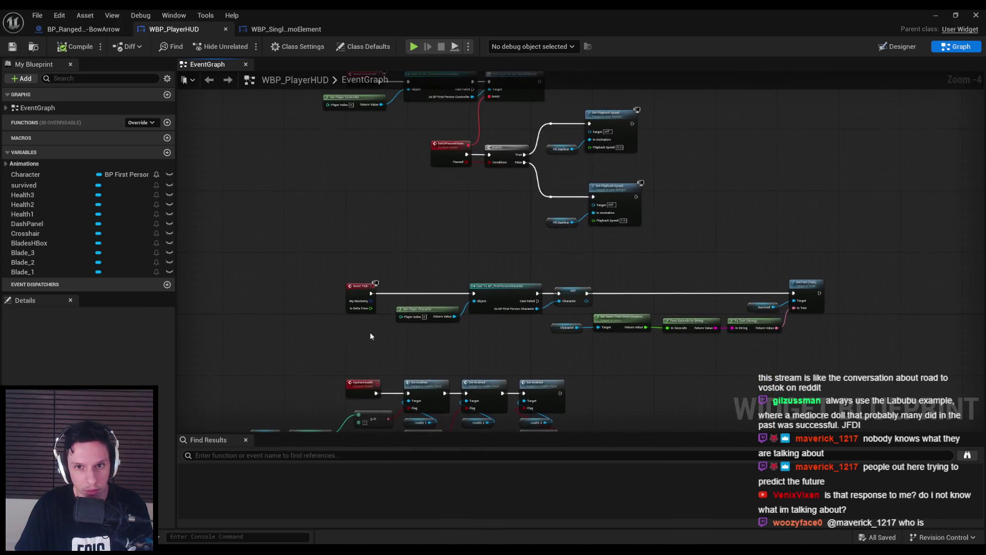
pyautogui.scroll(-1, 369, 224)
pyautogui.scroll(3, 359, 216)
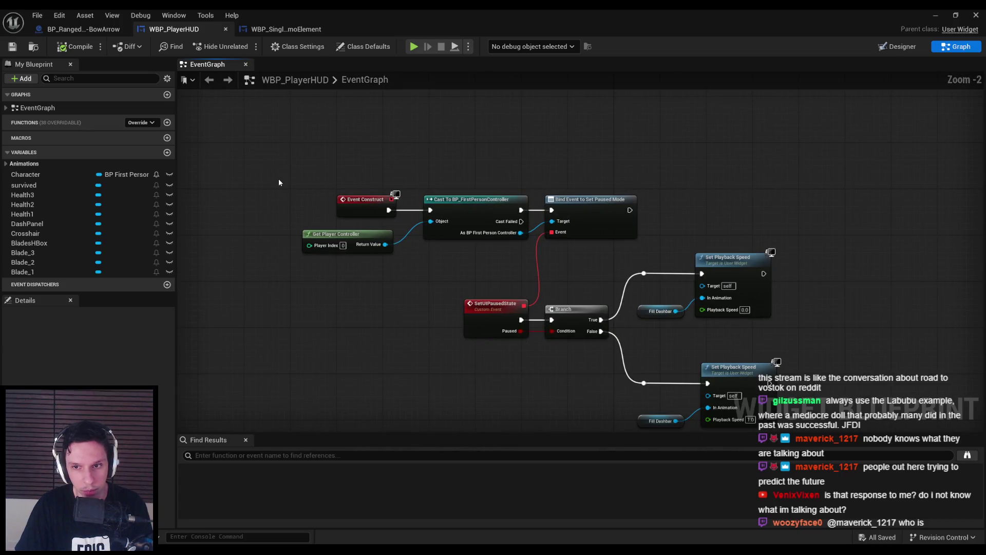
pyautogui.scroll(-2, 279, 183)
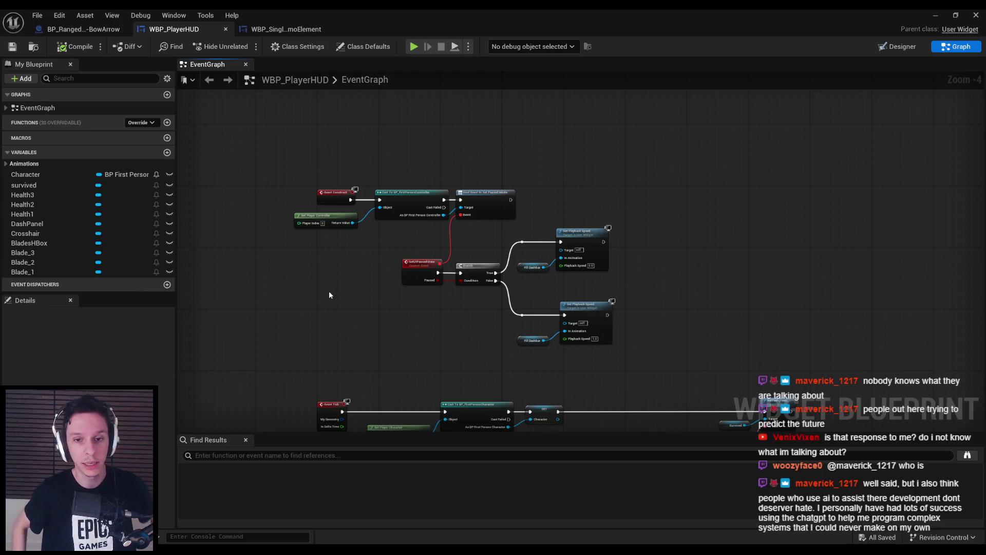
# - Shift the pause-handling node group left and line up the two Set Playback Speed nodes
pyautogui.scroll(2, 450, 306)
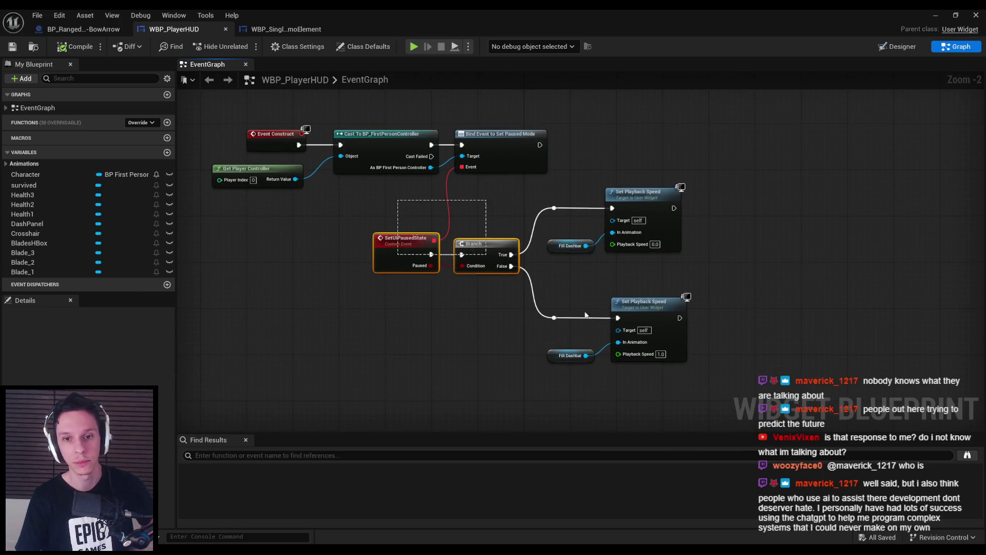
pyautogui.moveTo(698, 369); pyautogui.dragTo(370, 180)
pyautogui.moveTo(672, 317); pyautogui.dragTo(631, 316)
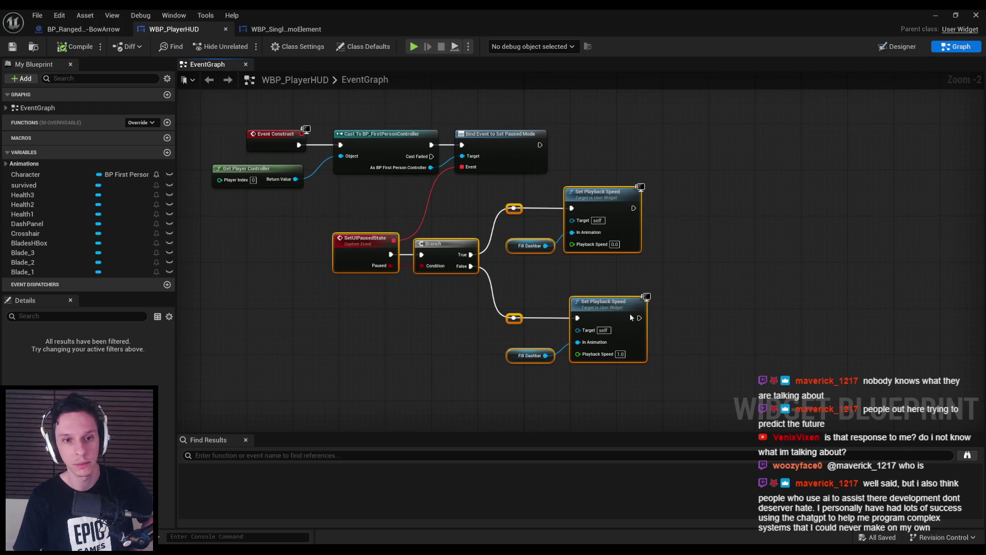
pyautogui.click(373, 303)
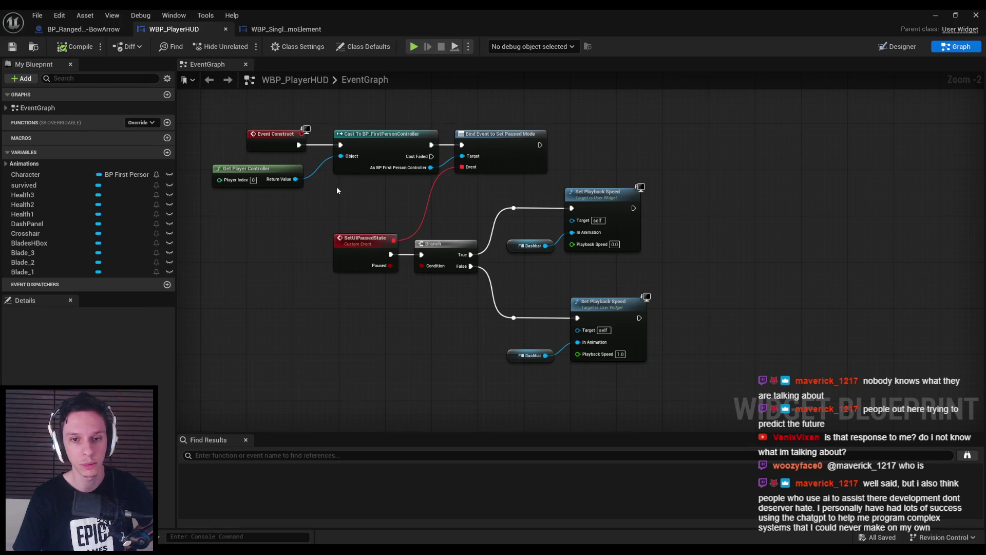
pyautogui.moveTo(334, 184)
pyautogui.mouseDown()
pyautogui.moveTo(645, 355)
pyautogui.moveTo(649, 386)
pyautogui.moveTo(605, 403)
pyautogui.moveTo(618, 397)
pyautogui.mouseUp()
pyautogui.hotkey('ctrl', 'z')
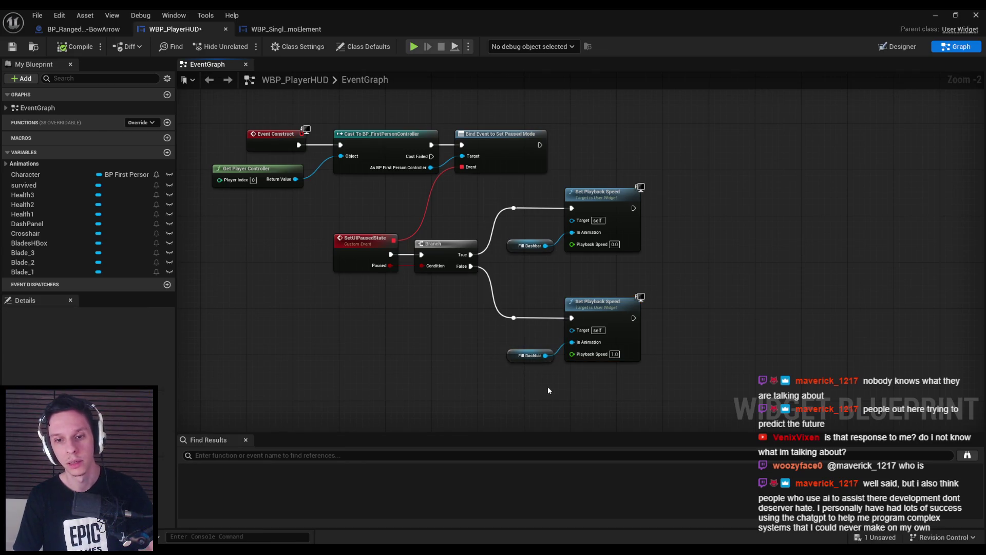
# - Nudge both Fill Dashbar nodes up into line and save the widget blueprint
pyautogui.moveTo(548, 390)
pyautogui.mouseDown()
pyautogui.moveTo(503, 233)
pyautogui.moveTo(529, 240)
pyautogui.mouseUp()
pyautogui.click(547, 281)
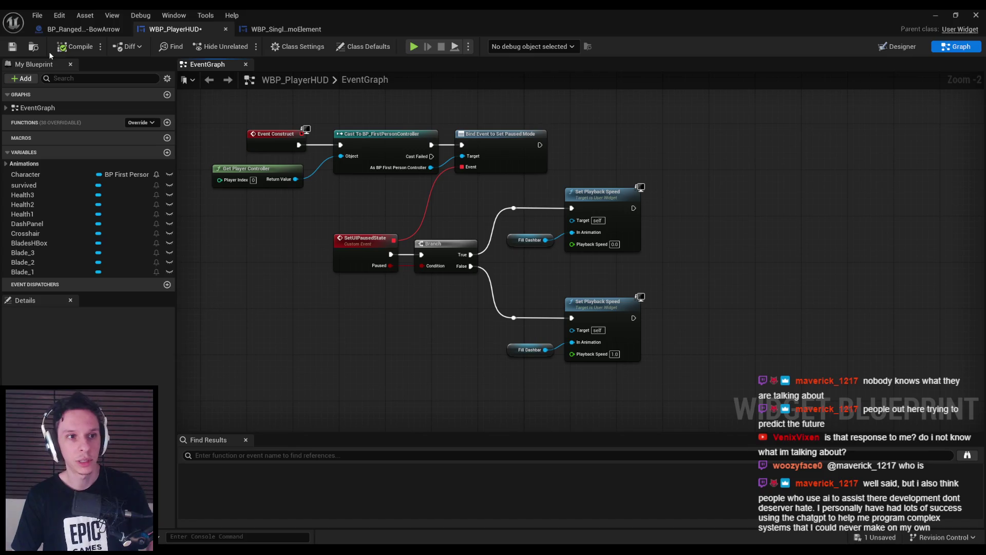
pyautogui.click(12, 47)
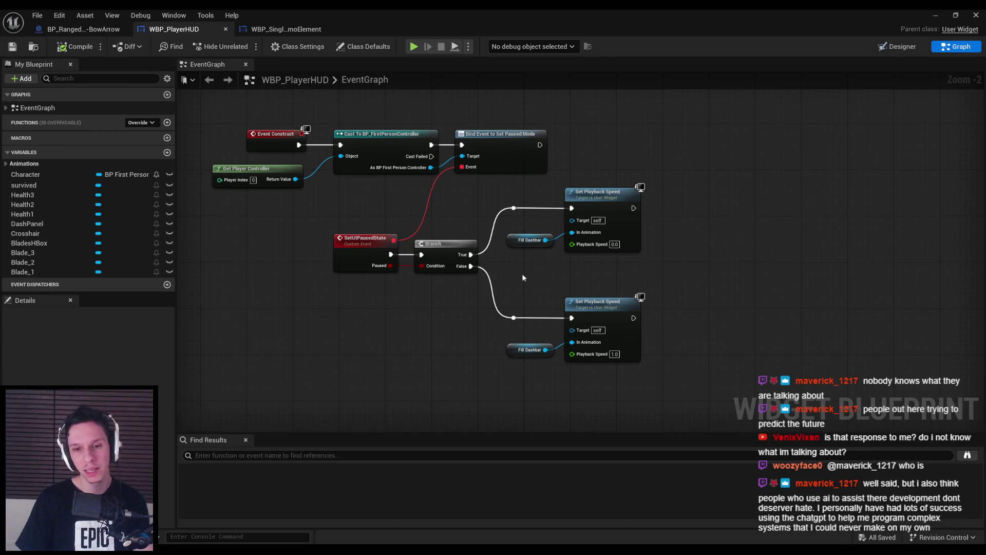
pyautogui.moveTo(516, 226); pyautogui.dragTo(550, 362)
pyautogui.moveTo(526, 250); pyautogui.dragTo(526, 244)
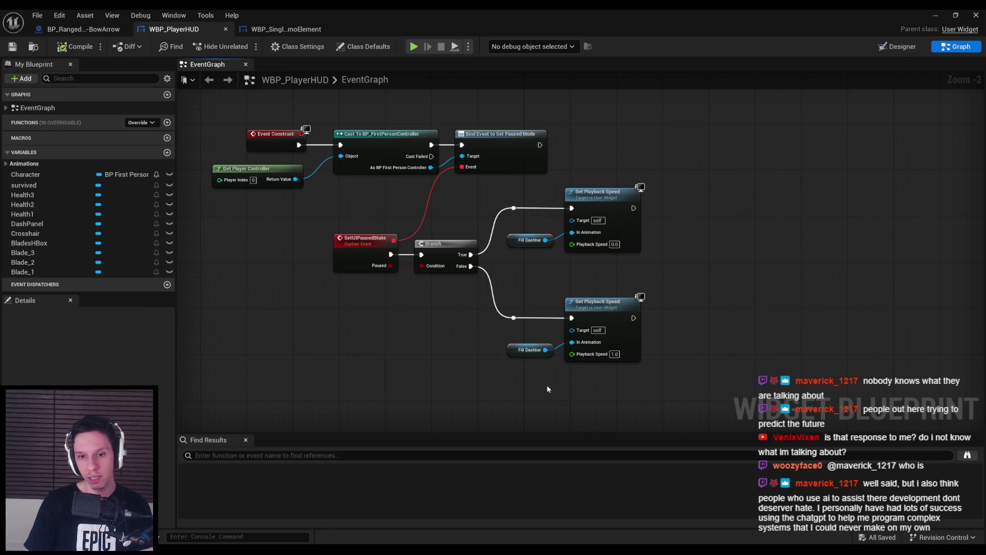
pyautogui.click(550, 288)
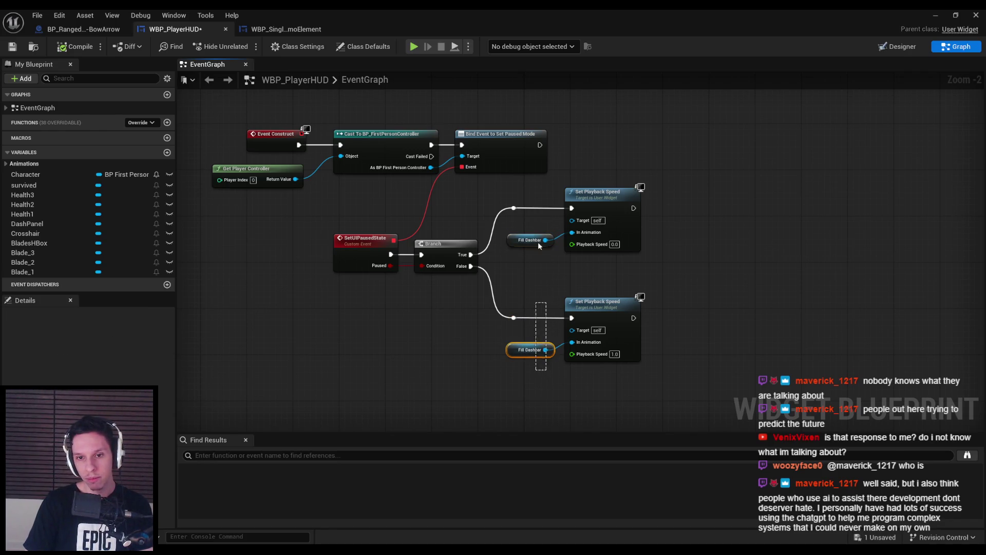
pyautogui.hotkey('ctrl', 's')
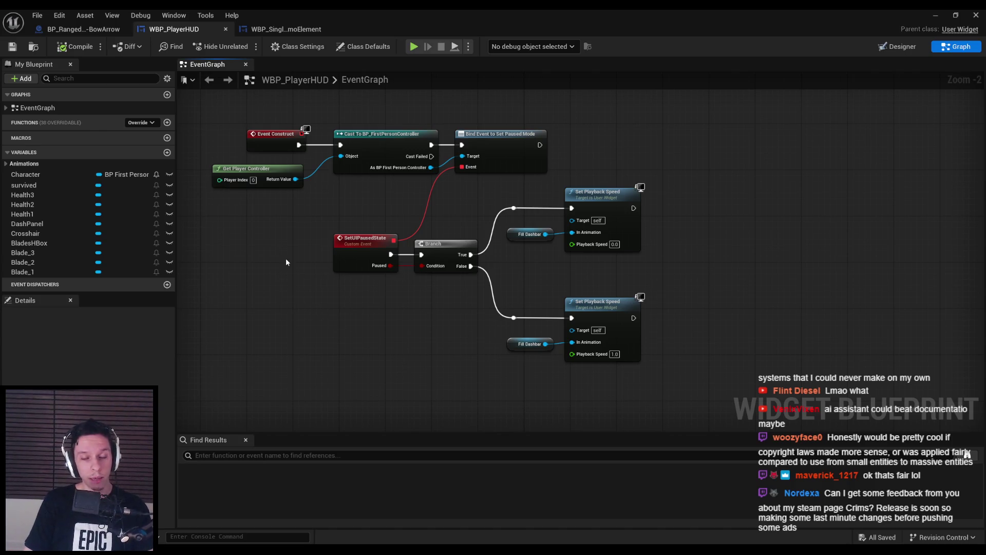
# - Adjust the lower Set Playback Speed and Fill Dashbar nodes, save, and view BP_RangedWeapon-BowArrow
pyautogui.moveTo(645, 401)
pyautogui.mouseDown()
pyautogui.moveTo(621, 403)
pyautogui.moveTo(517, 308)
pyautogui.mouseUp()
pyautogui.moveTo(612, 399)
pyautogui.mouseDown()
pyautogui.moveTo(470, 307)
pyautogui.moveTo(455, 360)
pyautogui.mouseUp()
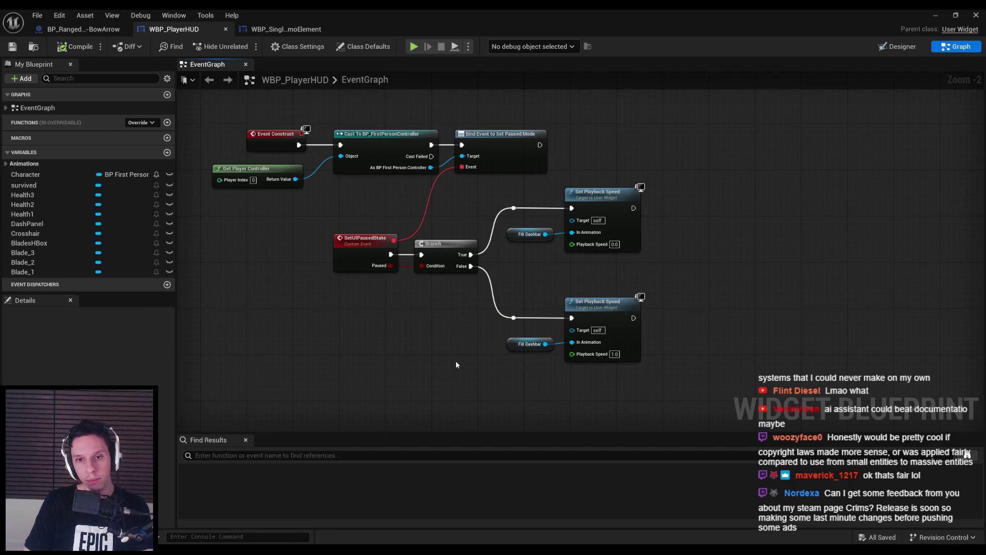
pyautogui.click(12, 46)
pyautogui.click(77, 29)
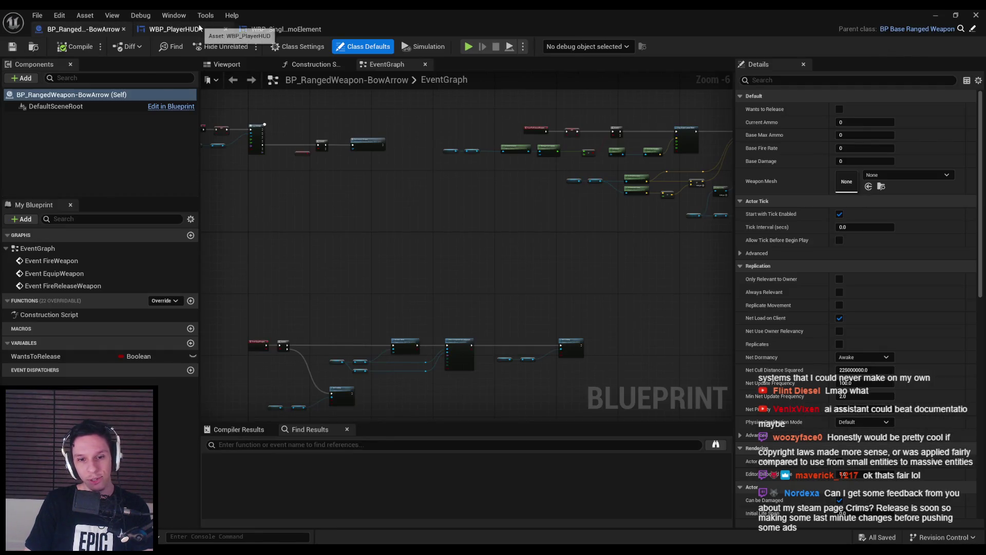
# - Shift the main node group slightly right, nudge Get Player Controller into line, compile and save
pyautogui.click(201, 29)
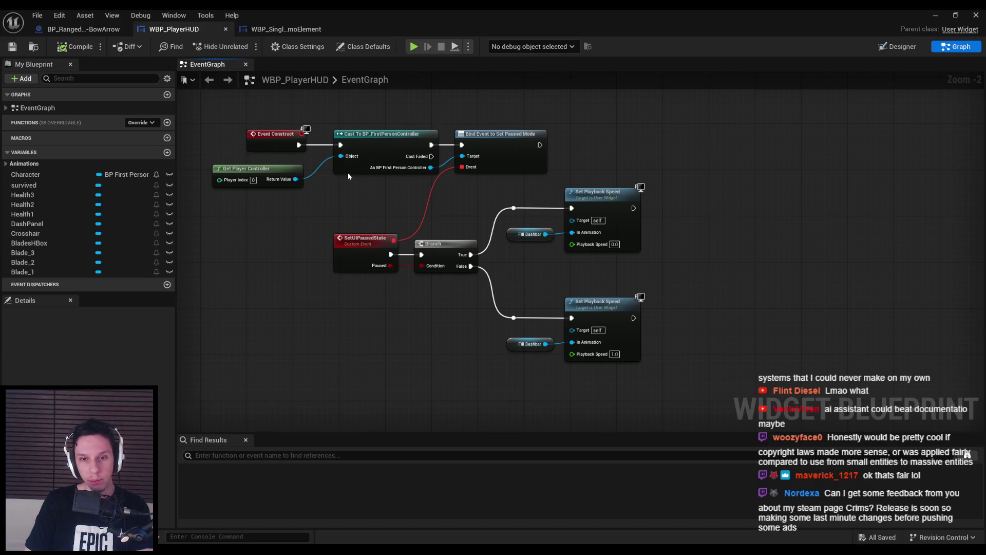
pyautogui.moveTo(323, 95); pyautogui.dragTo(656, 399)
pyautogui.moveTo(441, 244); pyautogui.dragTo(447, 243)
pyautogui.click(719, 205)
pyautogui.click(74, 46)
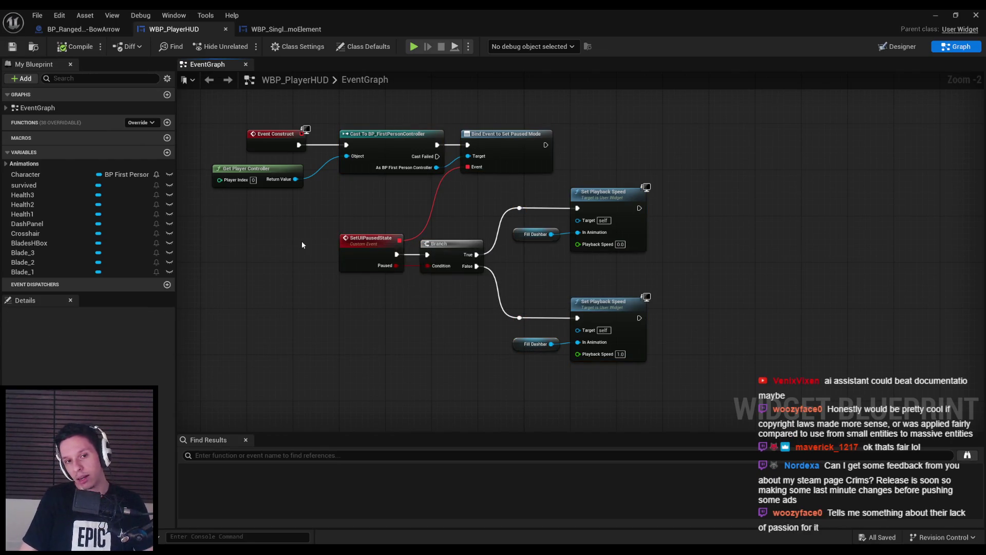
pyautogui.moveTo(257, 174); pyautogui.dragTo(260, 174)
pyautogui.click(21, 48)
# - Recentre the WBP_PlayerHUD graph on the Branch and Set Playback Speed pause nodes
pyautogui.click(82, 29)
pyautogui.click(190, 29)
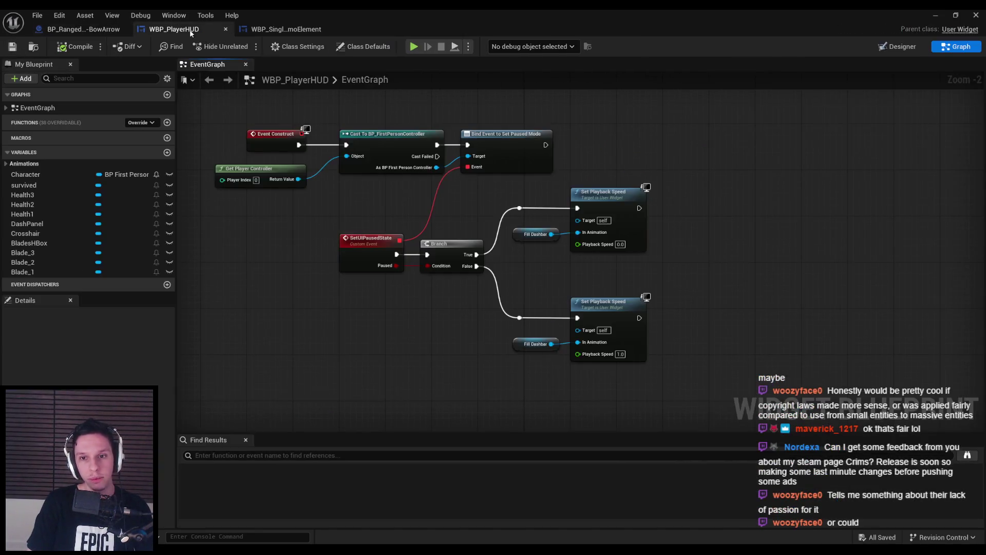
pyautogui.moveTo(285, 268); pyautogui.dragTo(274, 289)
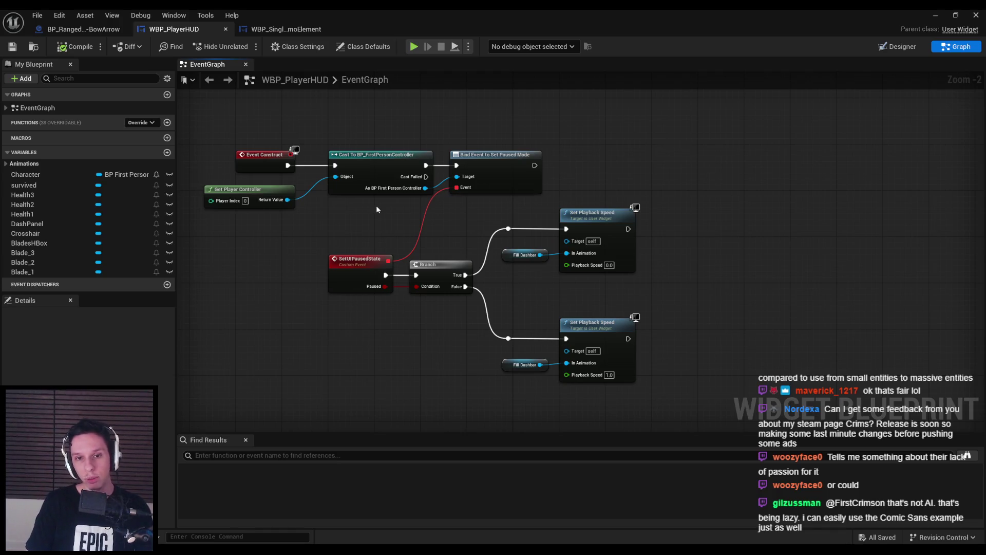
pyautogui.moveTo(377, 224)
pyautogui.mouseDown()
pyautogui.moveTo(548, 235)
pyautogui.moveTo(603, 282)
pyautogui.moveTo(528, 257)
pyautogui.moveTo(387, 180)
pyautogui.mouseUp()
pyautogui.scroll(1, 411, 193)
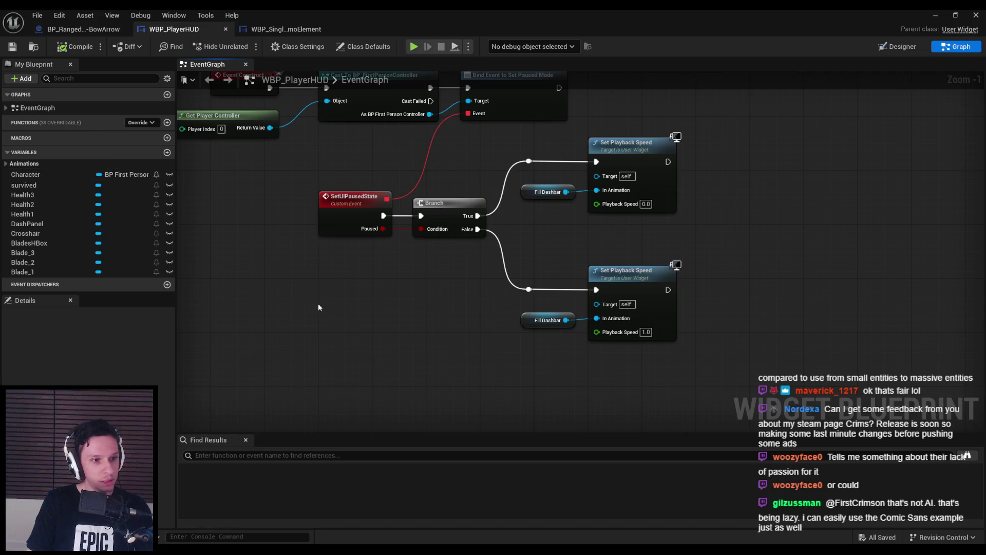
pyautogui.moveTo(319, 300); pyautogui.dragTo(293, 323)
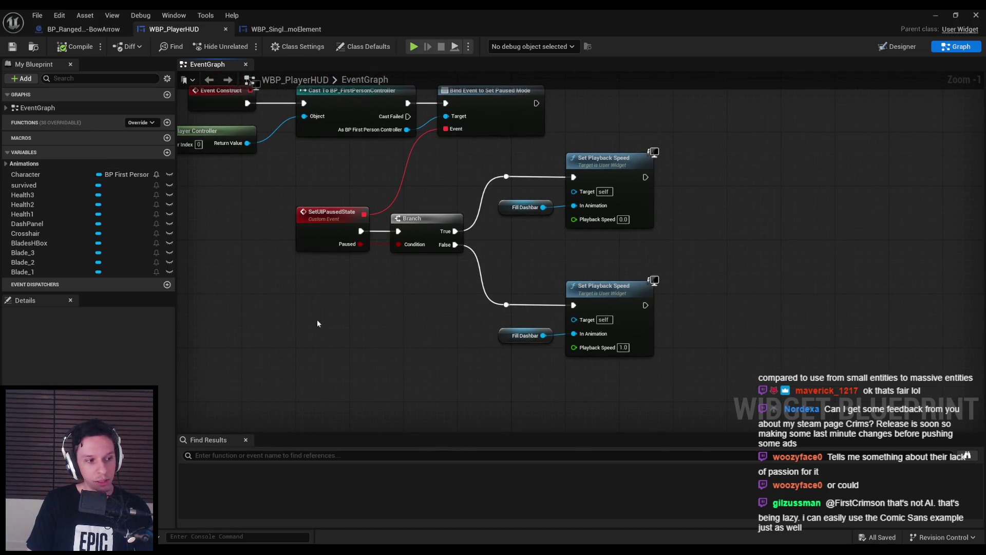
pyautogui.scroll(-1, 482, 201)
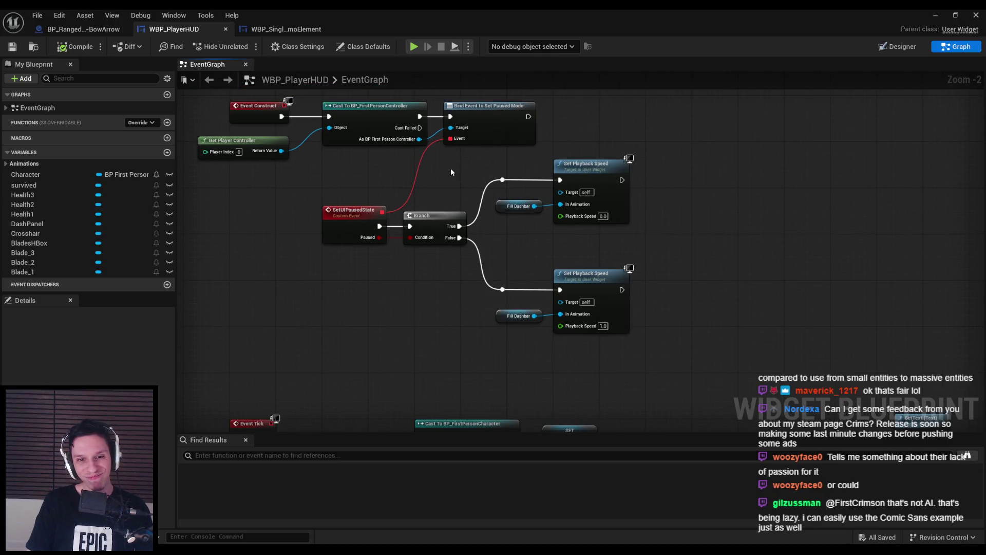
pyautogui.scroll(1, 463, 206)
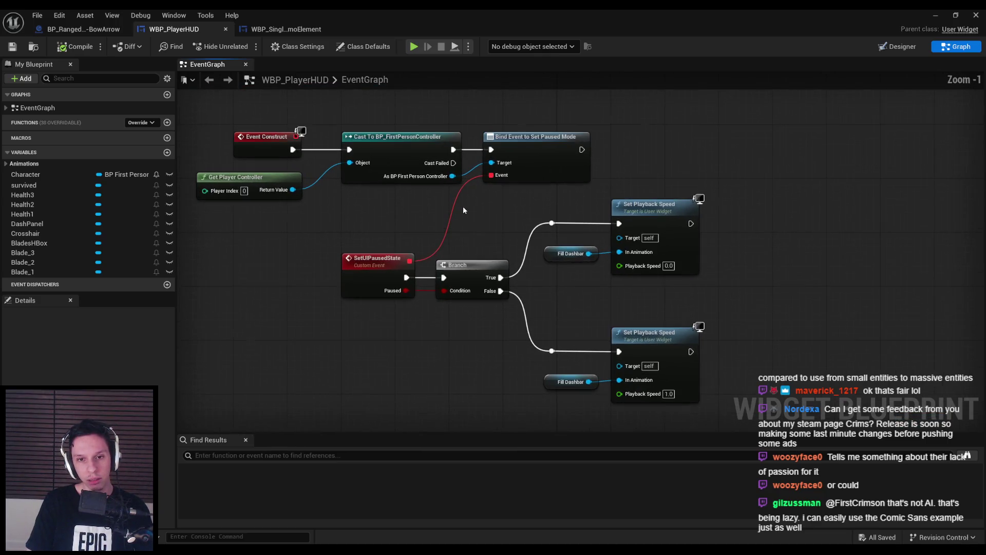
pyautogui.moveTo(435, 194)
pyautogui.mouseDown()
pyautogui.moveTo(570, 339)
pyautogui.moveTo(701, 397)
pyautogui.moveTo(704, 413)
pyautogui.moveTo(411, 221)
pyautogui.moveTo(431, 194)
pyautogui.moveTo(410, 234)
pyautogui.moveTo(696, 408)
pyautogui.moveTo(692, 421)
pyautogui.moveTo(696, 347)
pyautogui.mouseUp()
pyautogui.click(424, 214)
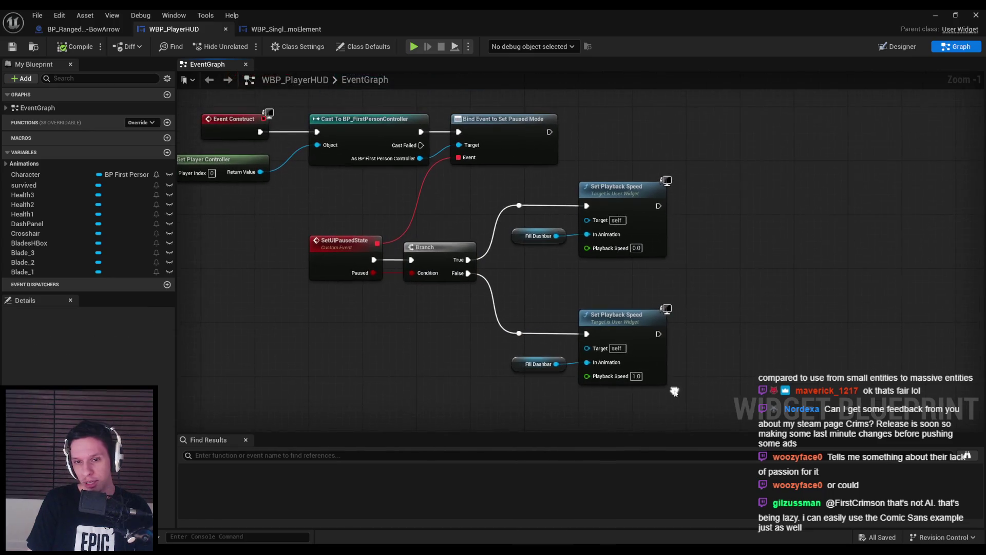
# - Select the pause-handling node group, then switch WBP_PlayerHUD to its Designer view
pyautogui.moveTo(397, 178)
pyautogui.mouseDown()
pyautogui.moveTo(673, 365)
pyautogui.moveTo(674, 392)
pyautogui.mouseUp()
pyautogui.scroll(-2, 466, 262)
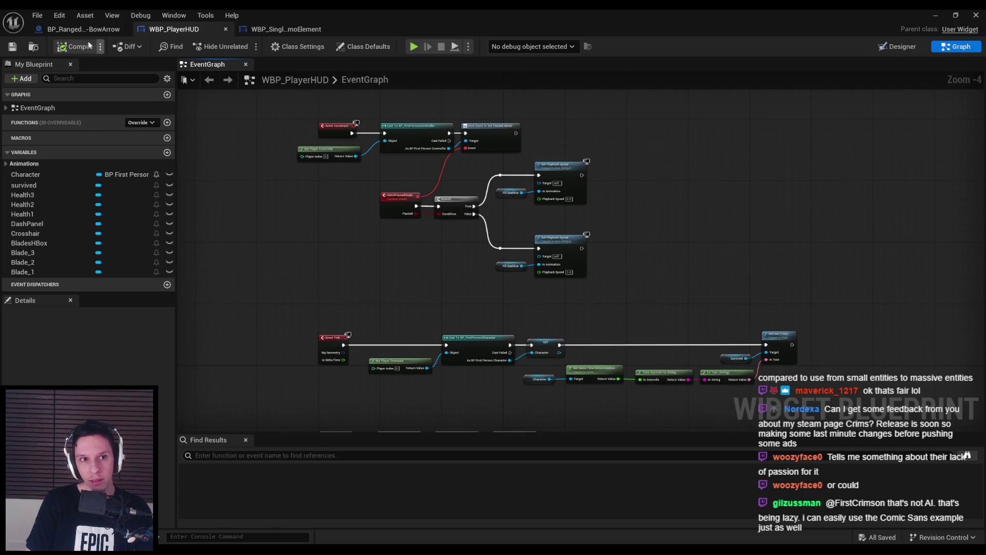
pyautogui.click(82, 30)
pyautogui.click(198, 30)
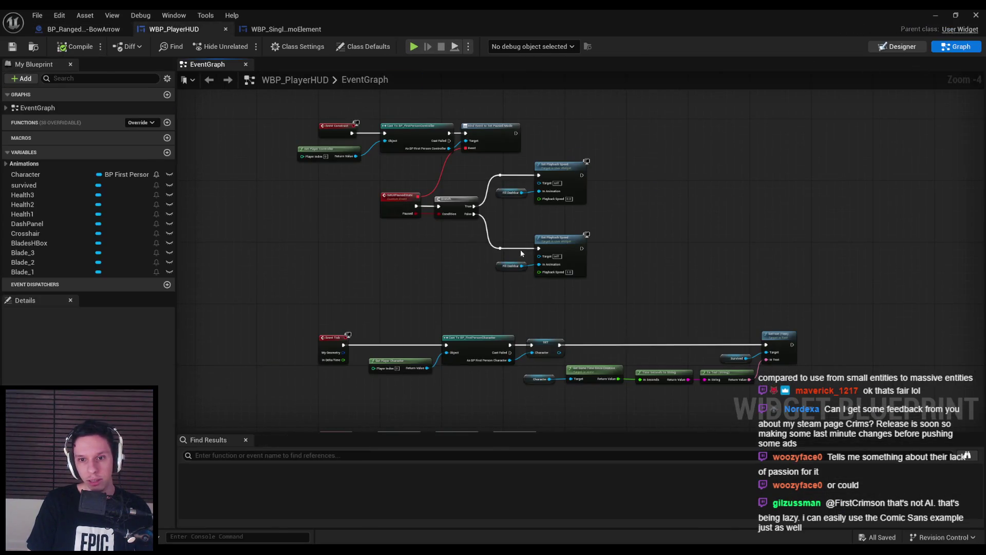
pyautogui.click(896, 47)
# - Shrink the empty BladesHBox container by dragging its top edge down
pyautogui.click(627, 251)
pyautogui.click(508, 241)
pyautogui.click(506, 242)
pyautogui.click(498, 231)
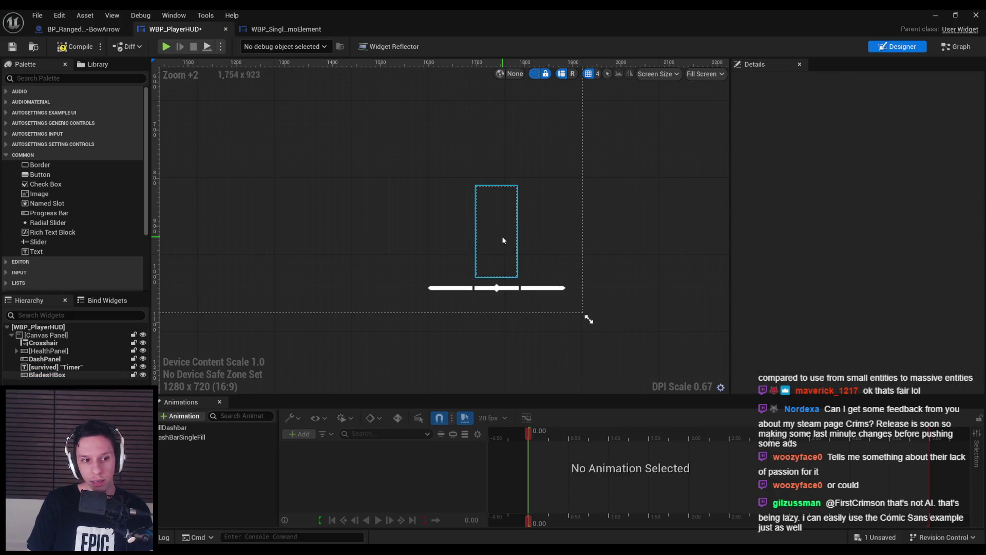
pyautogui.click(501, 236)
pyautogui.moveTo(496, 183); pyautogui.dragTo(494, 265)
# - Select the DashPanel progress bar, test its fill Percent, and expand its Style settings
pyautogui.click(495, 286)
pyautogui.scroll(2, 509, 281)
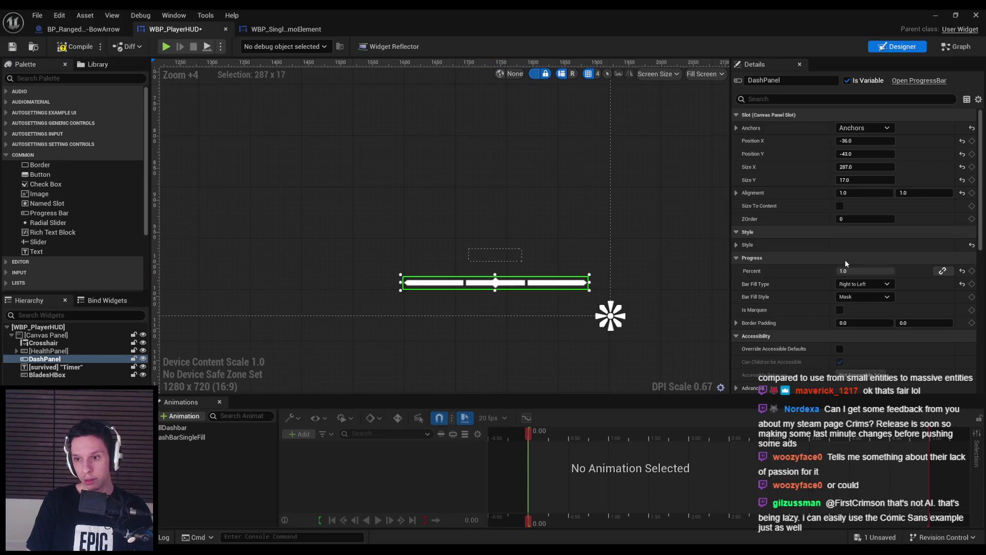
pyautogui.moveTo(847, 270)
pyautogui.mouseDown()
pyautogui.moveTo(827, 271)
pyautogui.moveTo(843, 270)
pyautogui.moveTo(850, 285)
pyautogui.mouseUp()
pyautogui.scroll(-3, 821, 276)
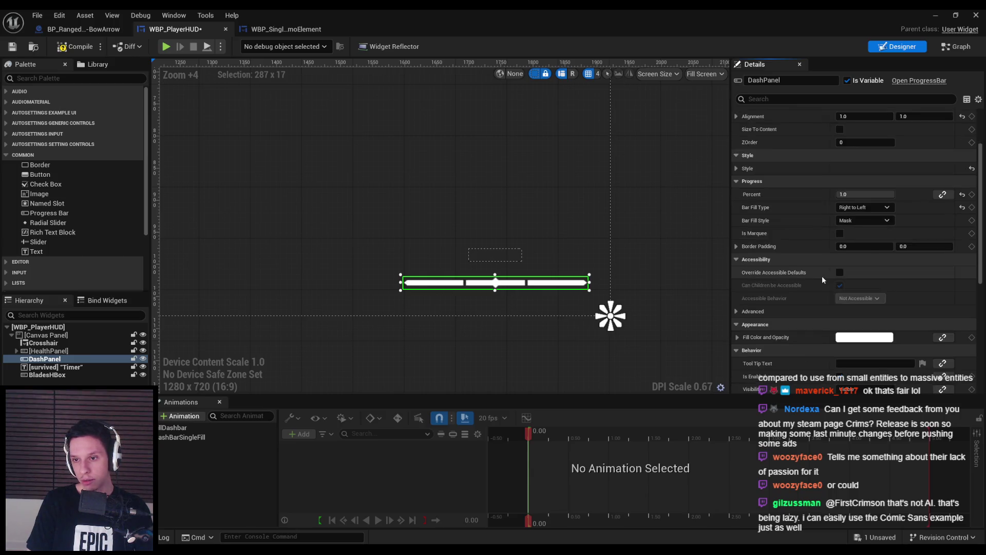
pyautogui.scroll(3, 821, 276)
pyautogui.click(737, 244)
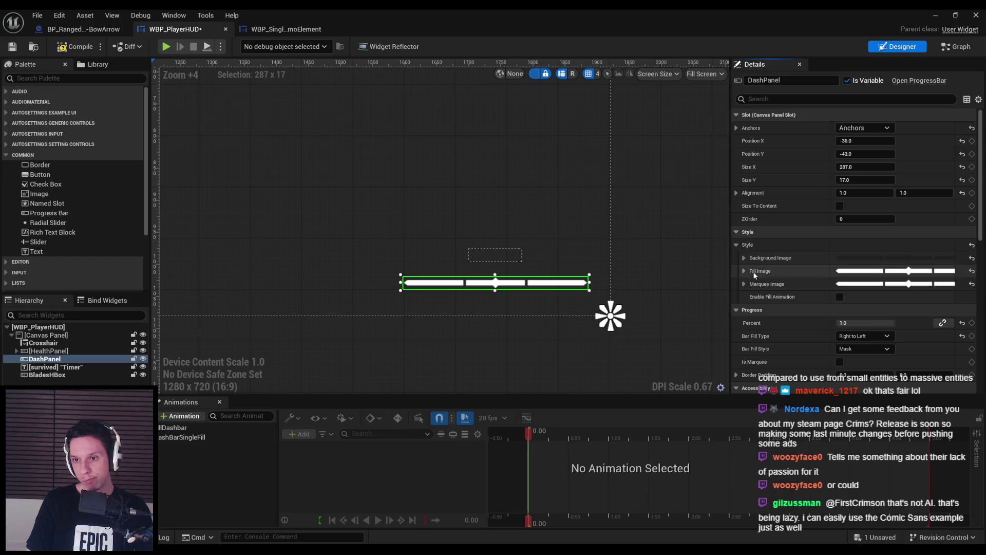
# - Open DashPanel's UI_Dashbar fill texture from its Style images, zoom it, then close it
pyautogui.click(742, 258)
pyautogui.doubleClick(786, 283)
pyautogui.scroll(2, 406, 295)
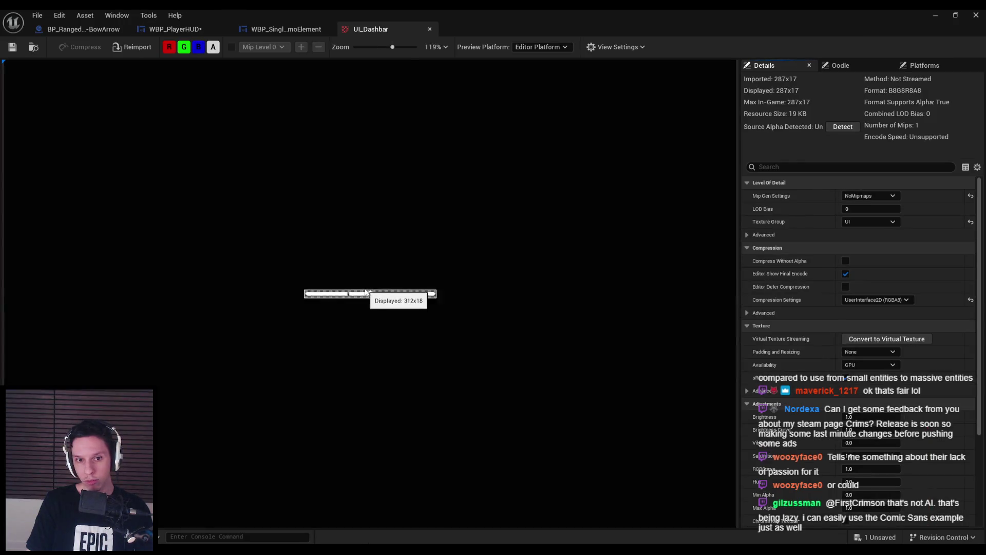
pyautogui.scroll(-2, 405, 296)
pyautogui.middleClick(376, 30)
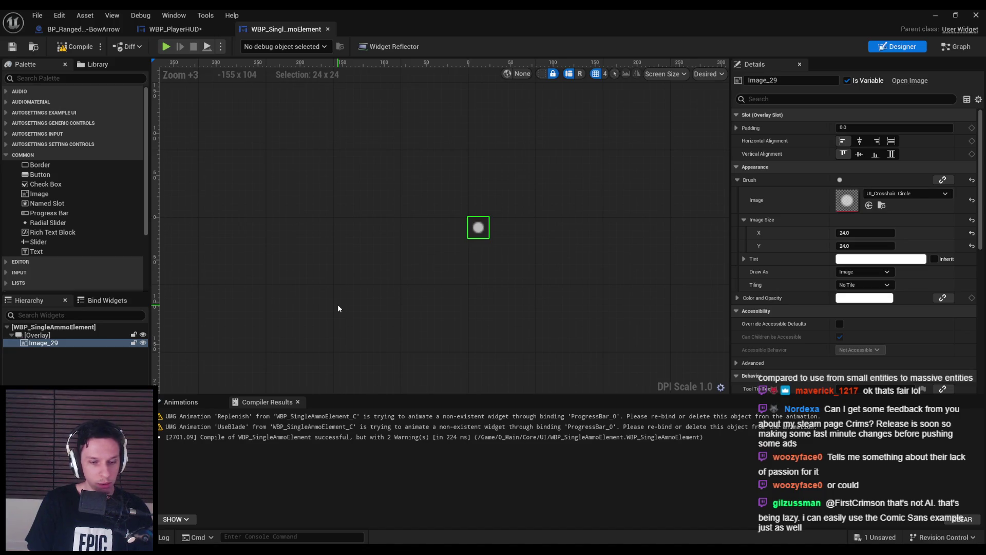
# - Recompile WBP_SingleAmmoElement and delete its Replenish and UseBlade animations
pyautogui.click(72, 47)
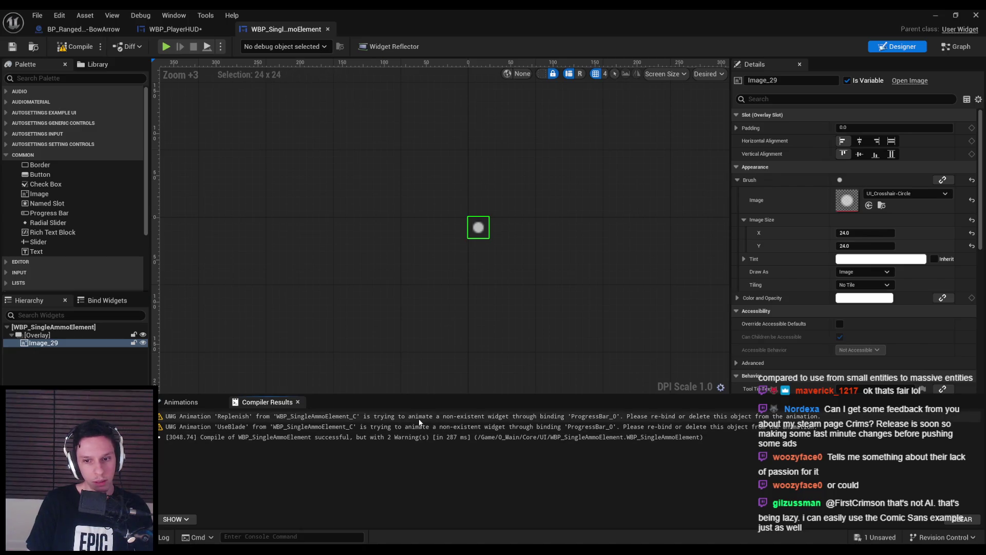
pyautogui.click(197, 403)
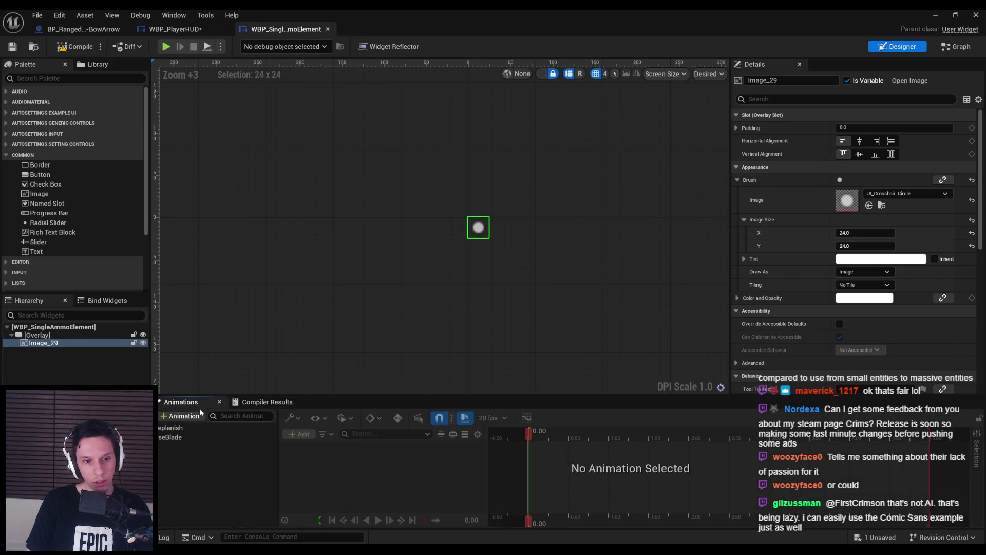
pyautogui.click(184, 429)
pyautogui.click(213, 438)
pyautogui.press('Delete')
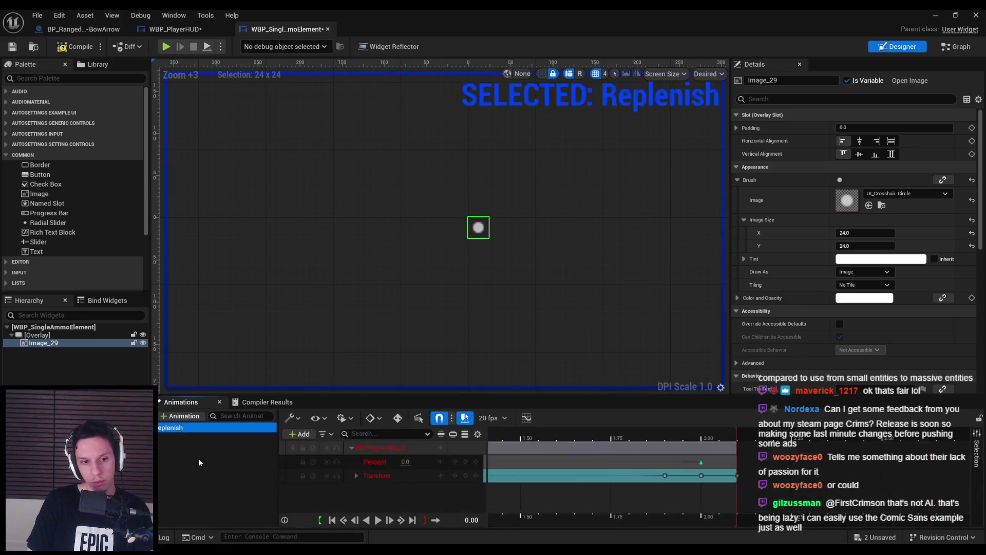
pyautogui.press('Delete')
# - Check the widget's graph and design views, then save all changes from WBP_PlayerHUD
pyautogui.click(959, 48)
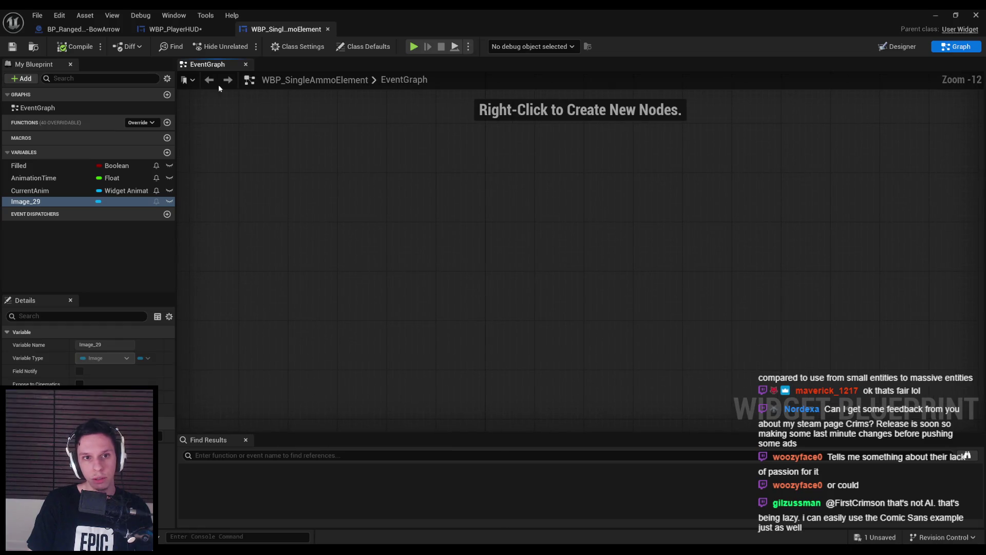
pyautogui.click(894, 47)
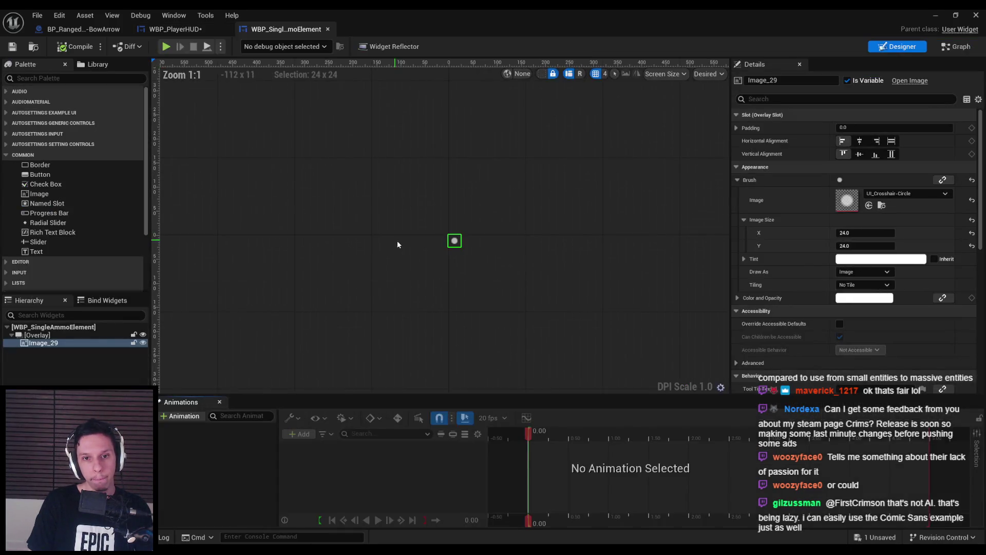
pyautogui.click(427, 248)
pyautogui.scroll(1, 426, 248)
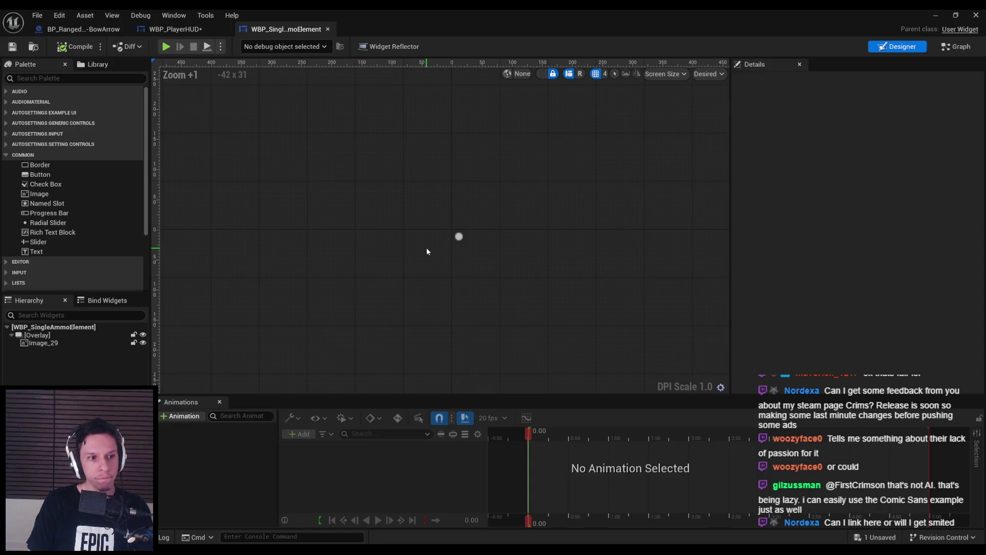
pyautogui.click(195, 31)
pyautogui.hotkey('ctrl', 's')
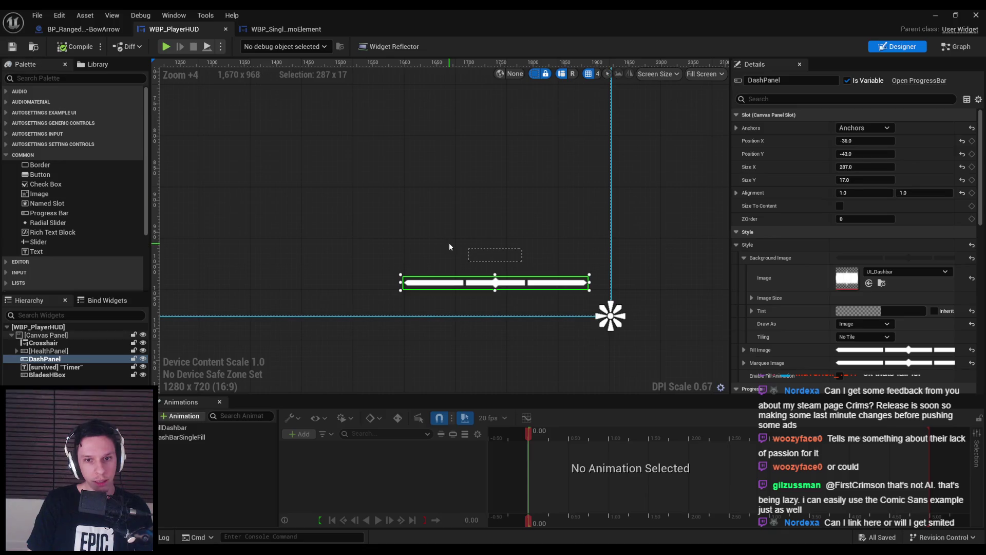
# - Play the level, open BP_FirstPersonCharacter from the compile-error list, and cancel play
pyautogui.click(449, 246)
pyautogui.click(495, 254)
pyautogui.scroll(-4, 462, 252)
pyautogui.click(936, 15)
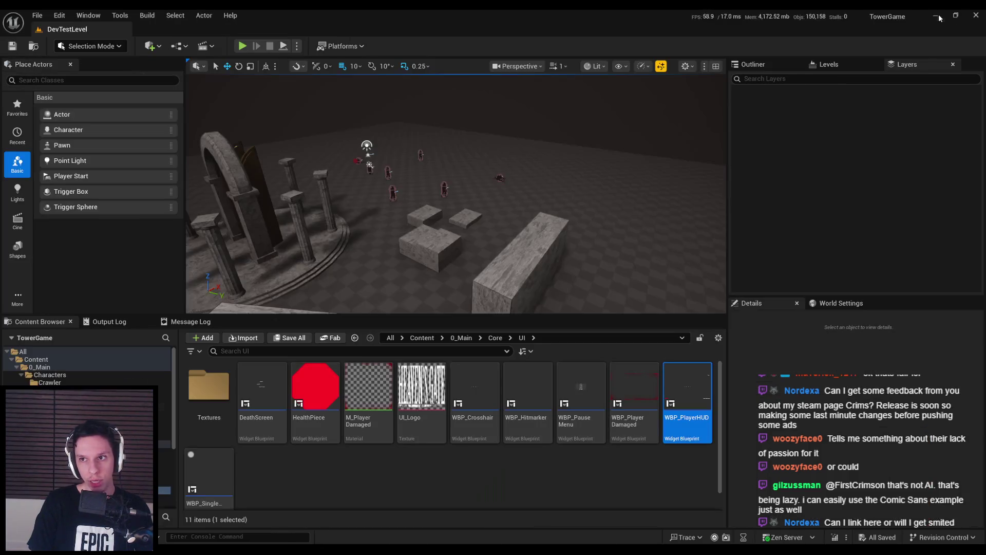
pyautogui.click(242, 46)
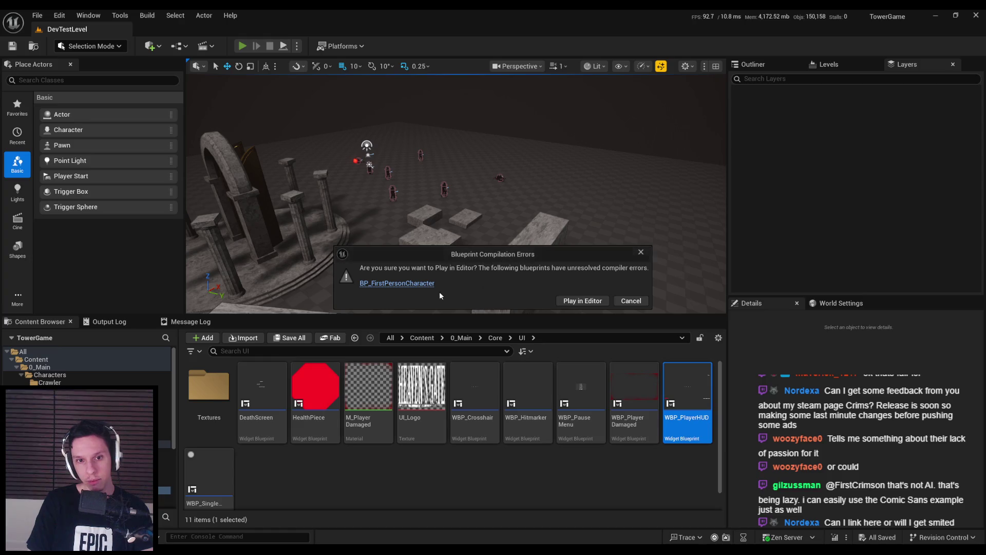
pyautogui.click(397, 283)
pyautogui.click(631, 301)
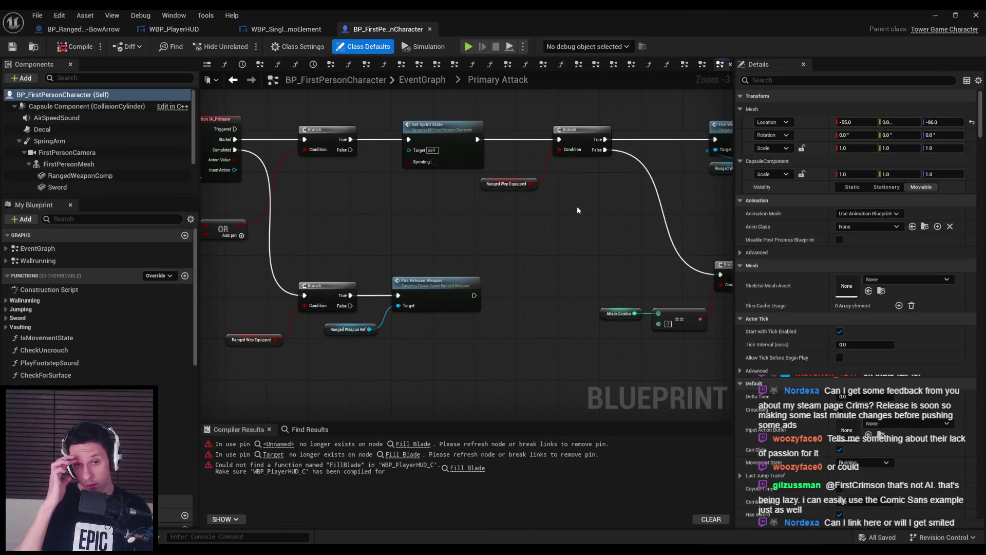
# - Jump to the broken Fill Blade error and delete RefreshBlade's nodes
pyautogui.click(413, 444)
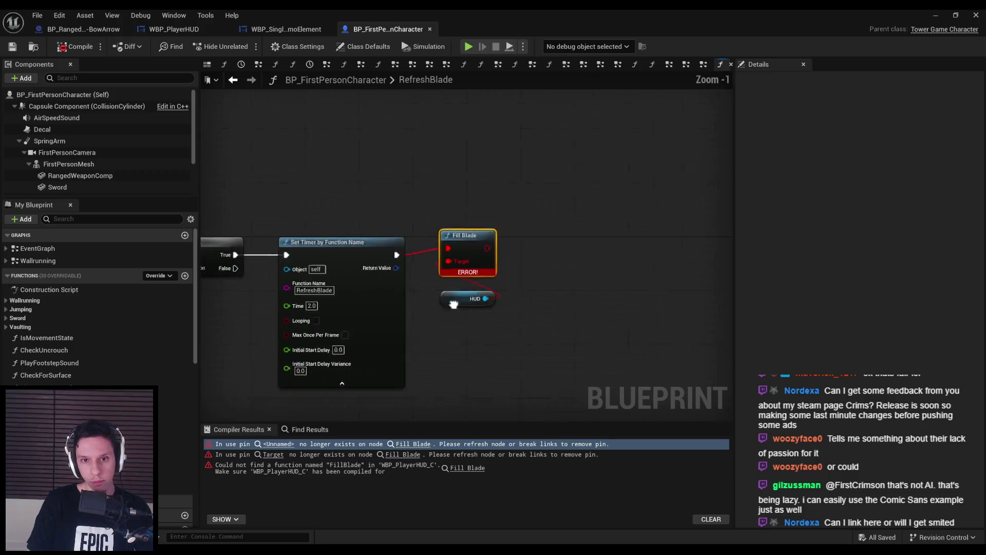
pyautogui.scroll(-3, 689, 137)
pyautogui.moveTo(349, 273)
pyautogui.mouseDown()
pyautogui.moveTo(652, 282)
pyautogui.moveTo(638, 273)
pyautogui.moveTo(608, 285)
pyautogui.mouseUp()
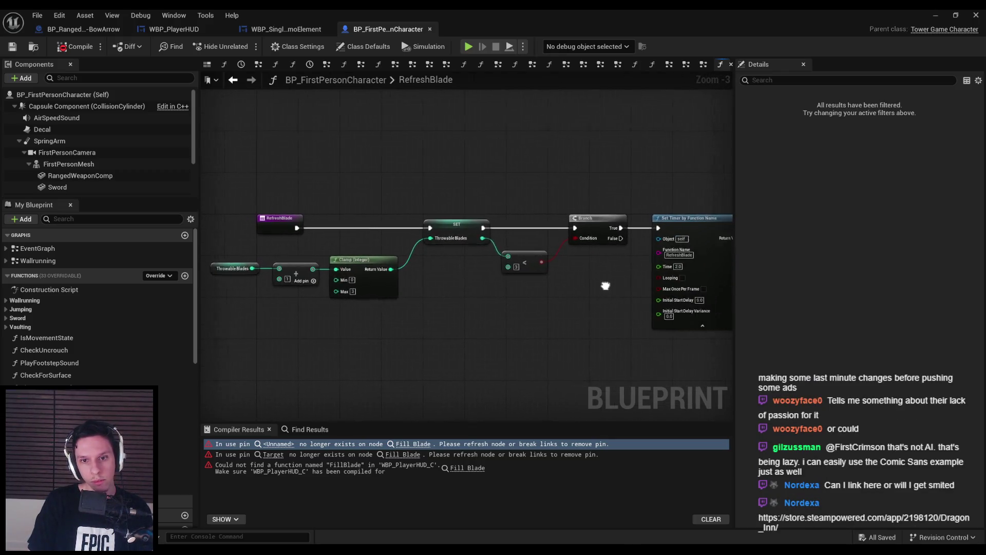
pyautogui.scroll(-1, 608, 285)
pyautogui.moveTo(684, 324)
pyautogui.mouseDown()
pyautogui.moveTo(560, 288)
pyautogui.moveTo(322, 177)
pyautogui.moveTo(226, 183)
pyautogui.moveTo(334, 262)
pyautogui.moveTo(225, 245)
pyautogui.mouseUp()
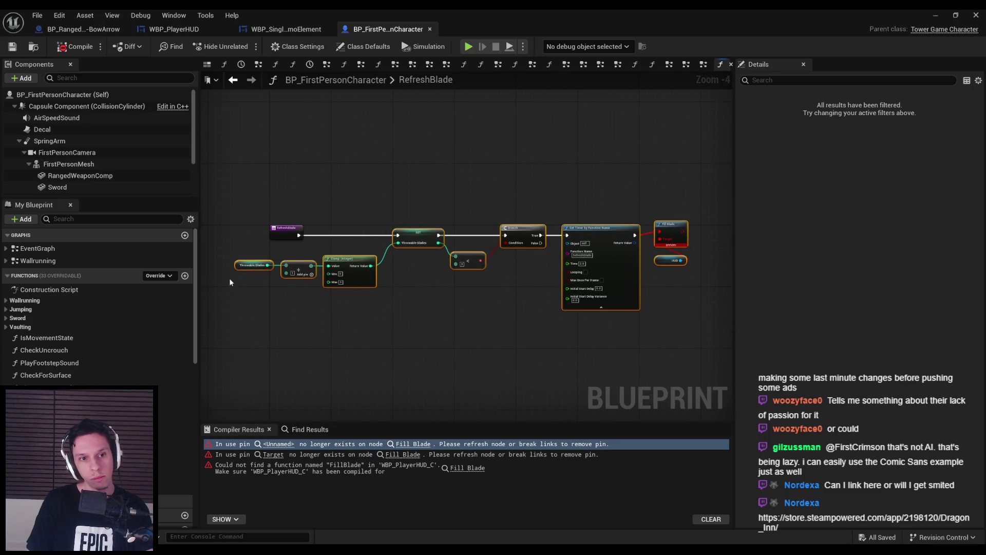
pyautogui.press('Delete')
# - Find references to RefreshBlade and jump to its use in the graph
pyautogui.rightClick(289, 232)
pyautogui.moveTo(324, 340)
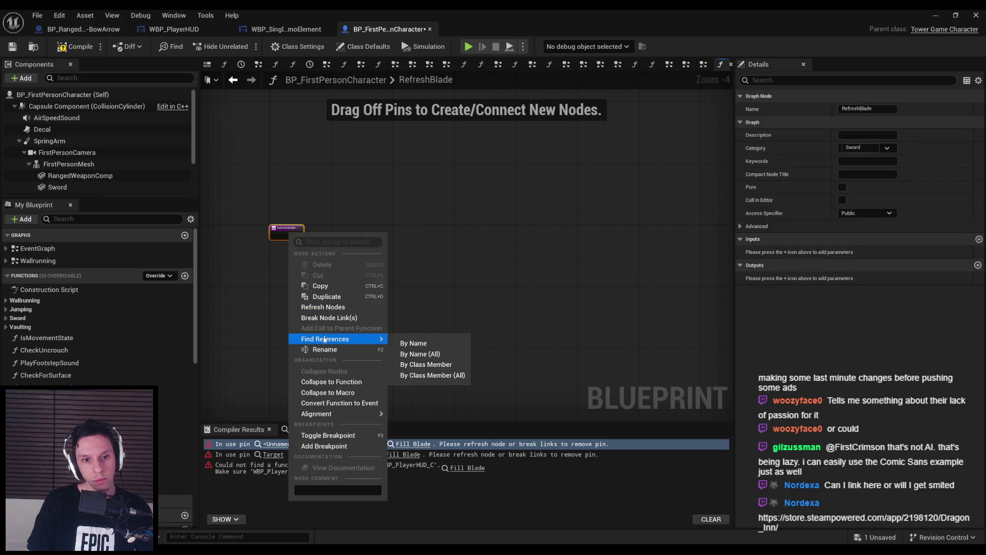
pyautogui.click(413, 343)
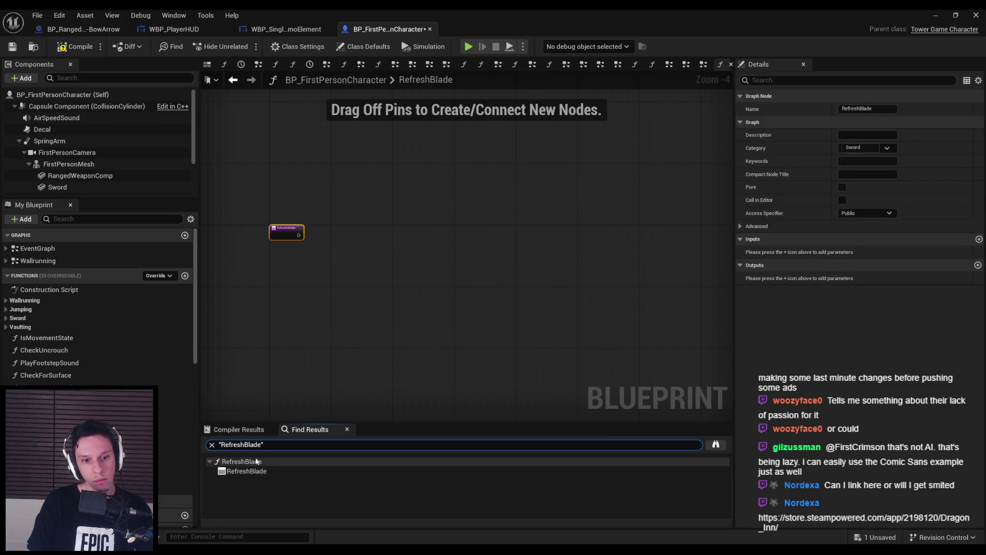
pyautogui.click(246, 471)
# - Search 'refres' in My Blueprint, delete the RefreshBlade function, and save
pyautogui.click(73, 220)
pyautogui.write('ref')
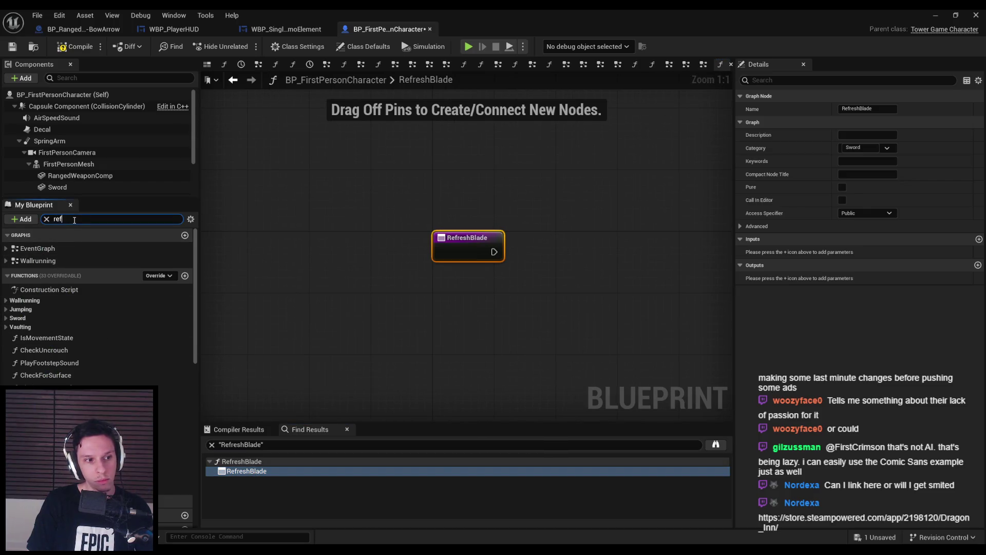
pyautogui.write('res')
pyautogui.click(54, 274)
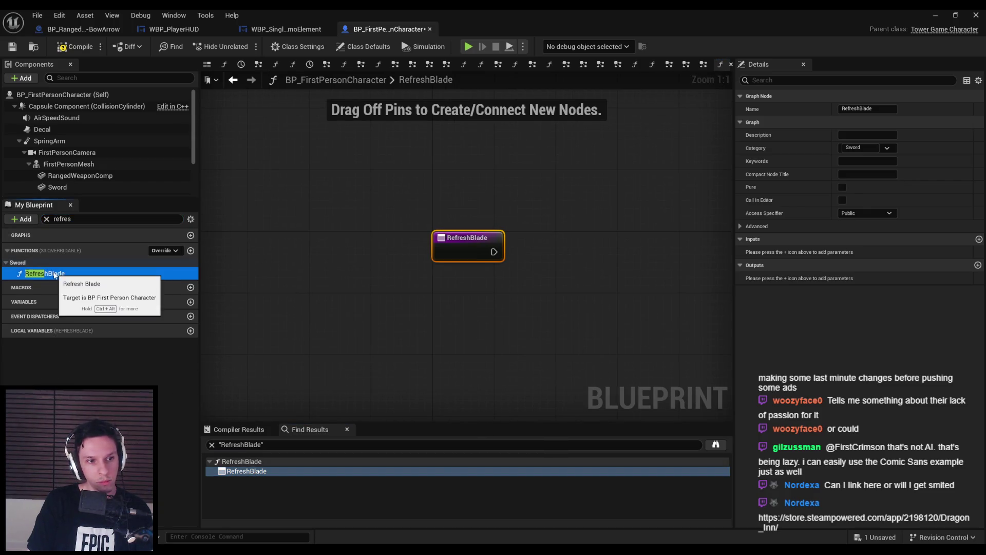
pyautogui.press('Delete')
pyautogui.hotkey('ctrl', 's')
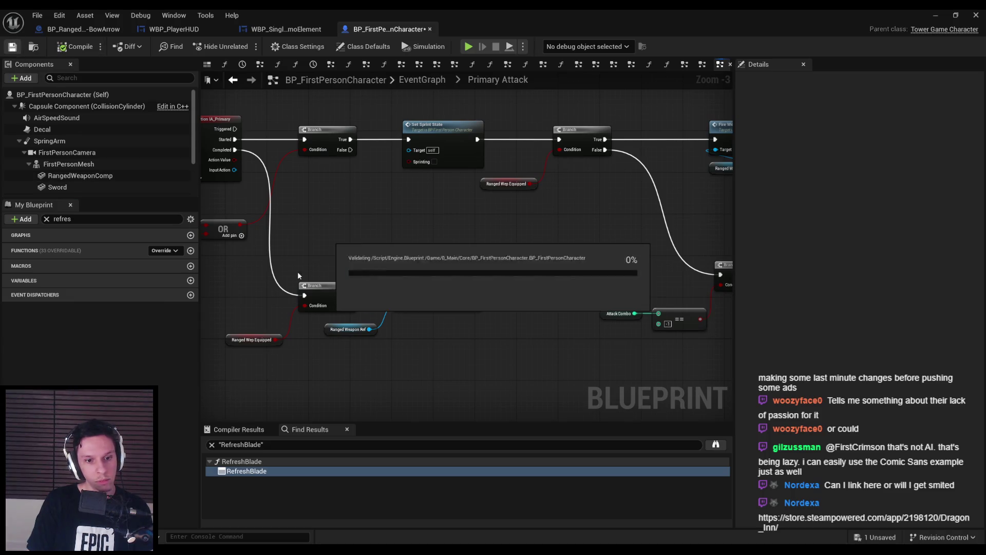
# - Search the Find Results for 'blade' and select the Throwable Blades result
pyautogui.tripleClick(276, 444)
pyautogui.write('blade')
pyautogui.press('Return')
pyautogui.click(271, 462)
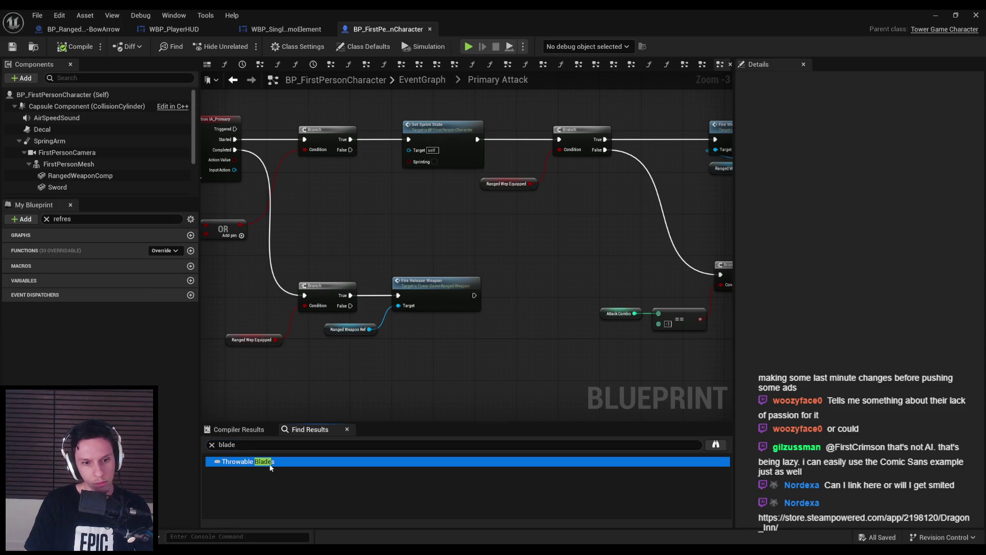
# - Find and delete the ThrowableBlades variable in My Blueprint, then compile
pyautogui.click(92, 223)
pyautogui.write('throwab')
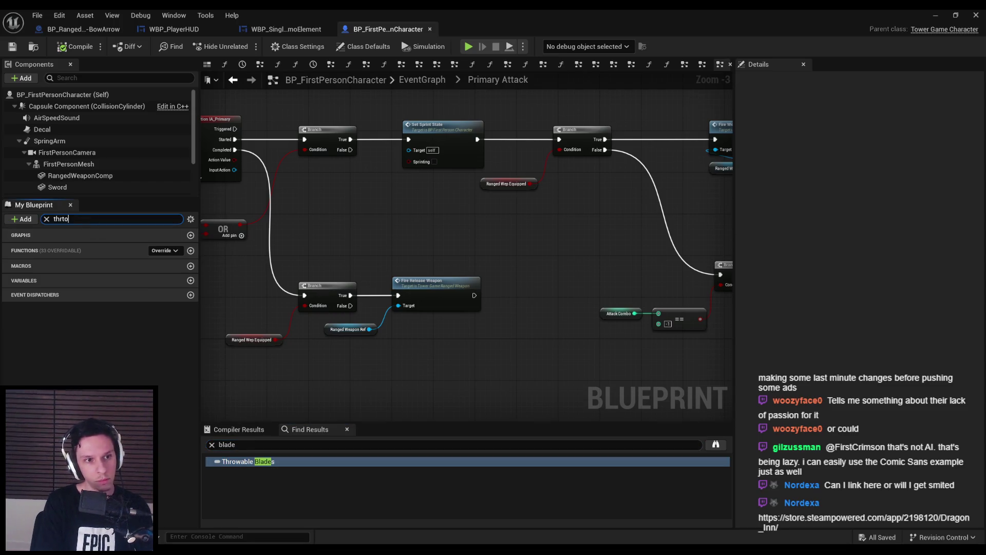
pyautogui.click(72, 296)
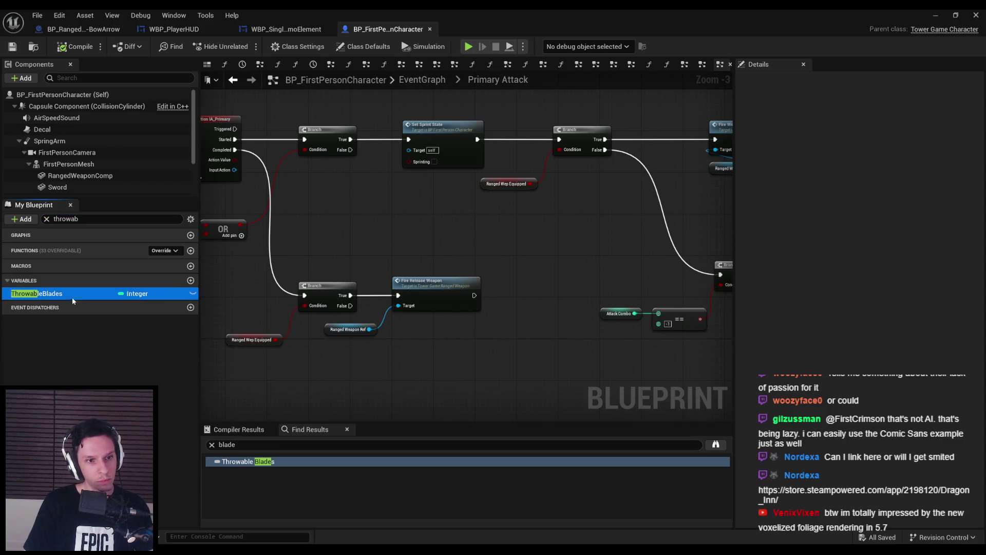
pyautogui.press('Delete')
pyautogui.click(76, 47)
# - Search all blueprints for 'blade' to confirm nothing remains, then save the blueprint
pyautogui.click(308, 429)
pyautogui.click(262, 445)
pyautogui.click(715, 444)
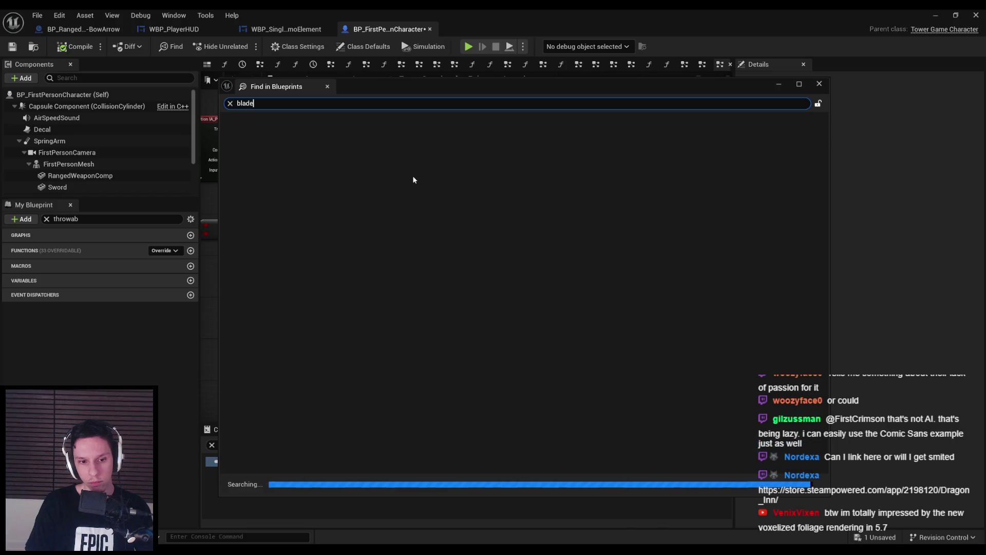
pyautogui.click(327, 86)
pyautogui.hotkey('ctrl', 's')
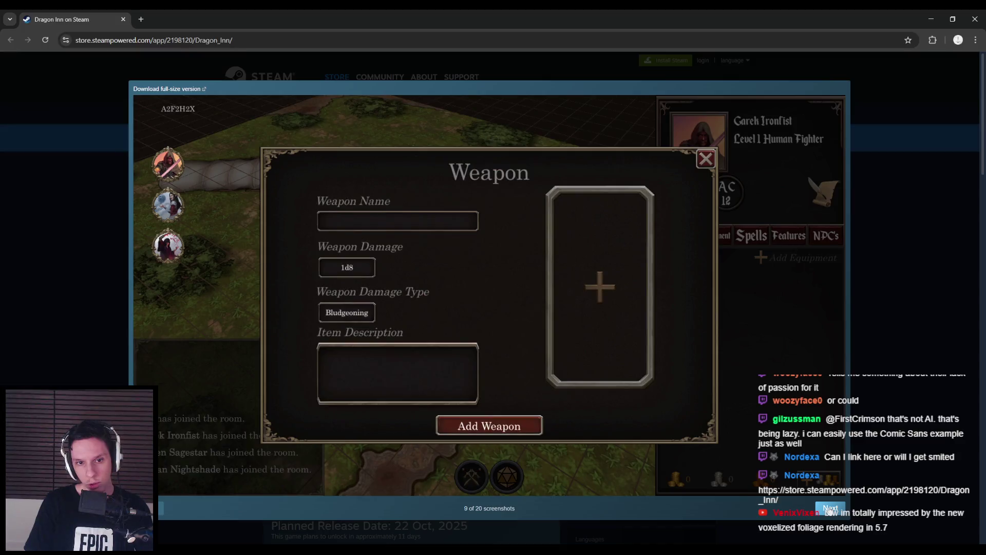
# - Page forward through the Dragon Inn store screenshots to the last one
pyautogui.click(831, 508)
pyautogui.click(830, 507)
pyautogui.click(830, 508)
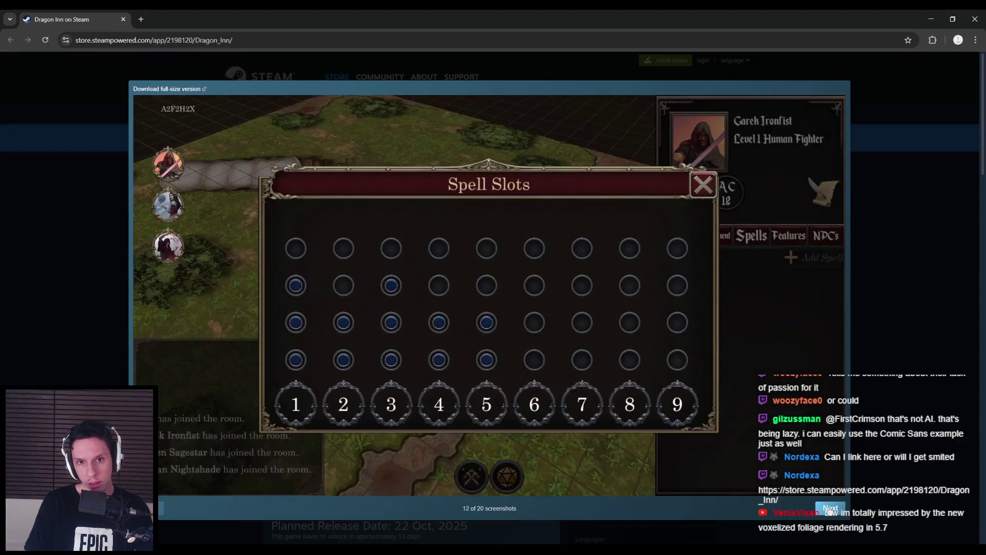
pyautogui.click(831, 508)
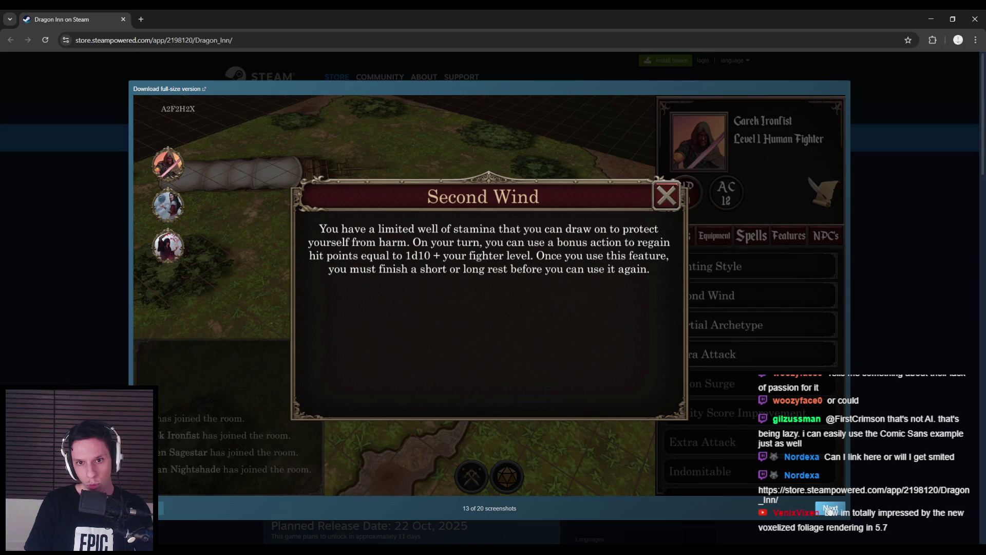
pyautogui.click(830, 507)
pyautogui.click(831, 508)
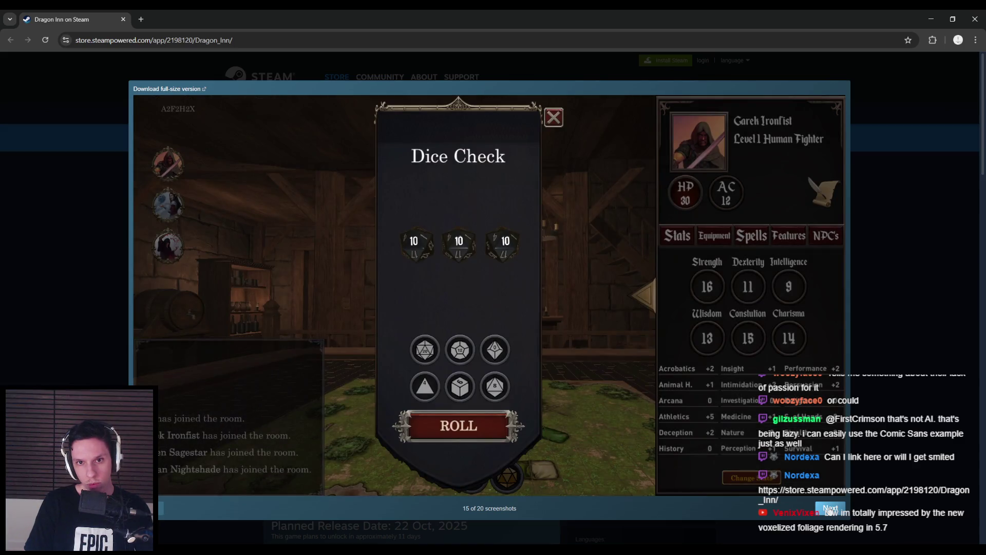
pyautogui.click(830, 507)
pyautogui.click(831, 508)
pyautogui.click(831, 508)
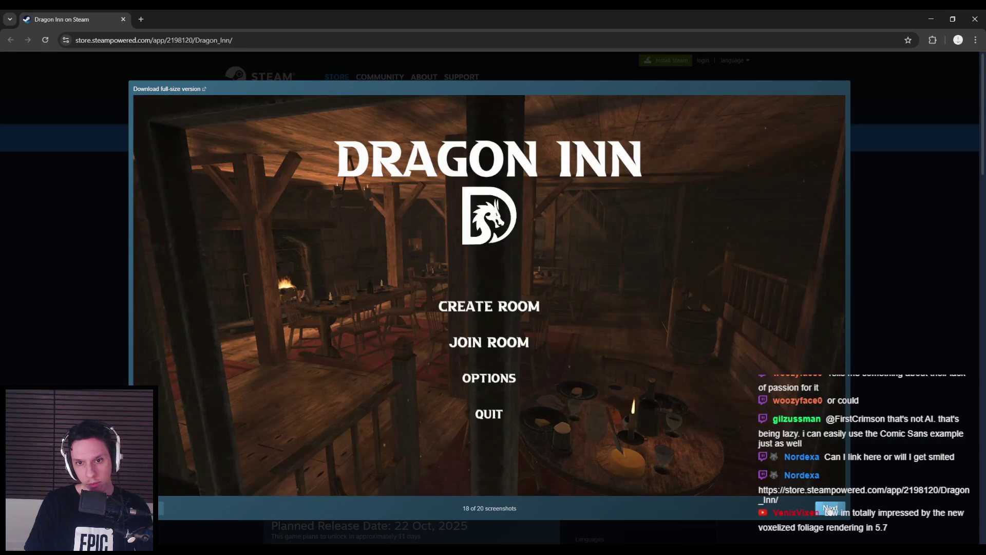
pyautogui.click(161, 509)
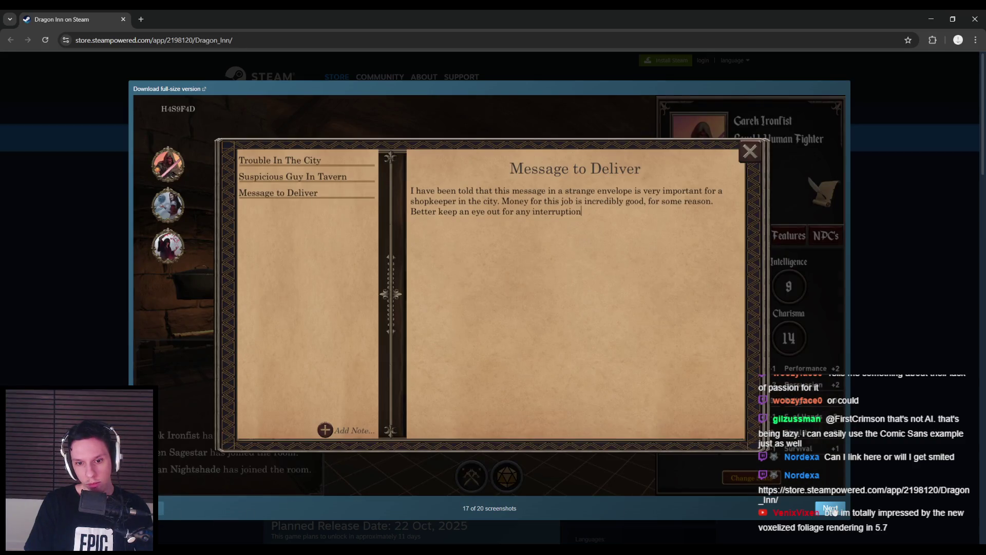
pyautogui.click(830, 508)
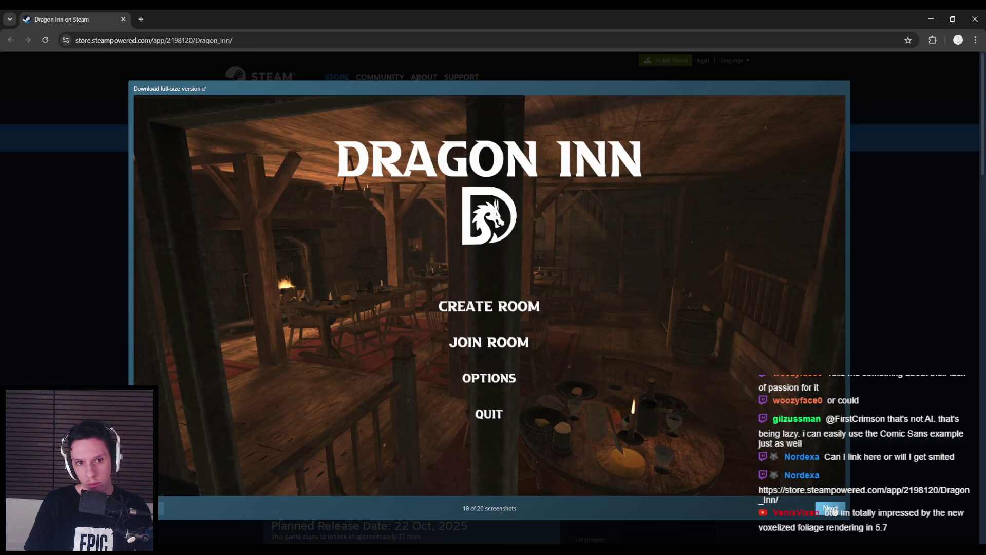
pyautogui.click(830, 508)
pyautogui.click(830, 508)
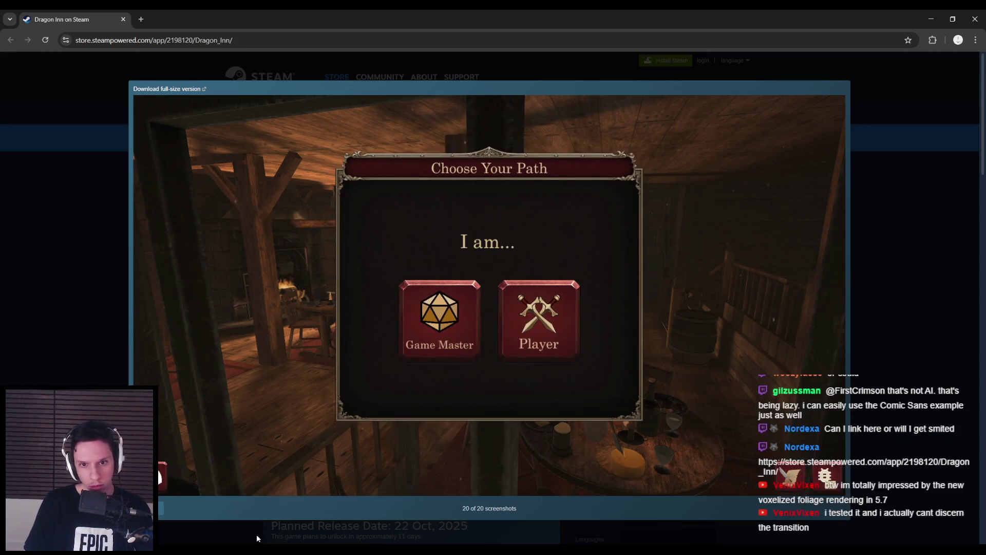
# - Step back to the first stats screenshot and close the screenshot viewer
pyautogui.press('Left')
pyautogui.press('Left')
pyautogui.press('Left')
pyautogui.press('Left')
pyautogui.press('Left')
pyautogui.press('Left')
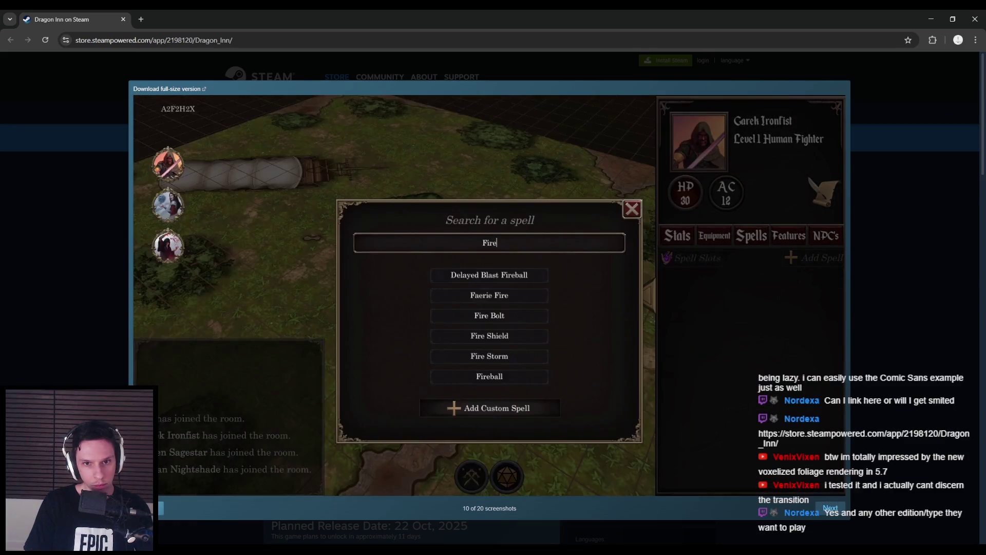
pyautogui.press('Left')
pyautogui.press('Left')
pyautogui.press('Left')
pyautogui.press('Left')
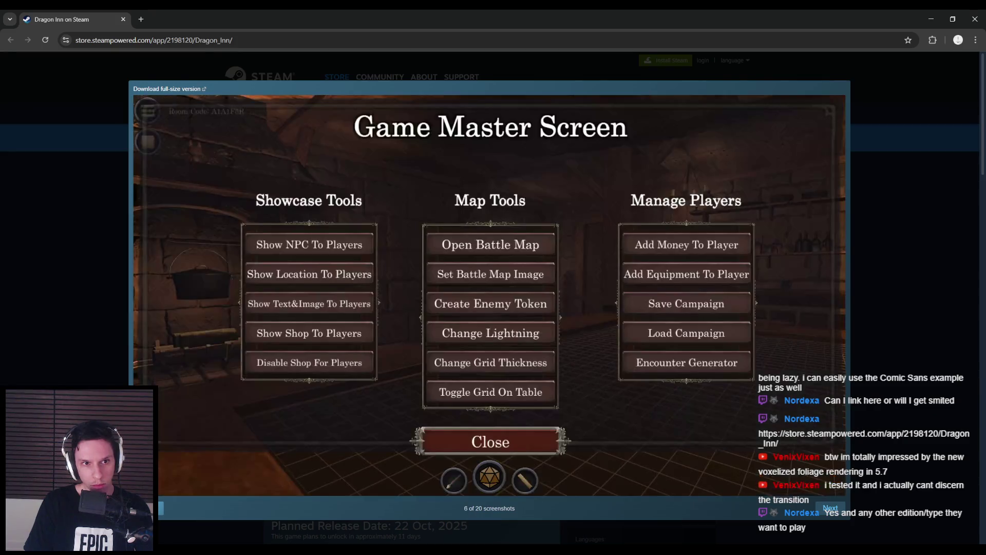
pyautogui.press('Left')
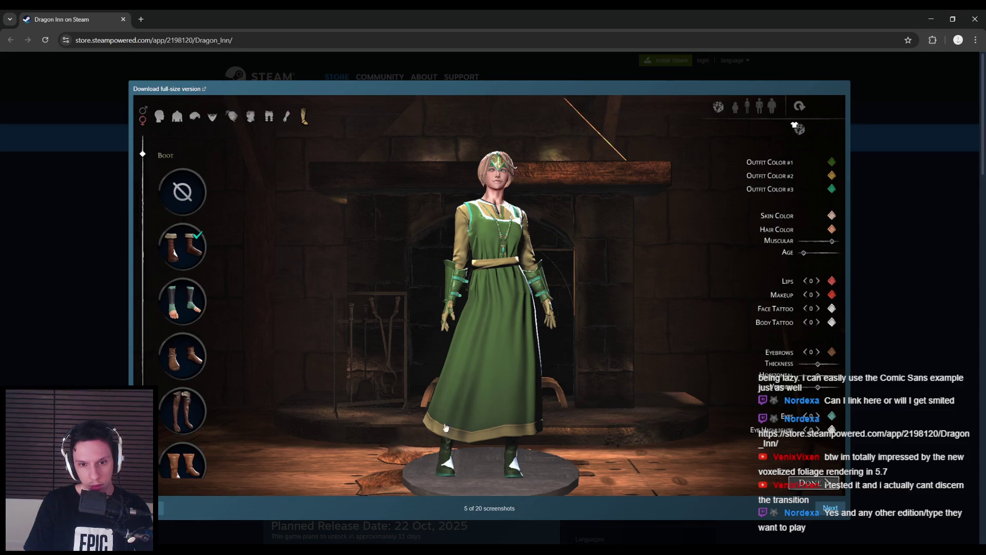
pyautogui.click(160, 507)
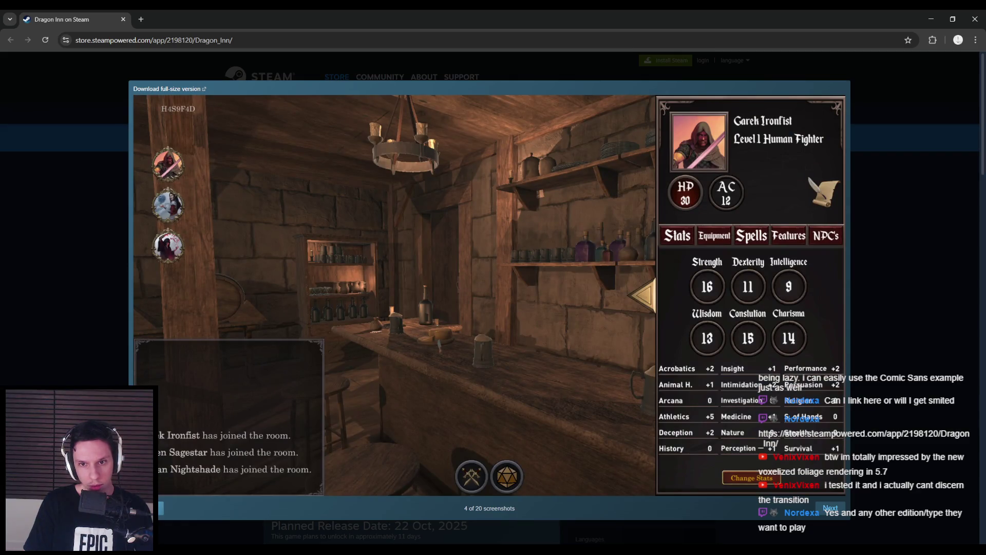
pyautogui.press('Left')
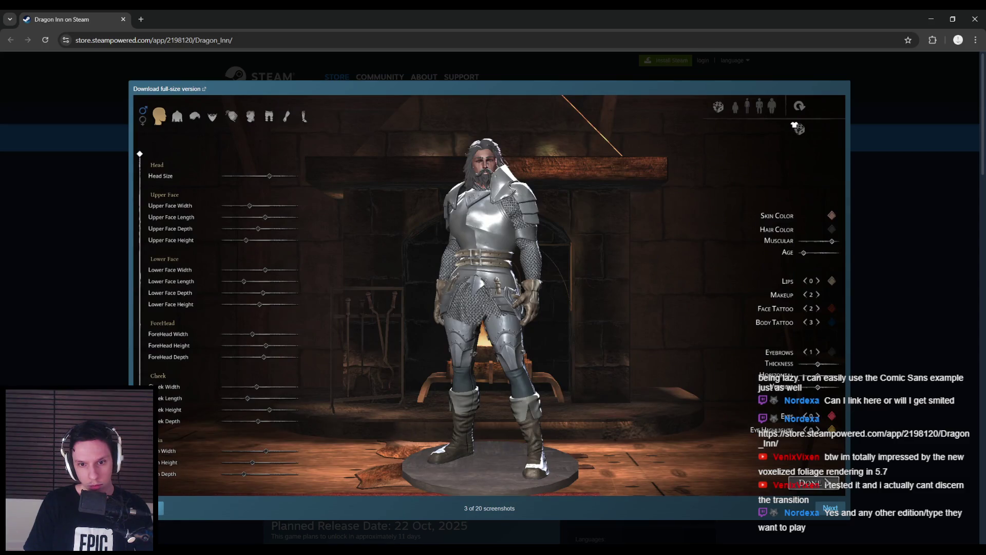
pyautogui.press('Left')
pyautogui.press('Left')
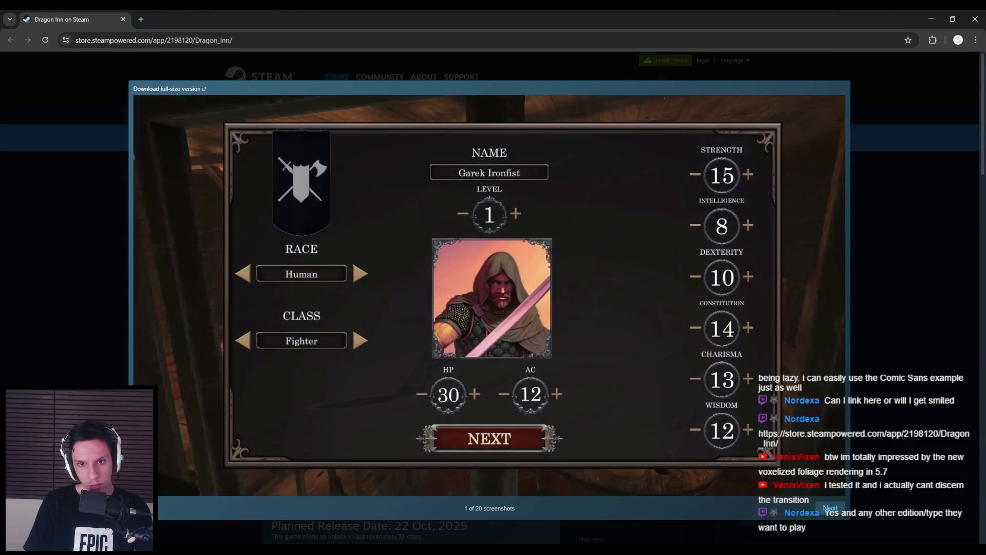
pyautogui.click(837, 511)
pyautogui.click(837, 511)
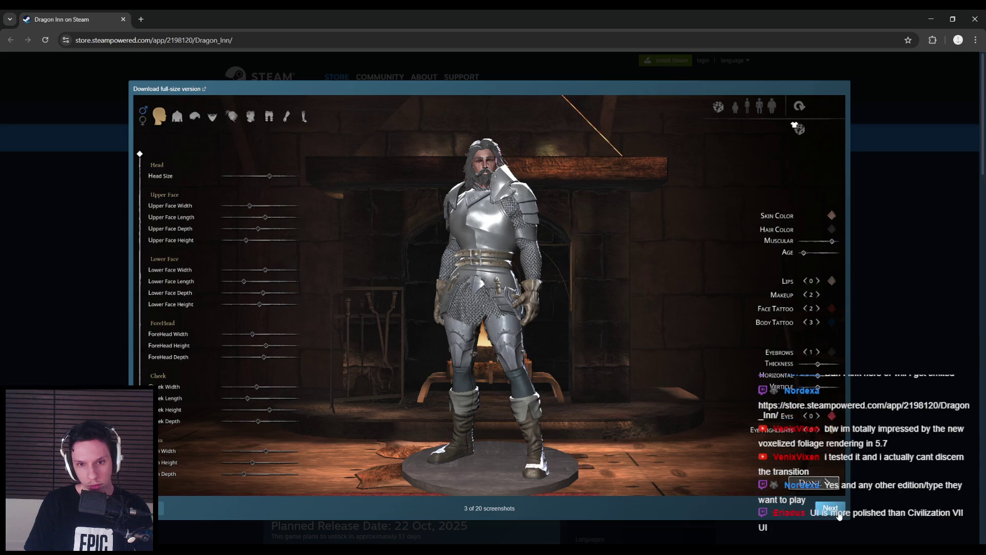
pyautogui.click(837, 511)
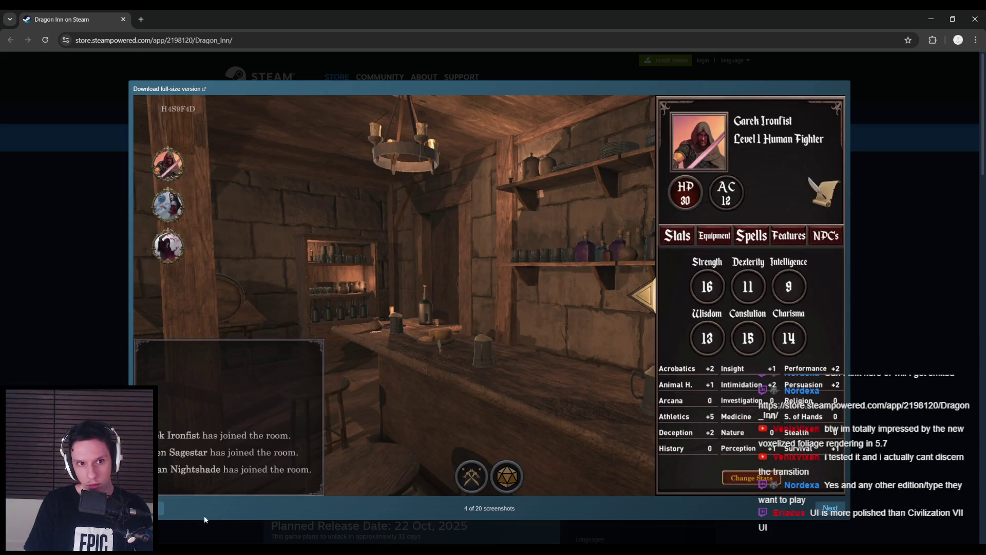
pyautogui.press('Left')
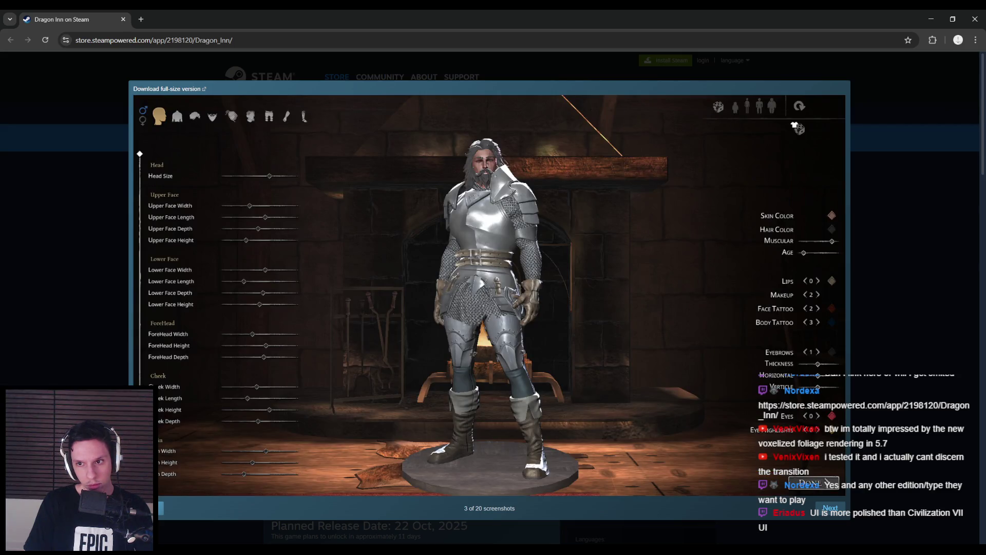
pyautogui.press('Left')
pyautogui.press('Left')
pyautogui.press('Escape')
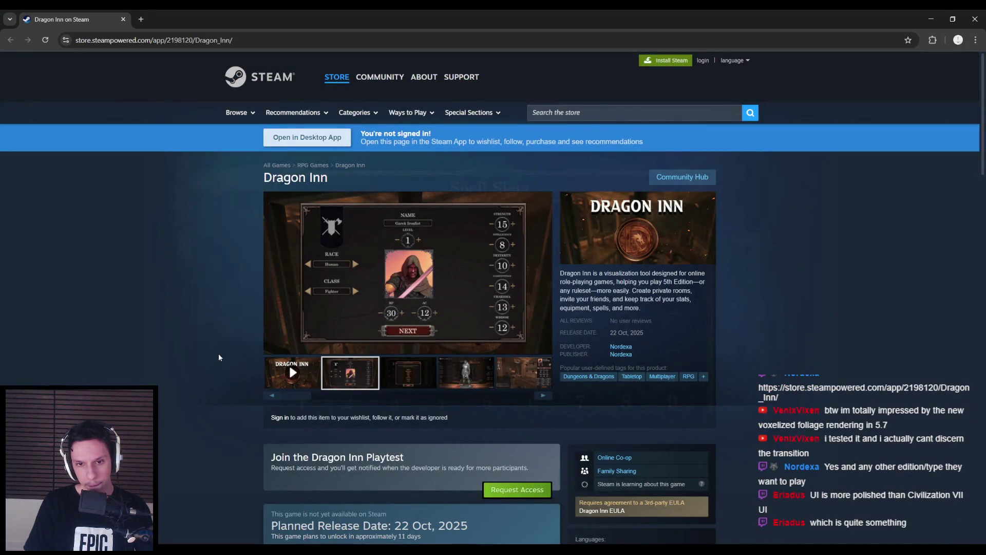
pyautogui.click(407, 270)
pyautogui.click(114, 330)
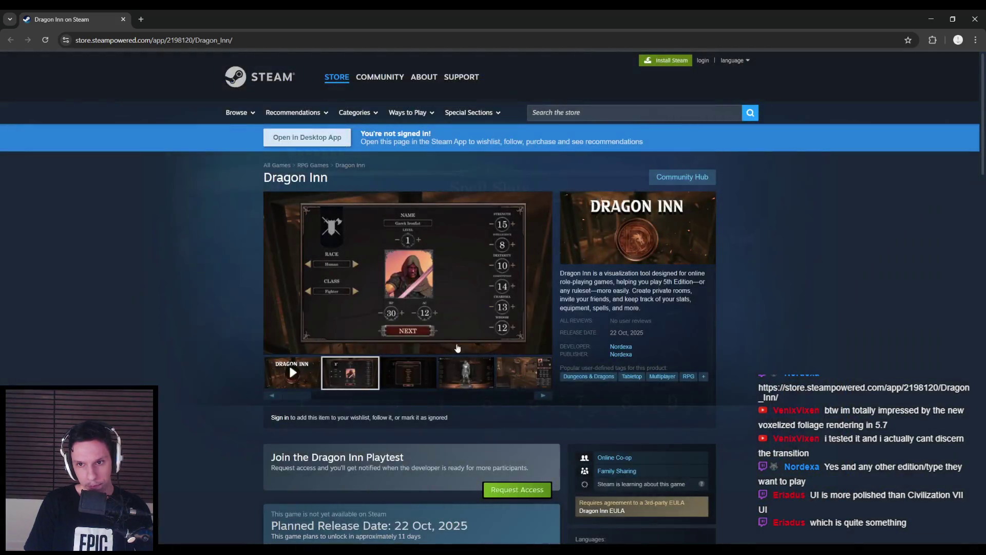
pyautogui.scroll(-7, 290, 341)
pyautogui.scroll(-4, 291, 346)
pyautogui.scroll(-1, 277, 346)
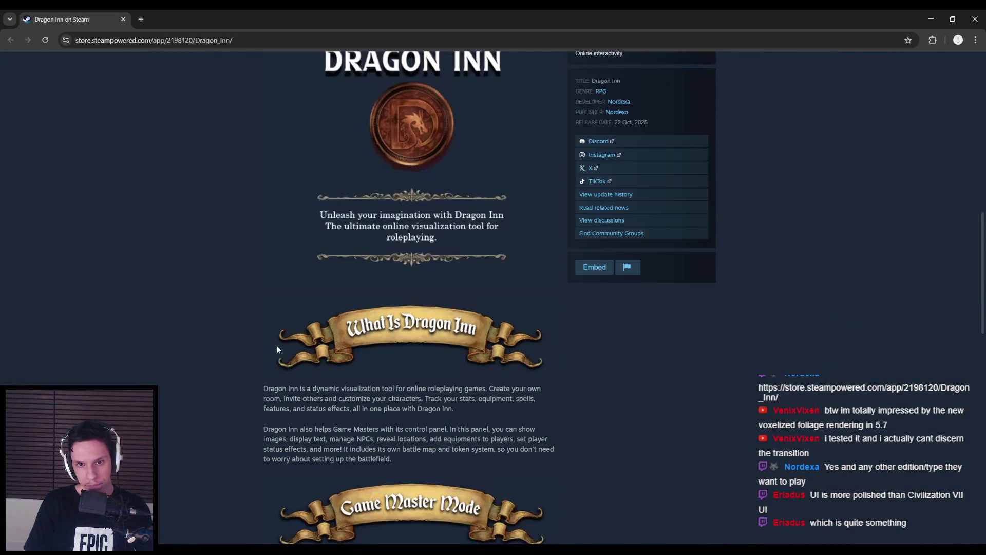
pyautogui.scroll(2, 266, 348)
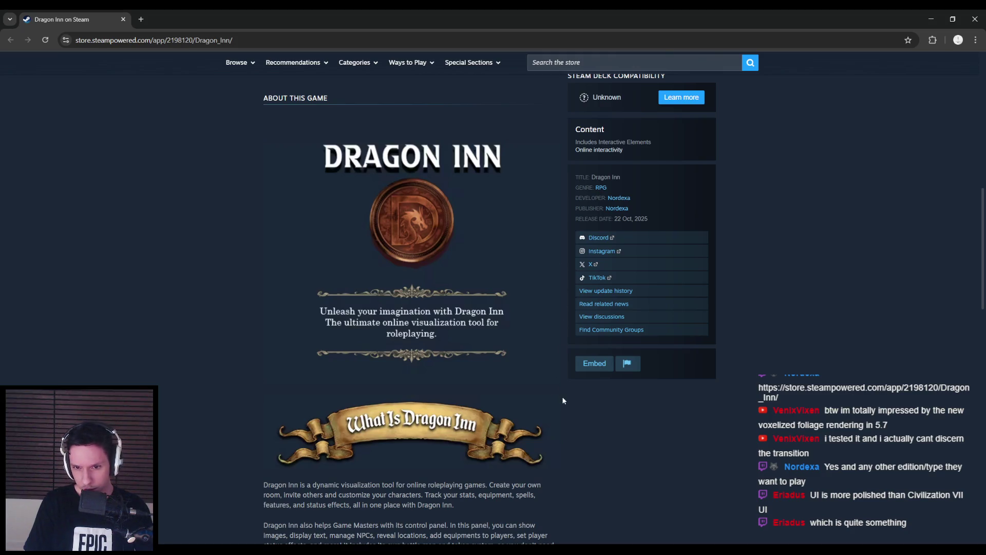
pyautogui.scroll(-4, 266, 389)
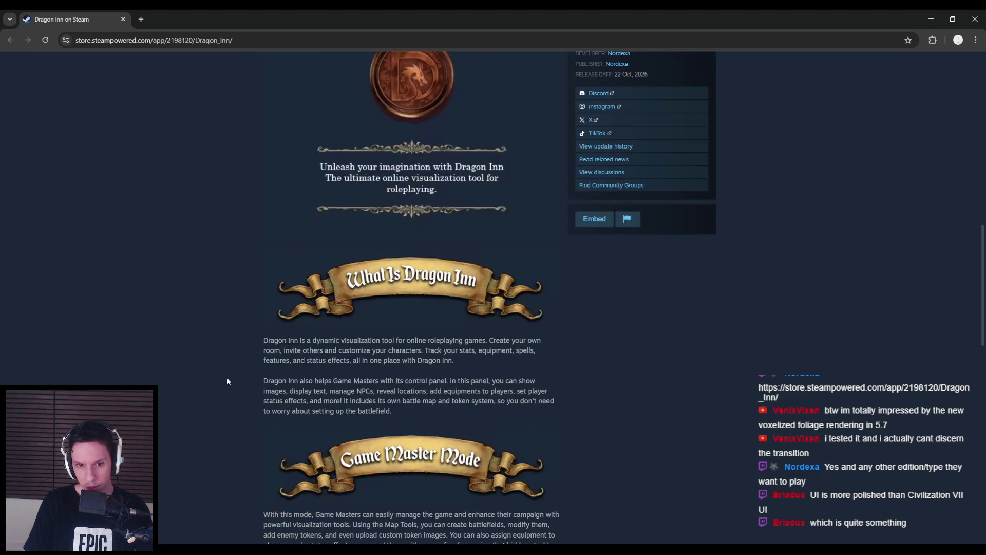
pyautogui.scroll(-9, 227, 378)
pyautogui.scroll(12, 229, 380)
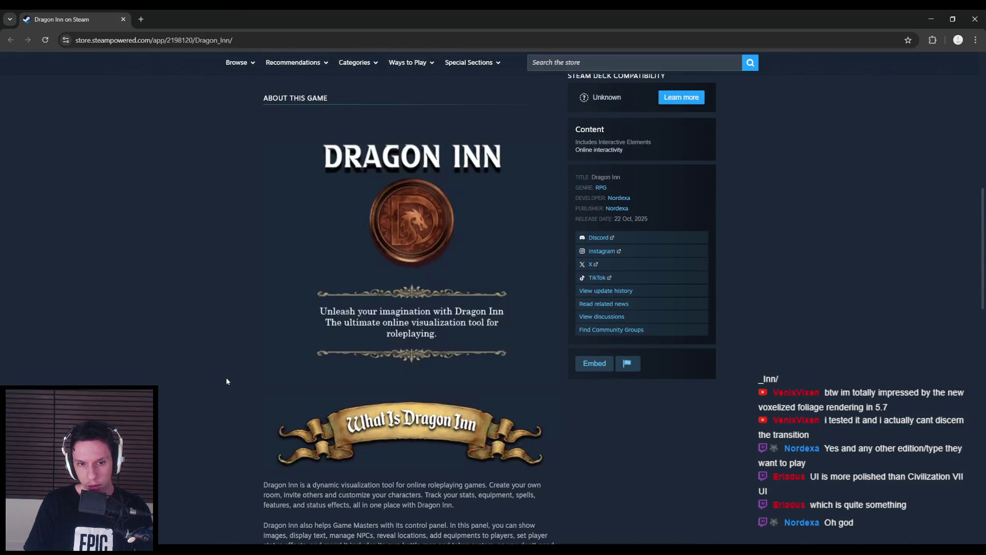
pyautogui.scroll(4, 226, 381)
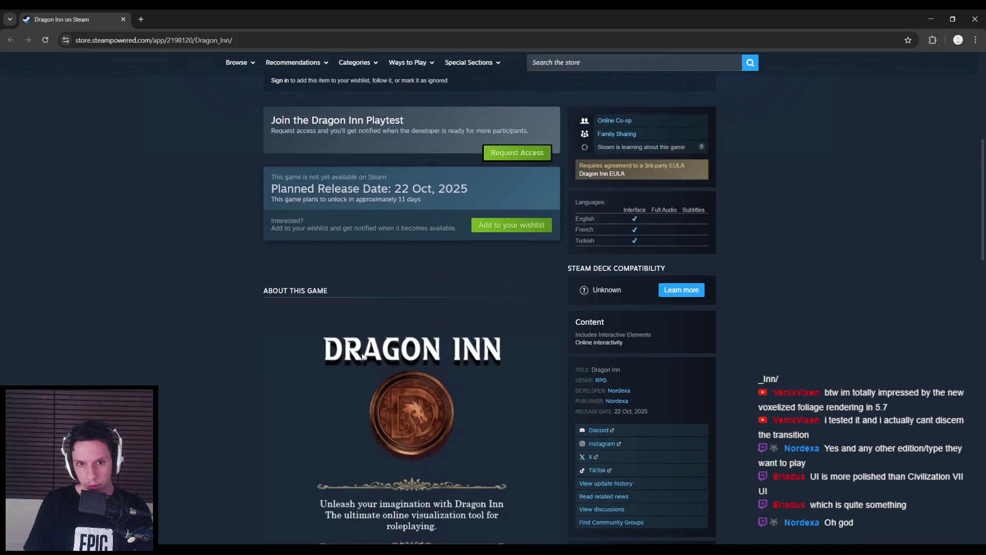
pyautogui.scroll(-2, 355, 354)
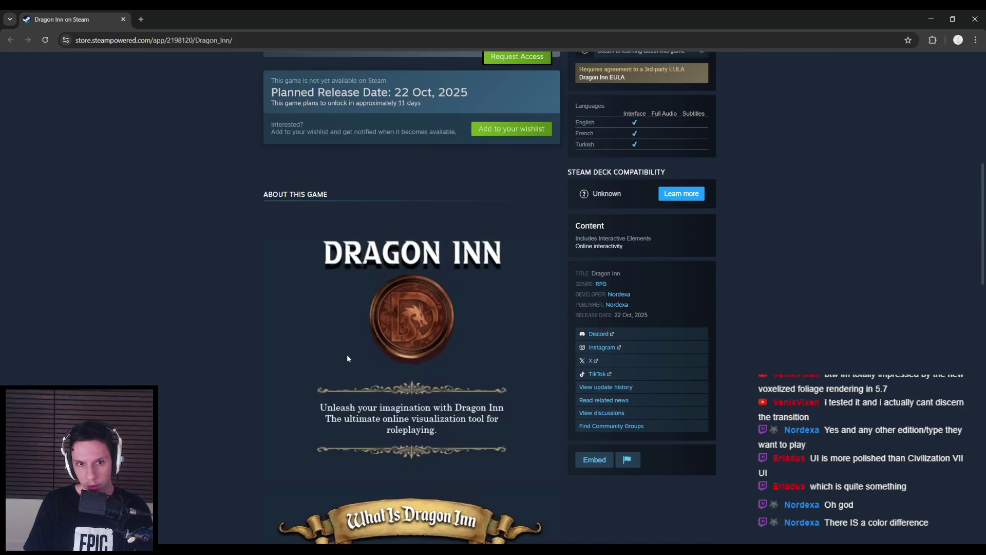
pyautogui.scroll(1, 308, 359)
pyautogui.rightClick(393, 350)
pyautogui.click(273, 353)
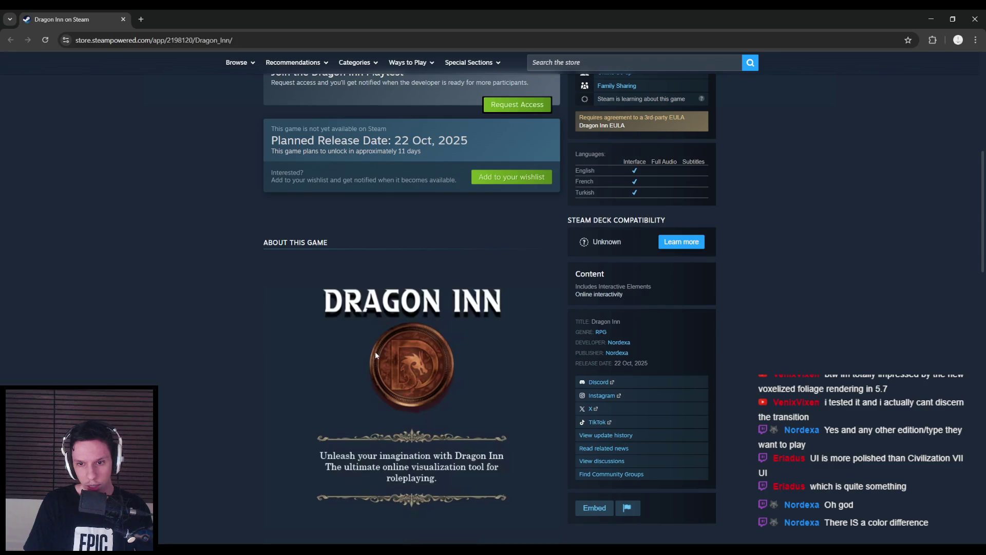
pyautogui.scroll(-2, 411, 309)
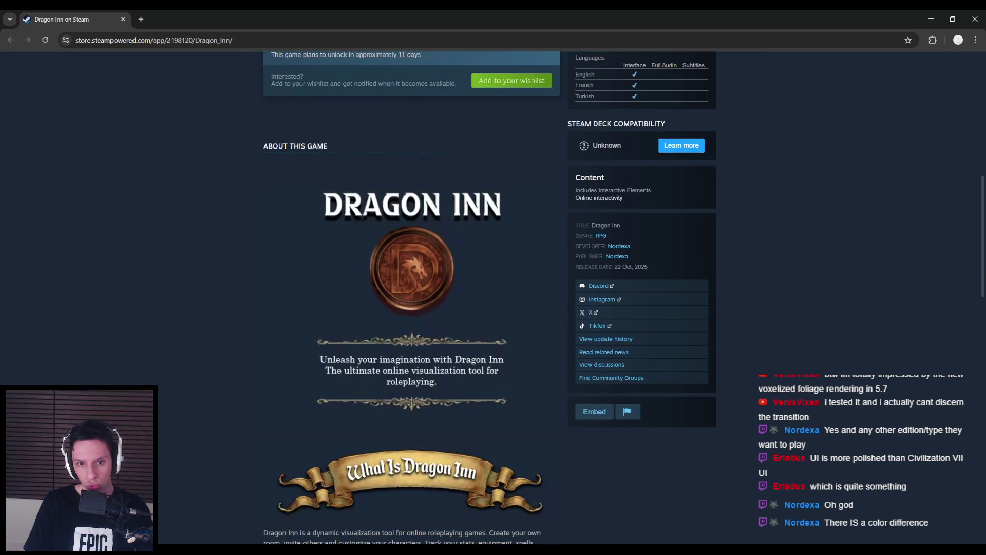
pyautogui.rightClick(151, 168)
pyautogui.press('Escape')
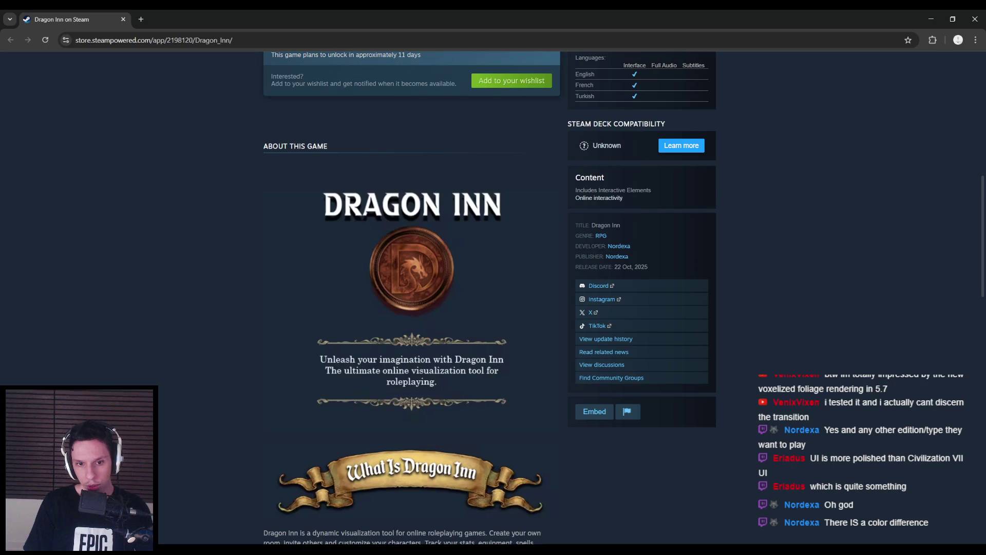
pyautogui.scroll(-3, 293, 388)
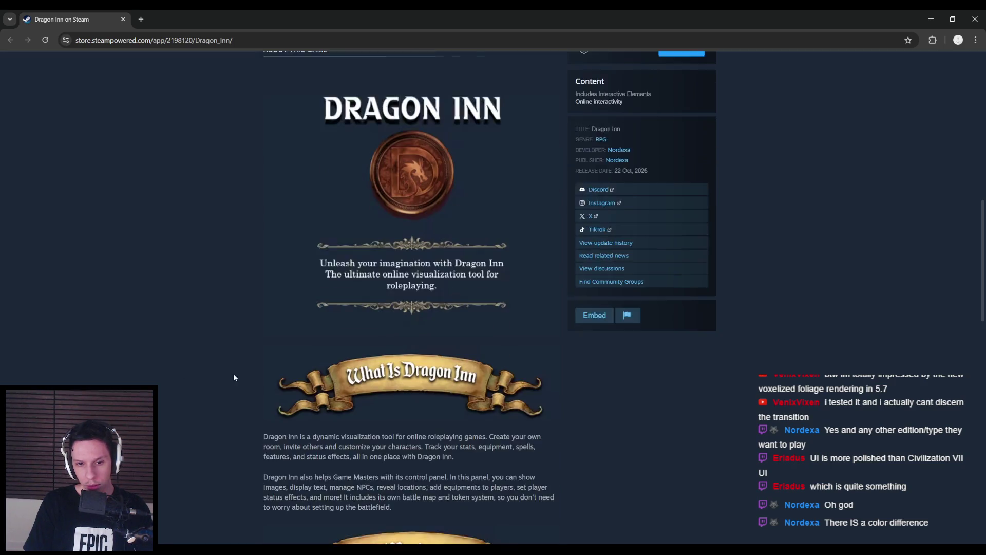
pyautogui.moveTo(274, 388); pyautogui.dragTo(381, 388)
pyautogui.scroll(2, 359, 375)
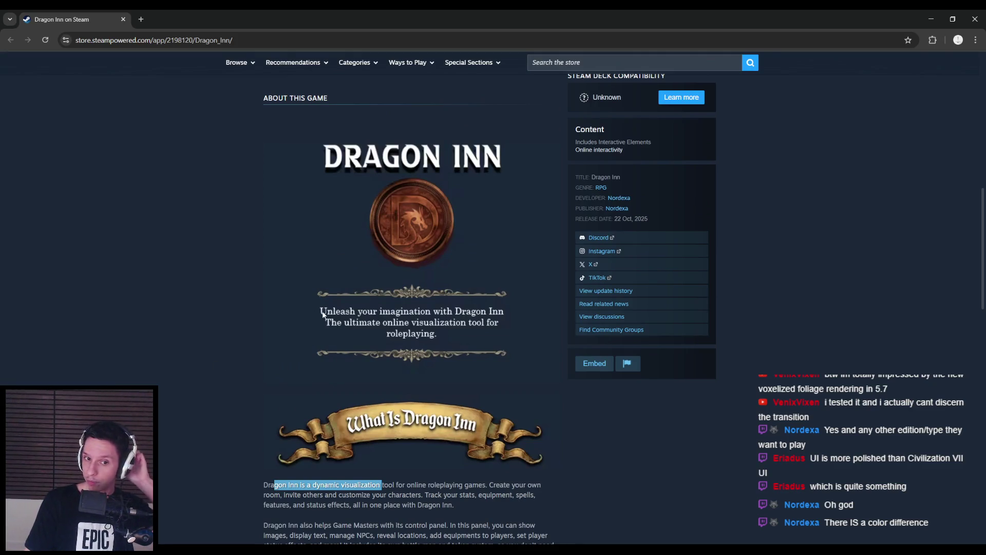
pyautogui.click(153, 334)
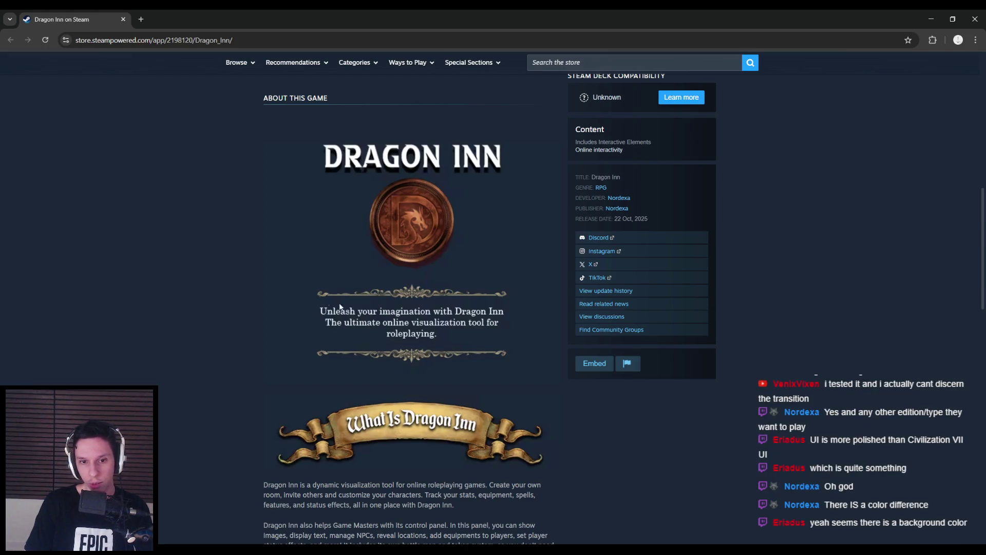
pyautogui.scroll(8, 189, 406)
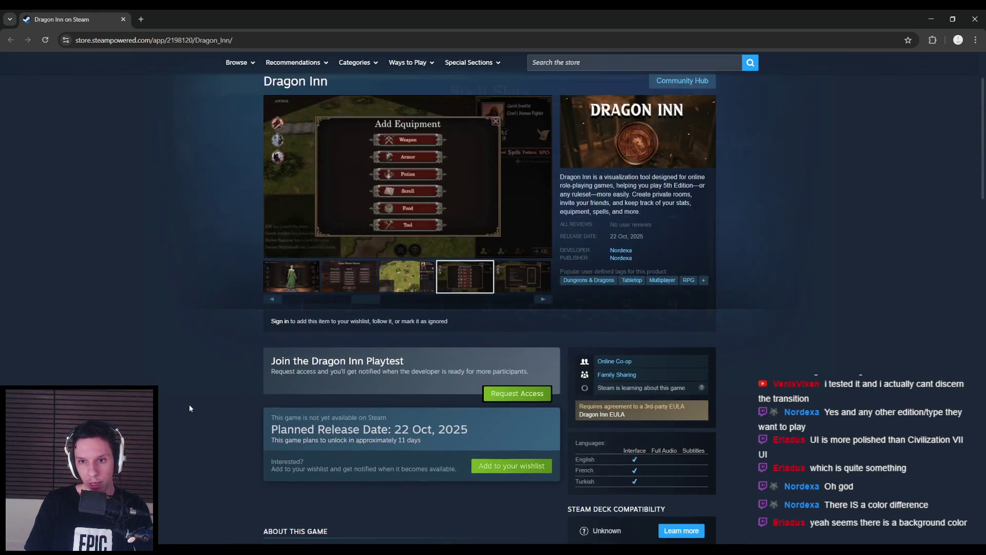
pyautogui.scroll(-5, 188, 406)
pyautogui.scroll(-5, 187, 404)
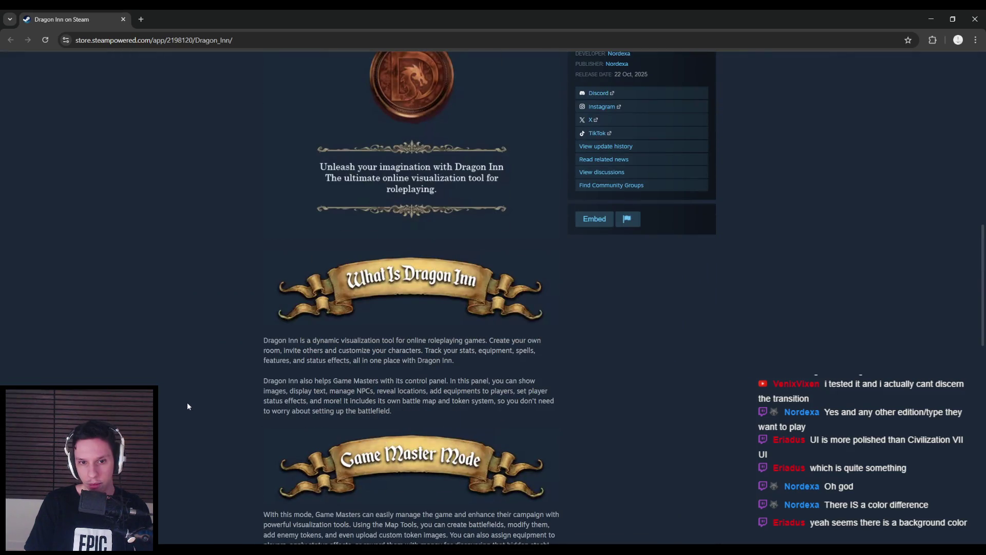
pyautogui.scroll(-2, 352, 341)
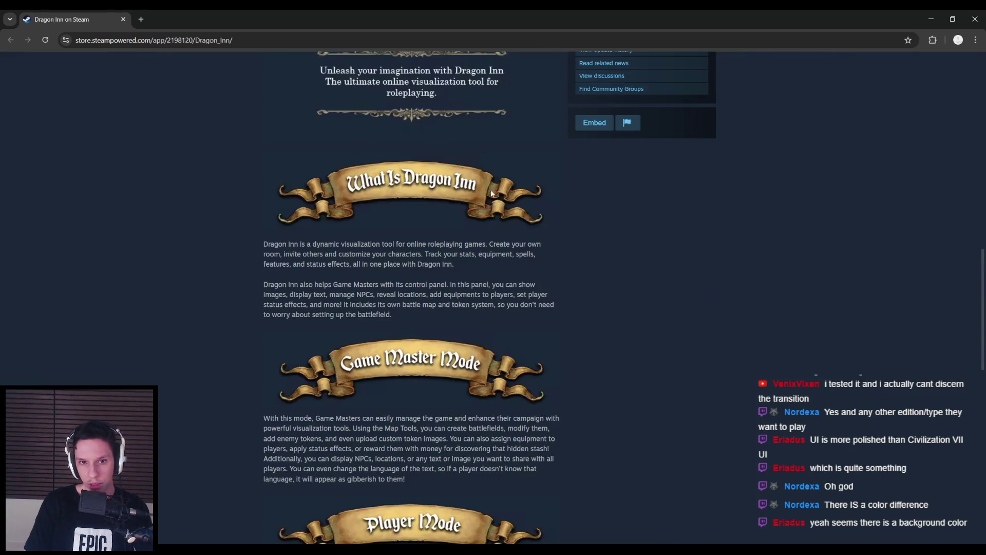
pyautogui.scroll(-2, 165, 308)
pyautogui.scroll(3, 169, 321)
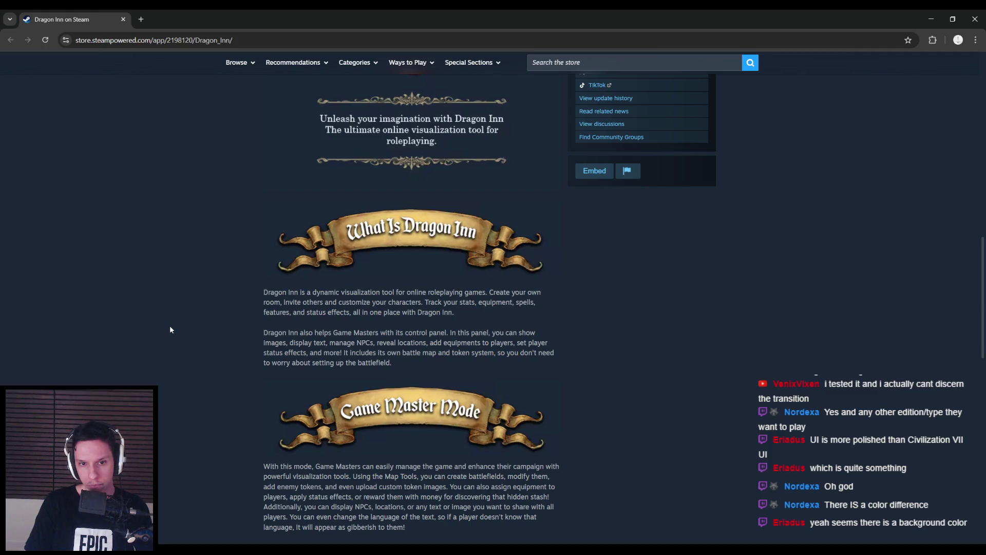
pyautogui.scroll(-4, 171, 329)
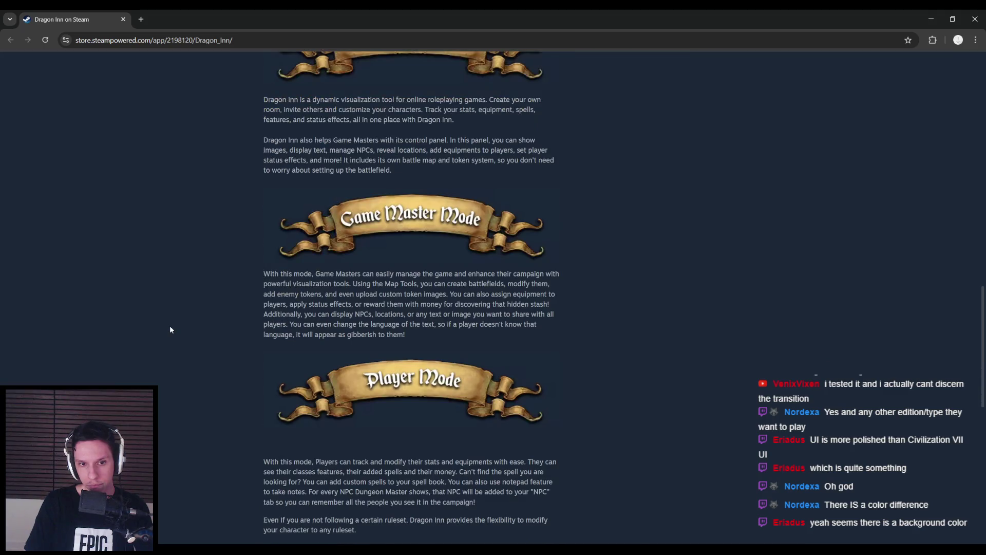
pyautogui.scroll(-1, 171, 329)
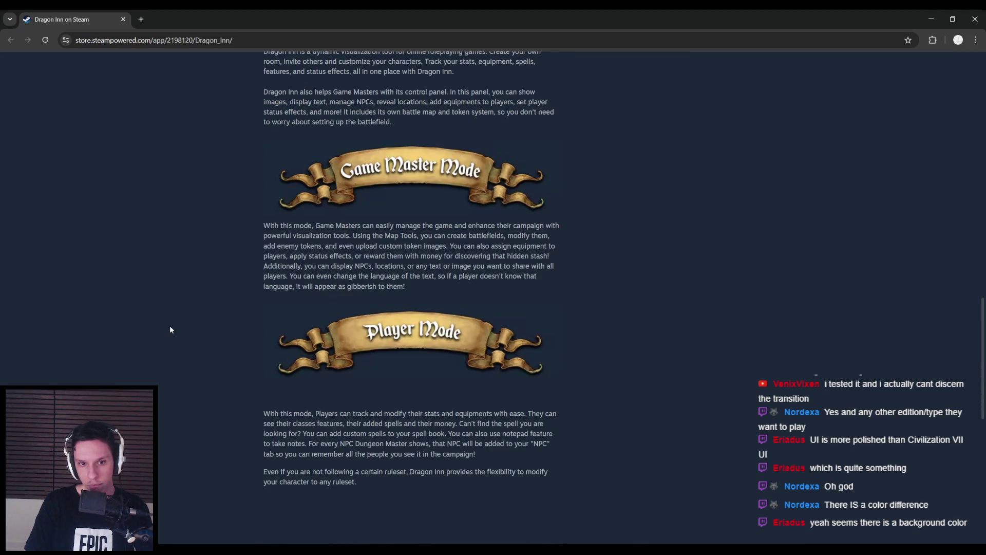
pyautogui.scroll(-7, 171, 329)
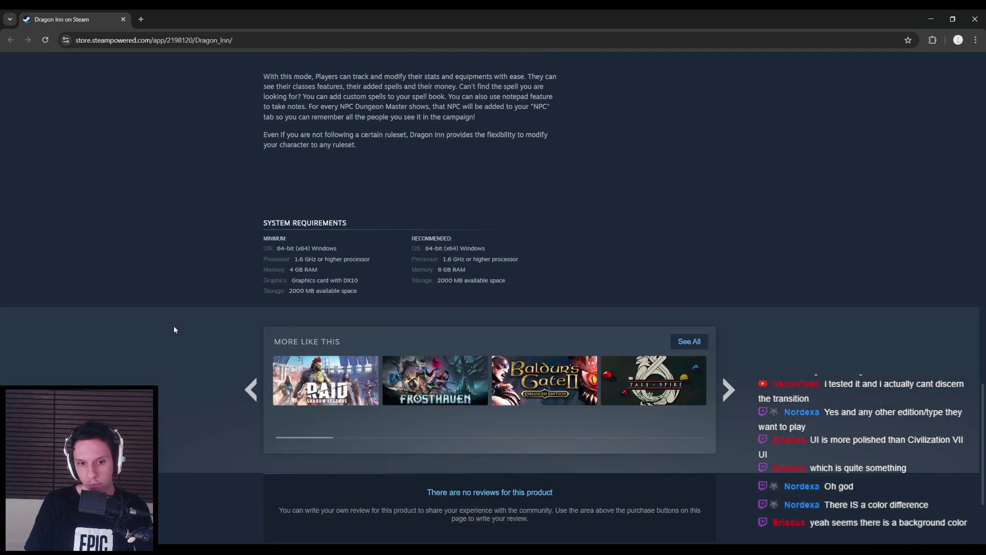
pyautogui.scroll(15, 184, 366)
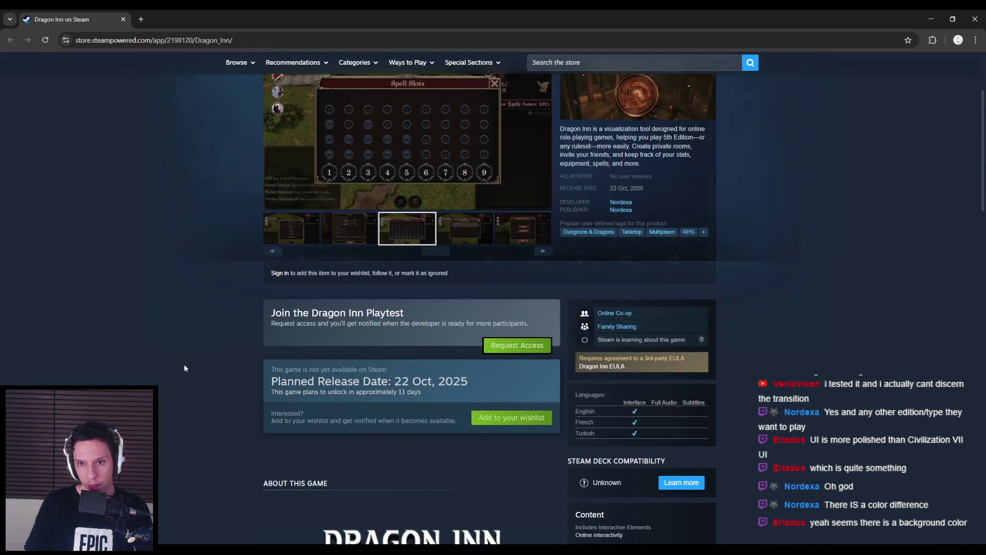
pyautogui.scroll(3, 184, 366)
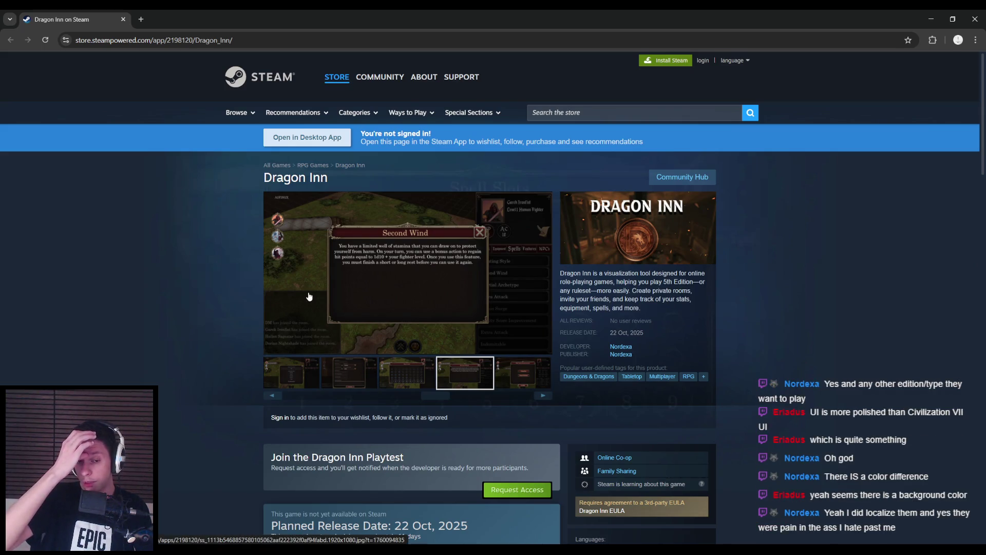
# - Enlarge the Second Wind screenshot and advance to the last screenshot
pyautogui.click(376, 282)
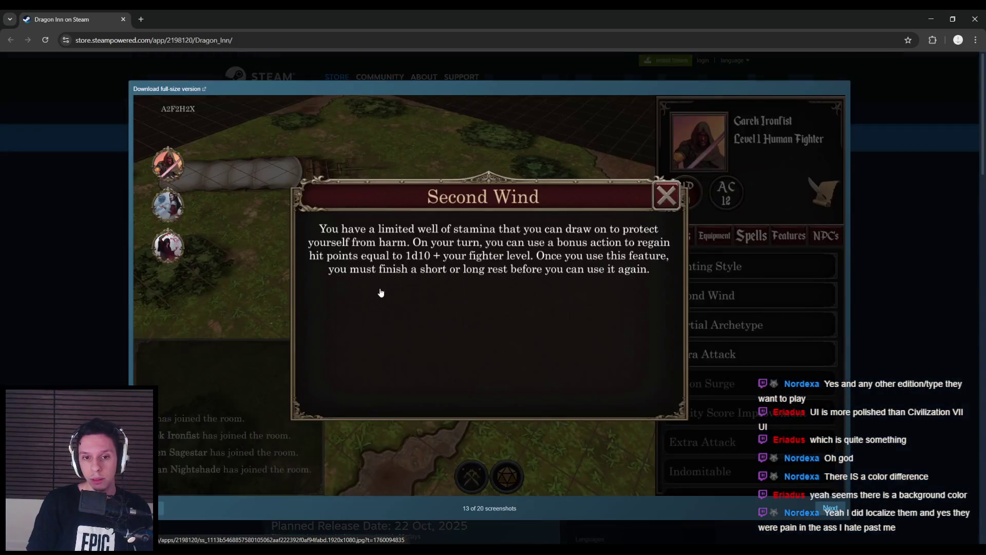
pyautogui.click(835, 511)
pyautogui.click(836, 510)
pyautogui.click(836, 510)
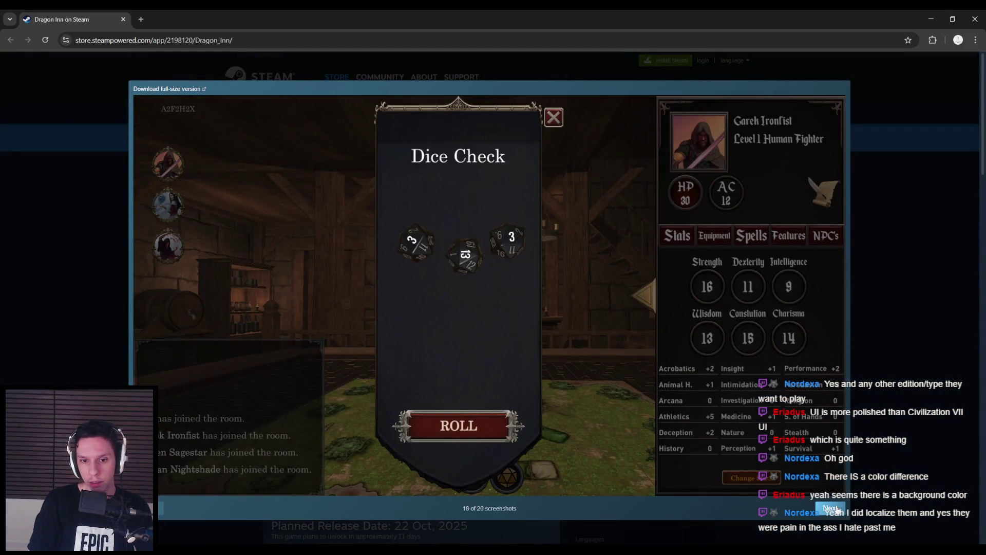
pyautogui.click(836, 509)
pyautogui.click(837, 509)
pyautogui.click(836, 509)
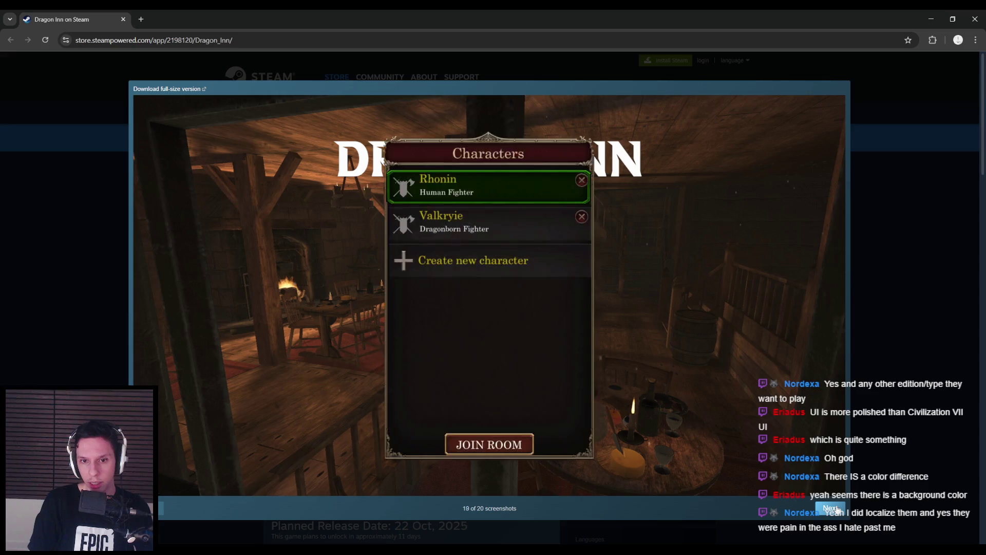
pyautogui.click(836, 509)
# - Step back through the screenshots to the character creation one, then close the viewer
pyautogui.click(160, 508)
pyautogui.click(161, 508)
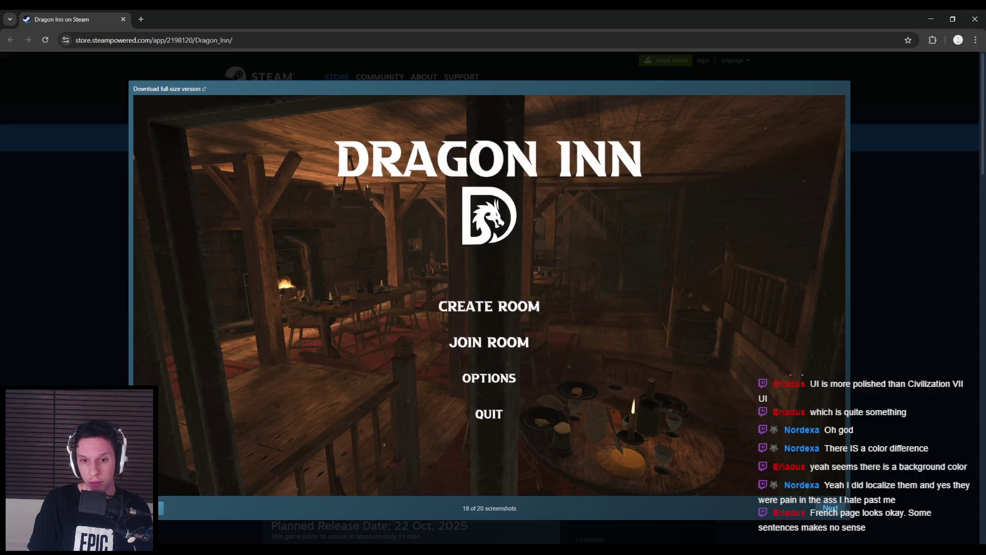
pyautogui.click(160, 508)
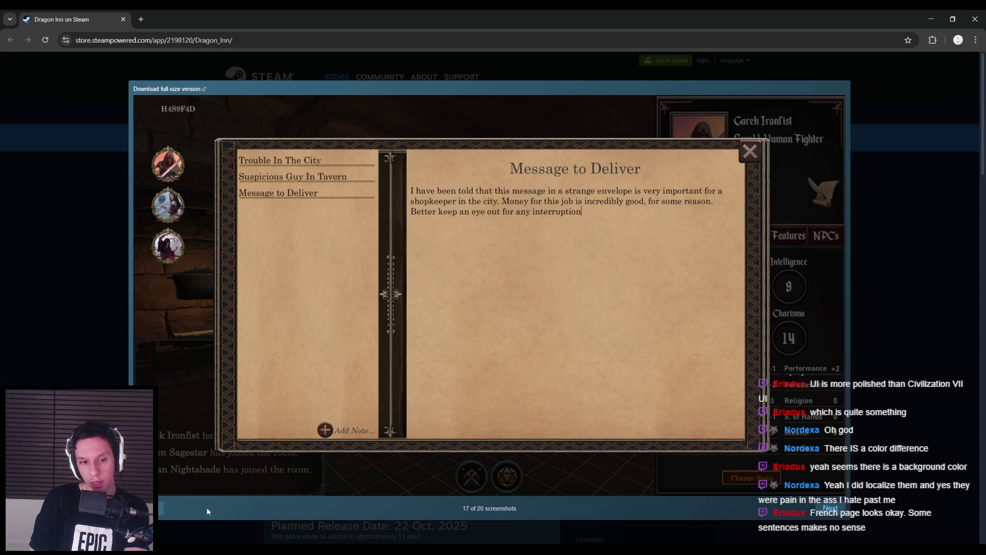
pyautogui.click(160, 511)
pyautogui.click(160, 511)
pyautogui.click(160, 511)
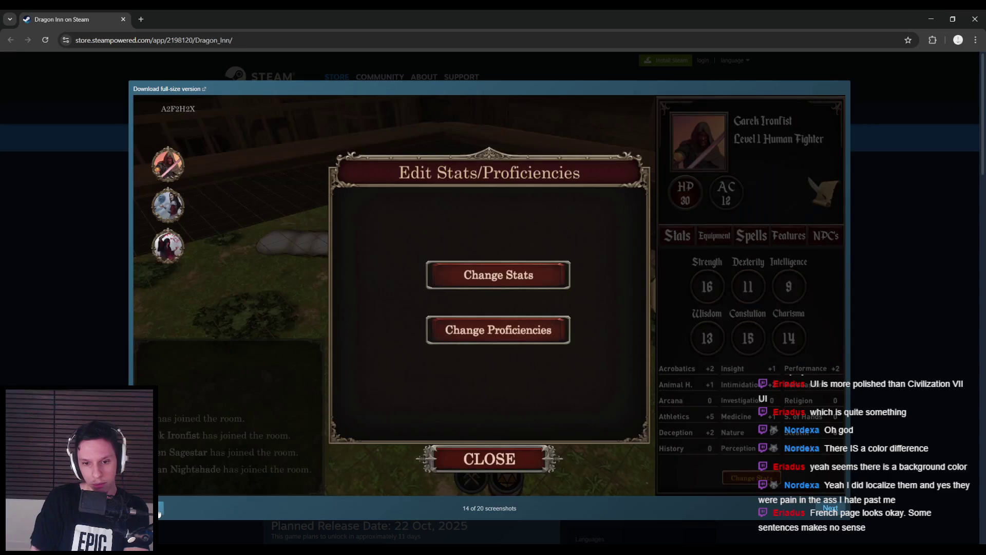
pyautogui.click(160, 511)
pyautogui.click(159, 511)
pyautogui.click(159, 511)
pyautogui.click(160, 511)
pyautogui.click(160, 511)
pyautogui.click(159, 511)
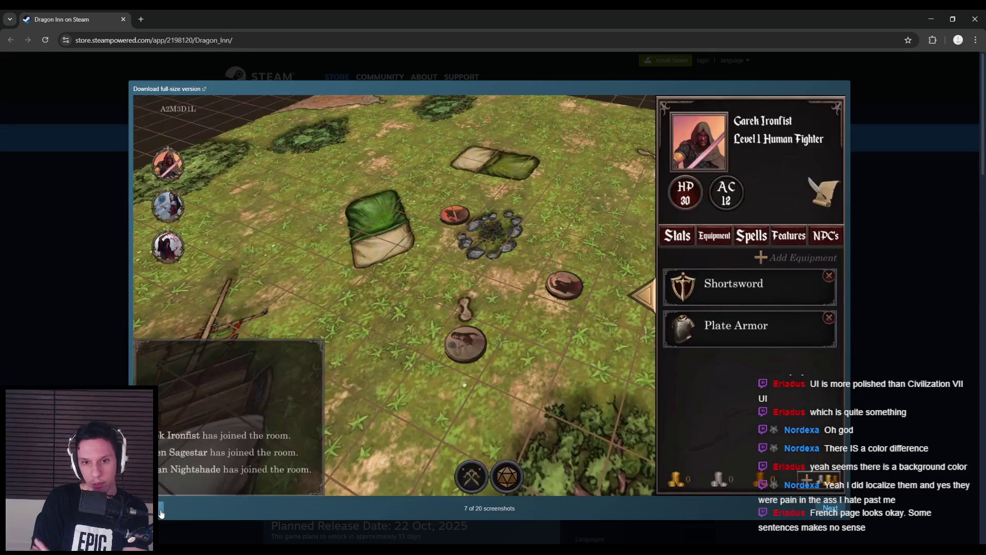
pyautogui.click(160, 511)
pyautogui.click(160, 509)
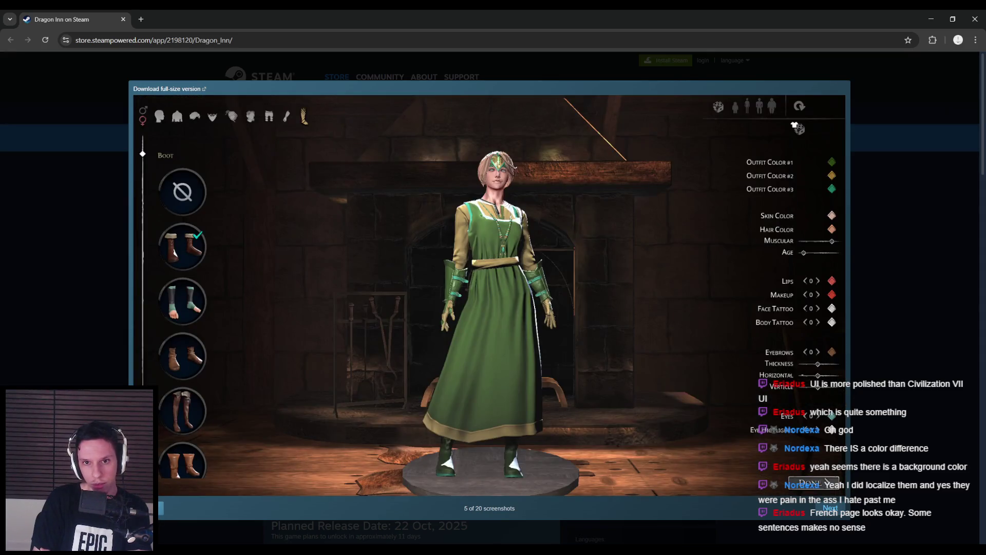
pyautogui.click(160, 508)
pyautogui.click(160, 508)
pyautogui.click(160, 509)
pyautogui.click(159, 509)
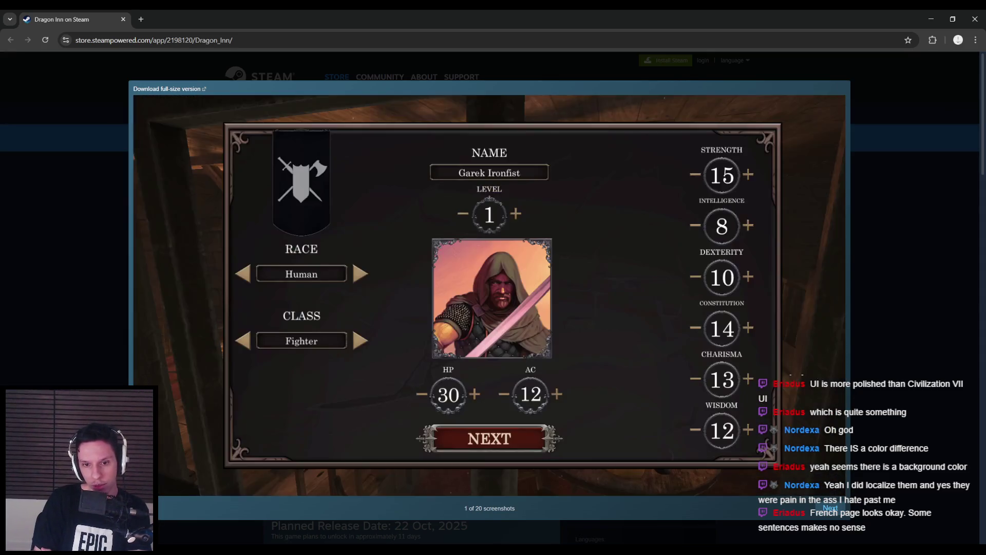
pyautogui.press('Escape')
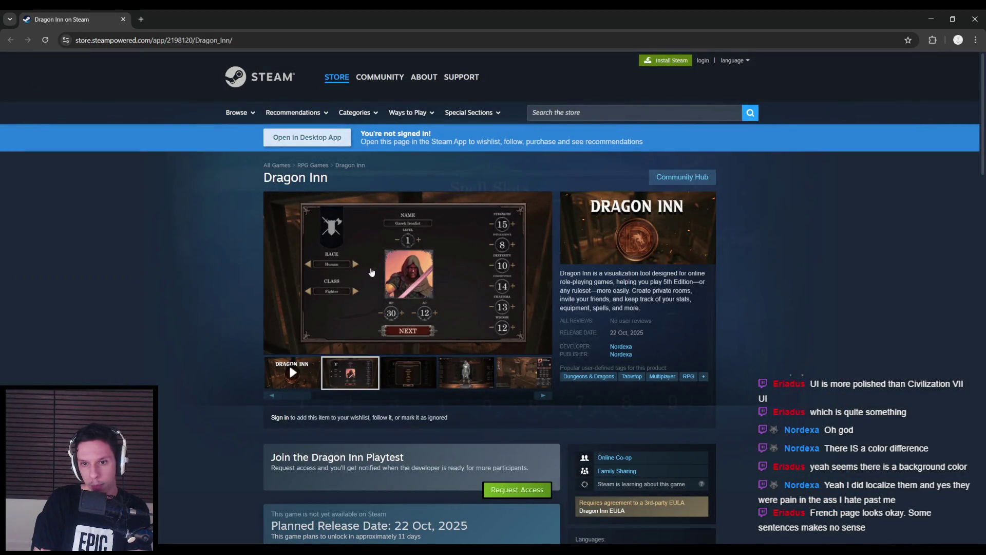
# - Enlarge the character creation screenshot and browse forward to the spell search screenshot
pyautogui.click(372, 272)
pyautogui.click(831, 509)
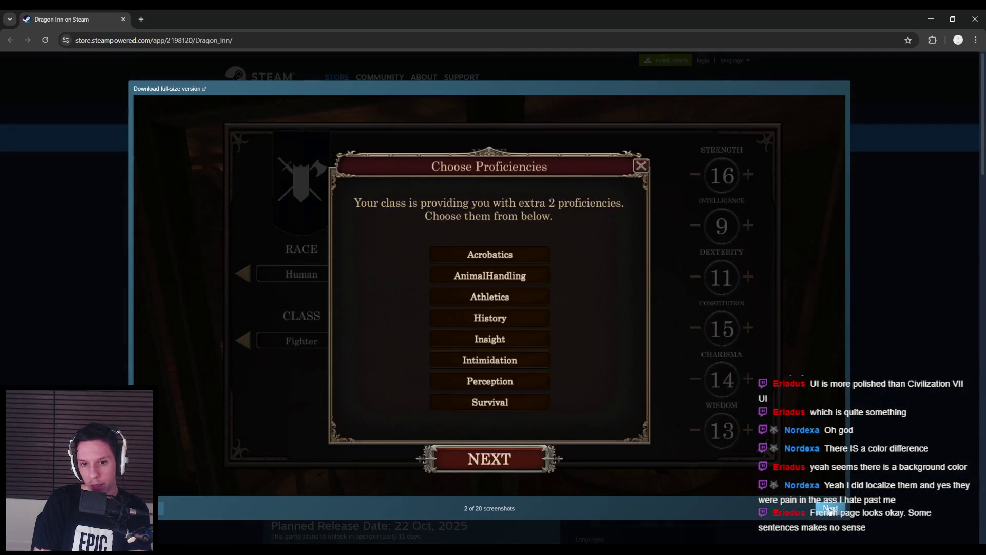
pyautogui.click(831, 510)
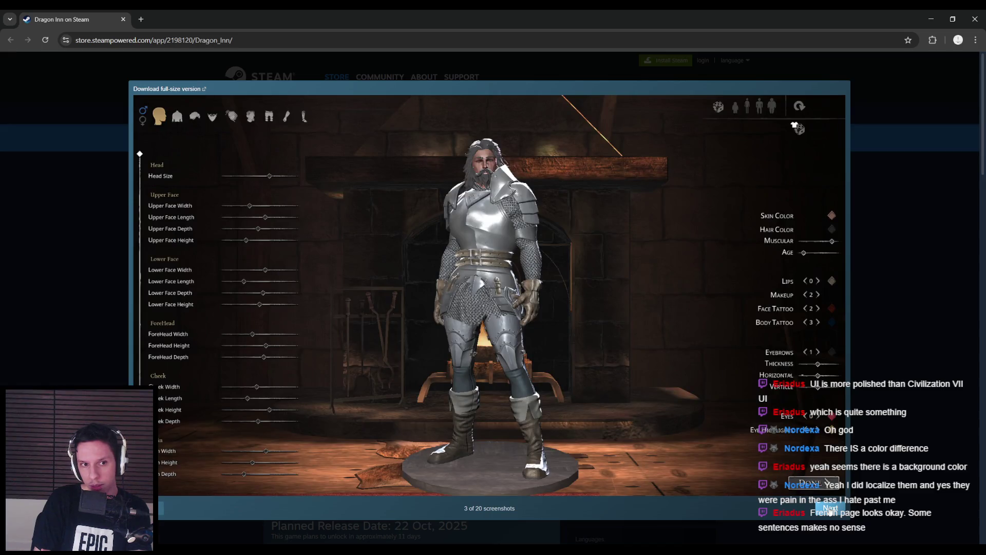
pyautogui.click(829, 508)
pyautogui.click(161, 508)
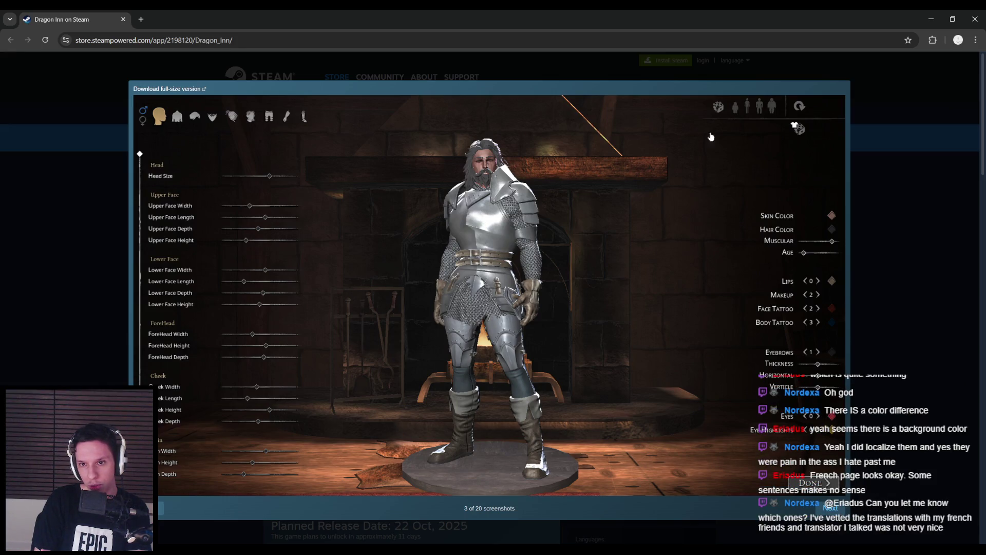
pyautogui.click(833, 509)
pyautogui.click(835, 510)
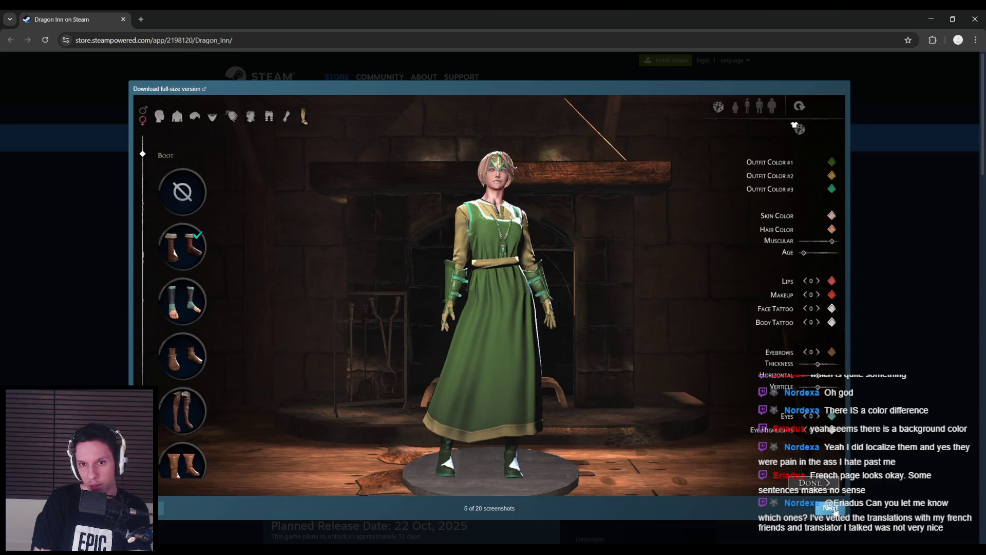
pyautogui.click(835, 510)
pyautogui.click(835, 511)
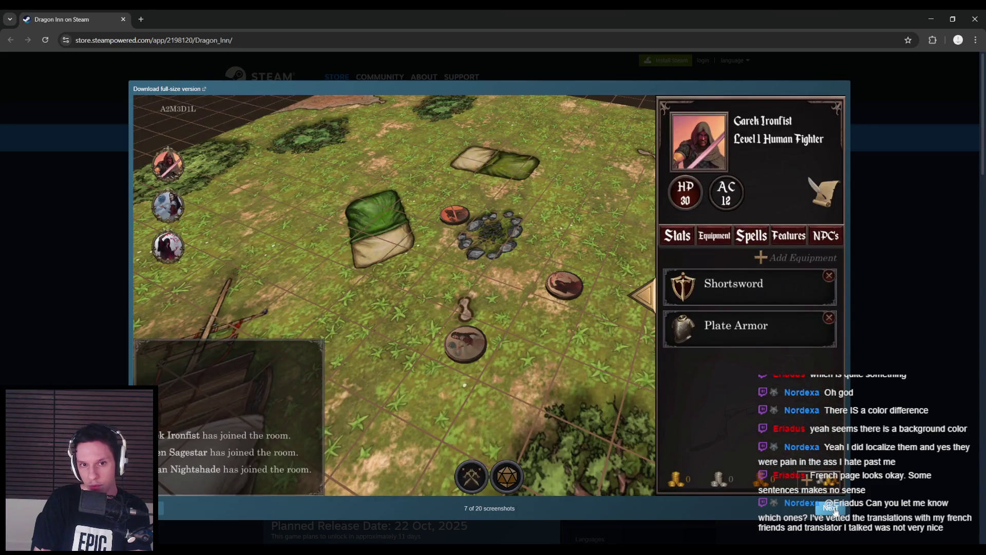
pyautogui.click(835, 511)
pyautogui.click(835, 511)
pyautogui.click(834, 511)
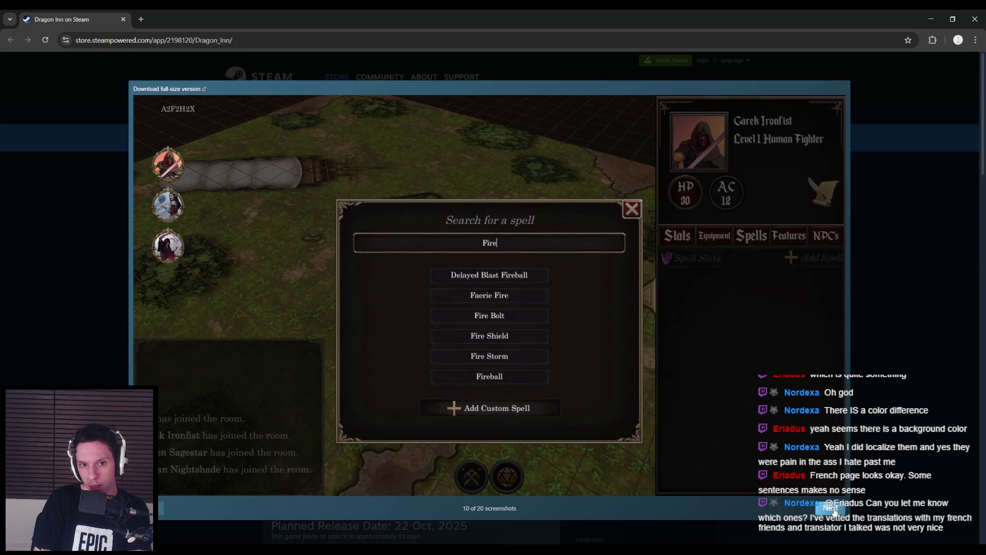
pyautogui.press('Escape')
# - Preview the Custom Spell screenshot, then start playing the Dragon Inn trailer
pyautogui.click(444, 341)
pyautogui.press('Escape')
pyautogui.click(271, 395)
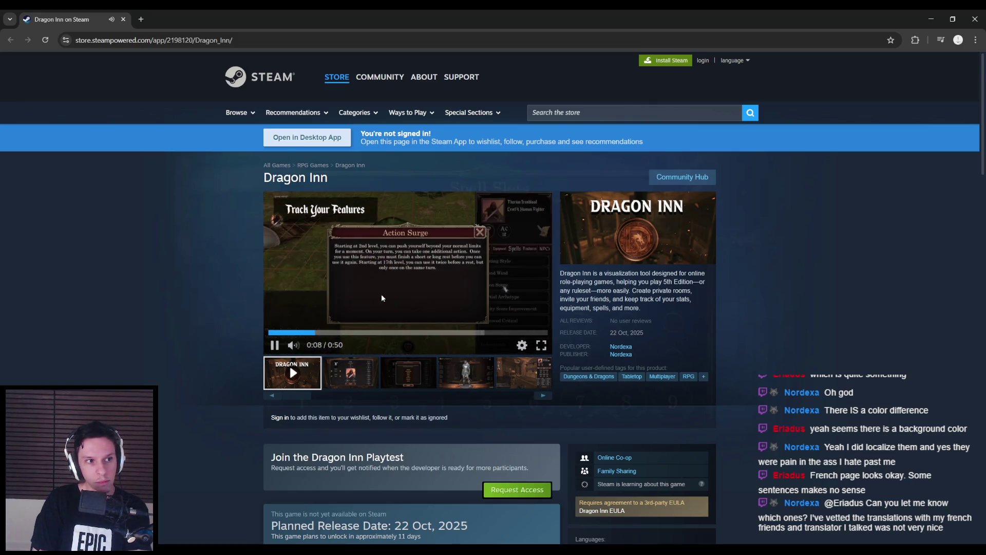
# - Watch the trailer full screen at 1080p quality
pyautogui.click(541, 344)
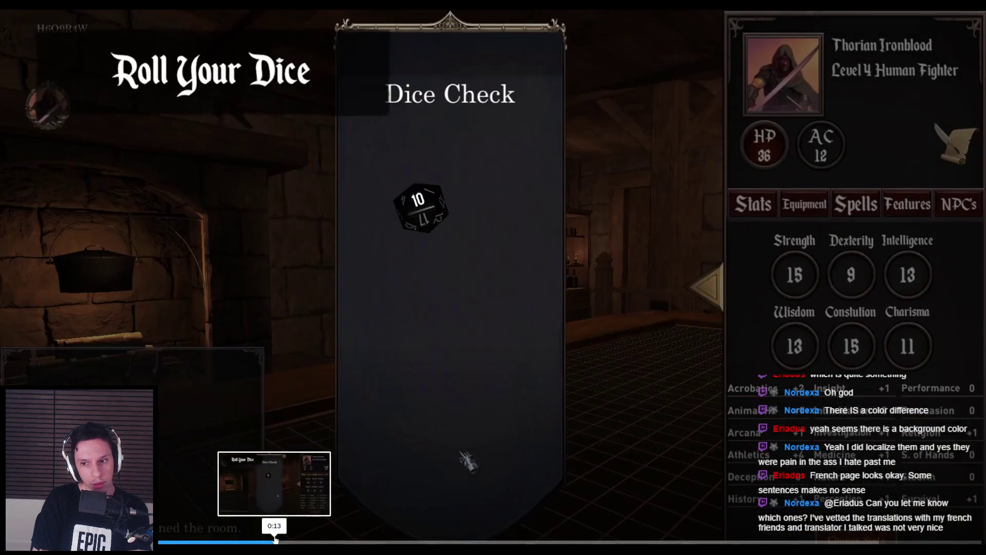
pyautogui.click(970, 545)
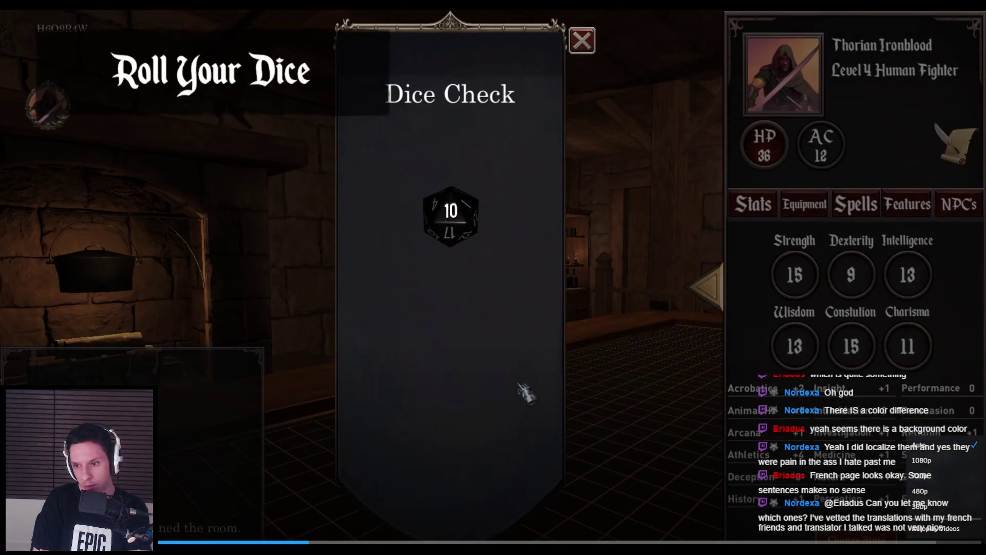
pyautogui.click(947, 459)
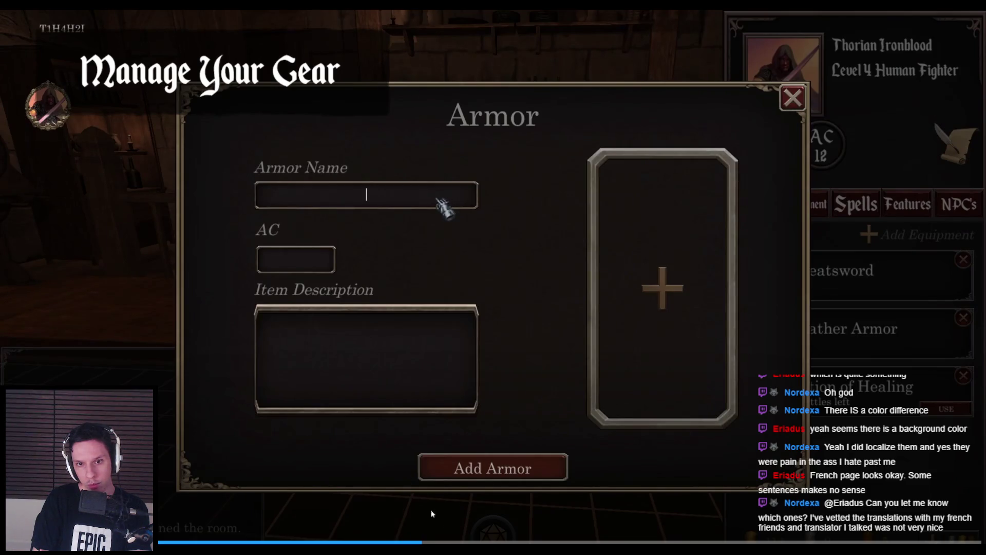
# - Jump between trailer scenes, ending on Quick Access To Spells, and exit full screen
pyautogui.click(501, 542)
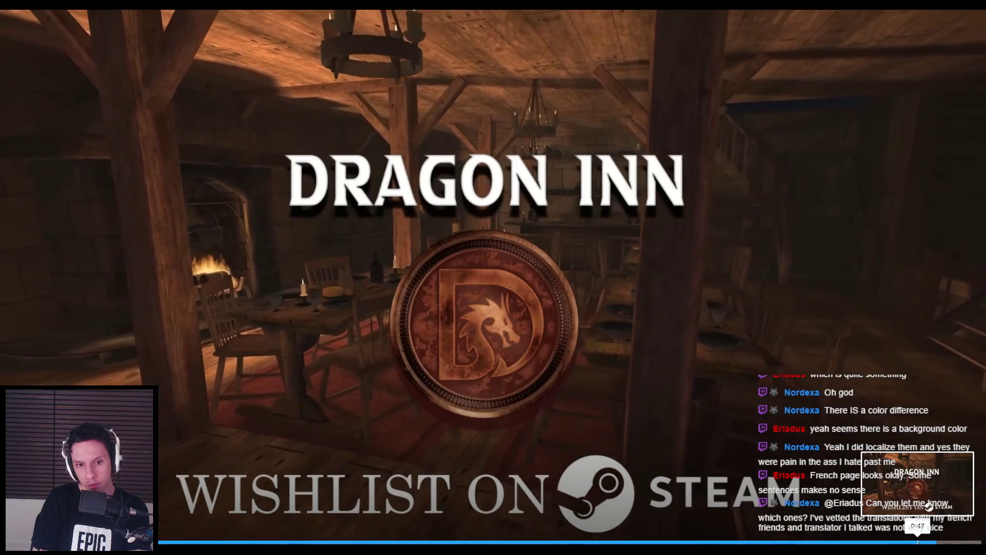
pyautogui.moveTo(774, 541)
pyautogui.mouseDown()
pyautogui.moveTo(727, 540)
pyautogui.moveTo(907, 539)
pyautogui.mouseUp()
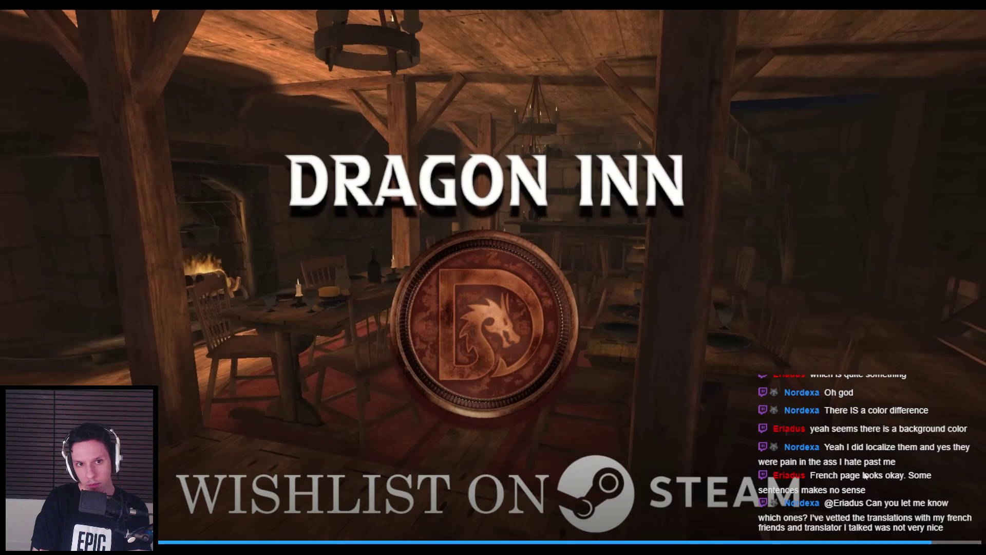
pyautogui.click(468, 325)
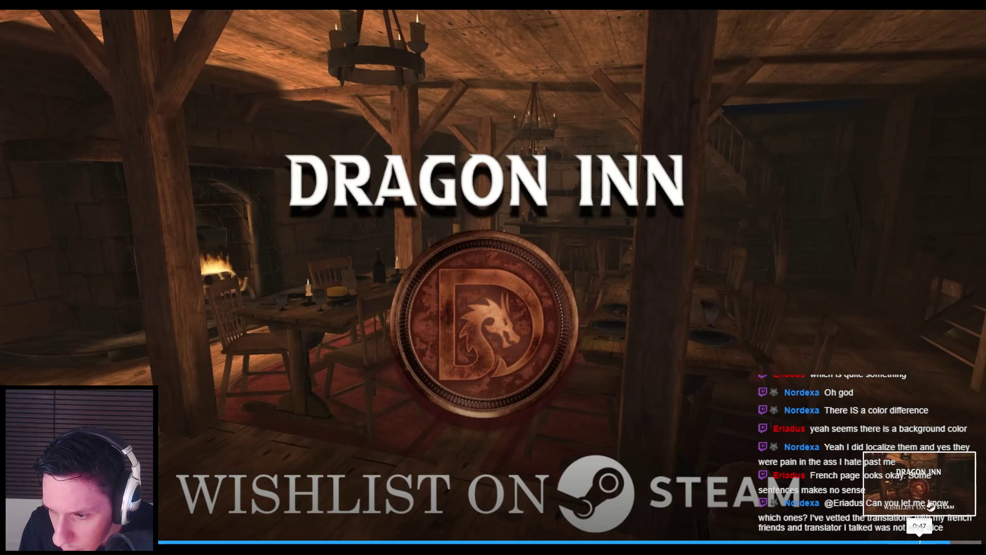
pyautogui.click(876, 541)
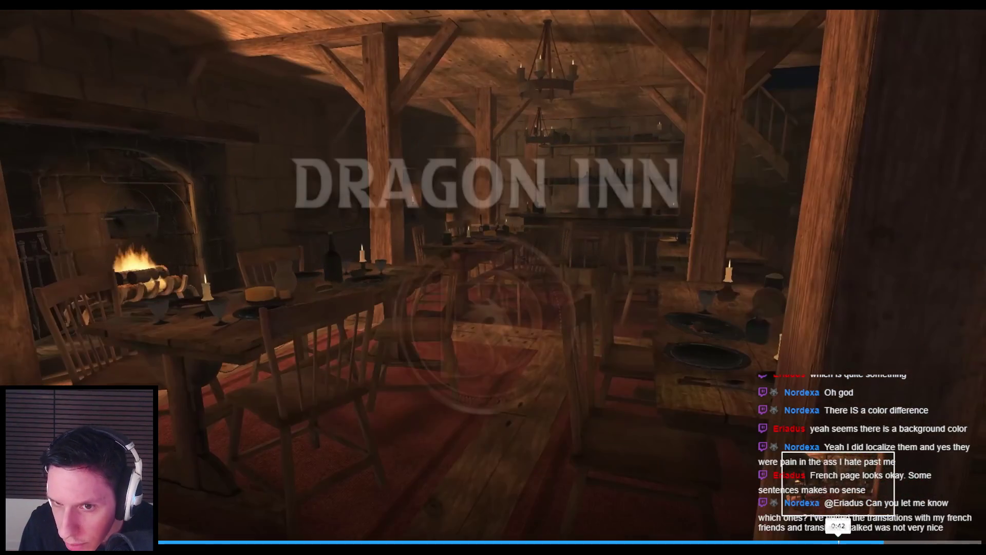
pyautogui.click(839, 541)
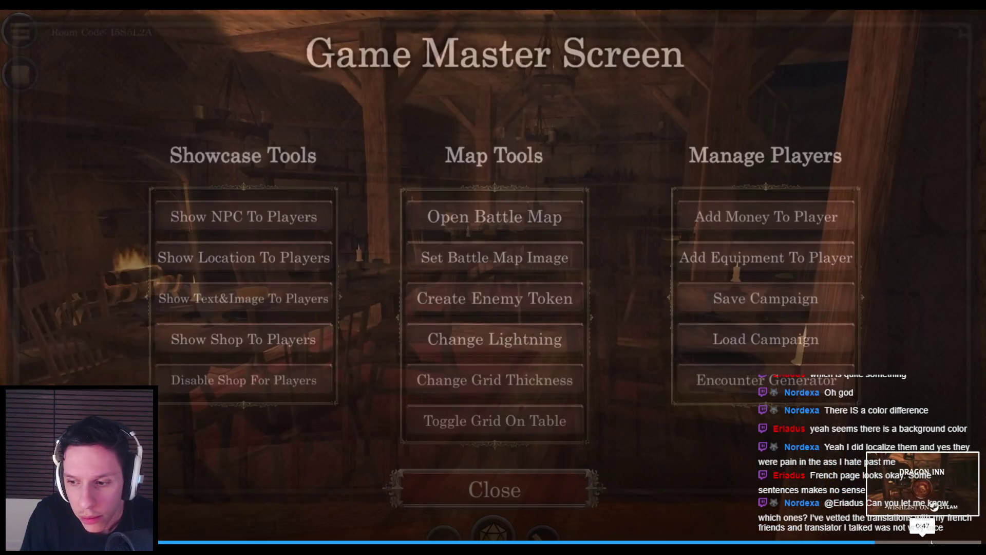
pyautogui.click(931, 541)
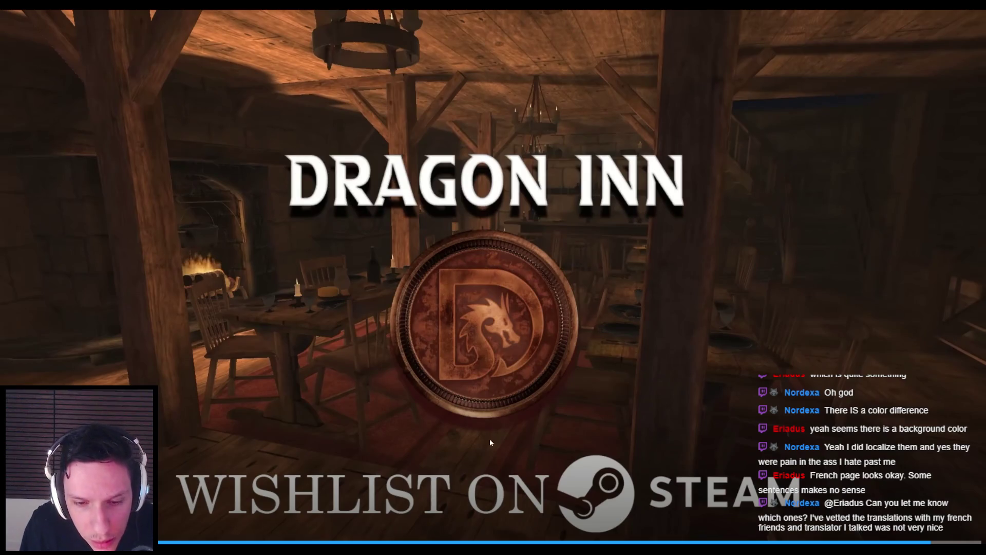
pyautogui.click(267, 541)
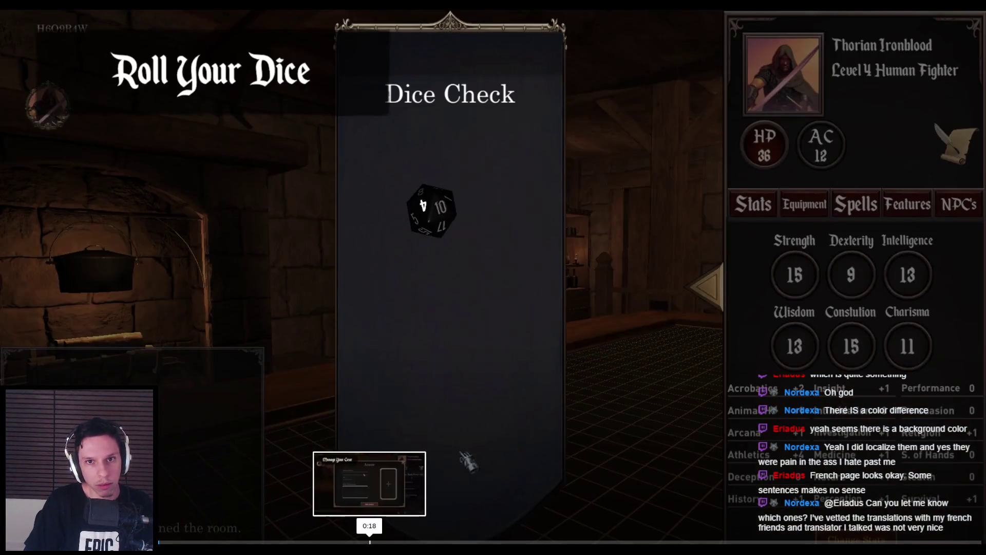
pyautogui.click(369, 540)
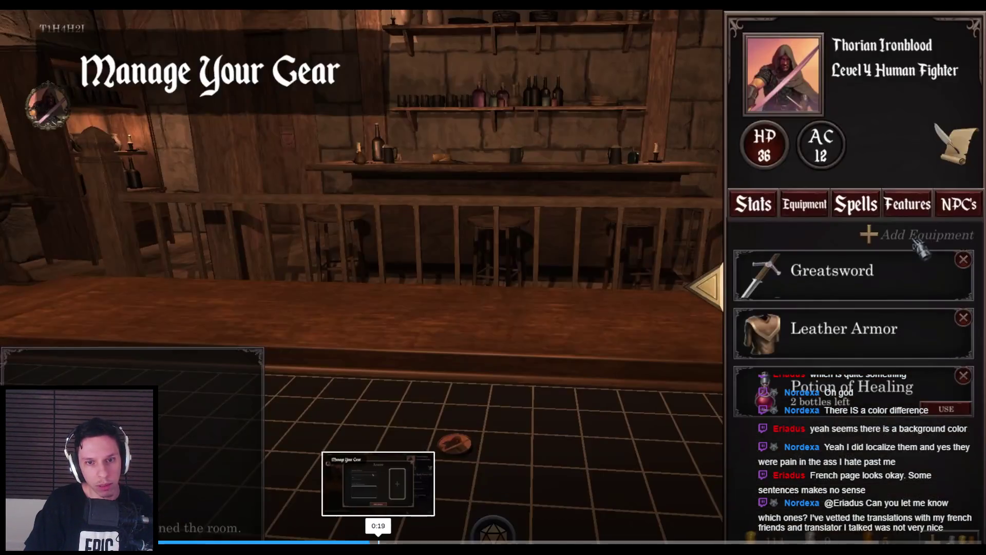
pyautogui.click(483, 540)
pyautogui.press('Escape')
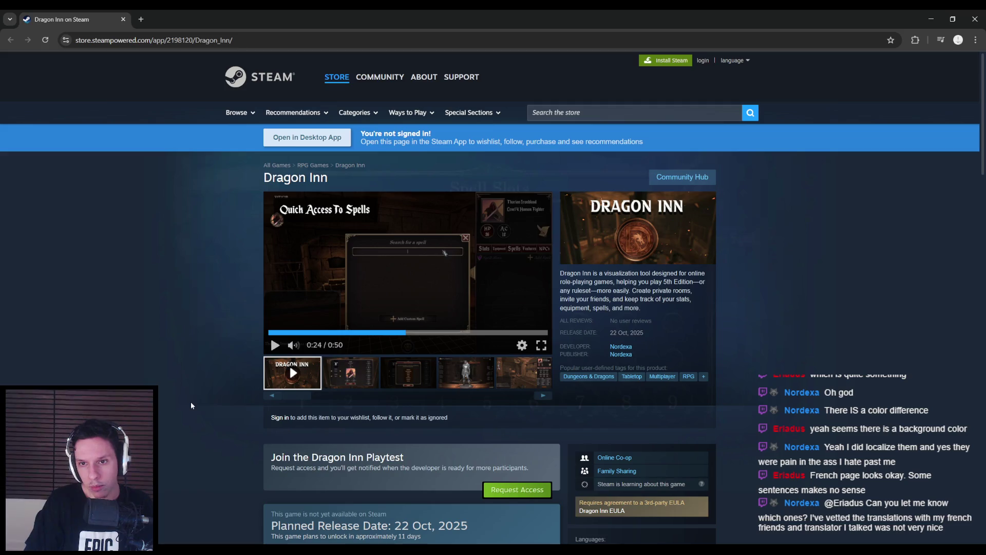
pyautogui.scroll(-1, 191, 406)
pyautogui.scroll(1, 191, 406)
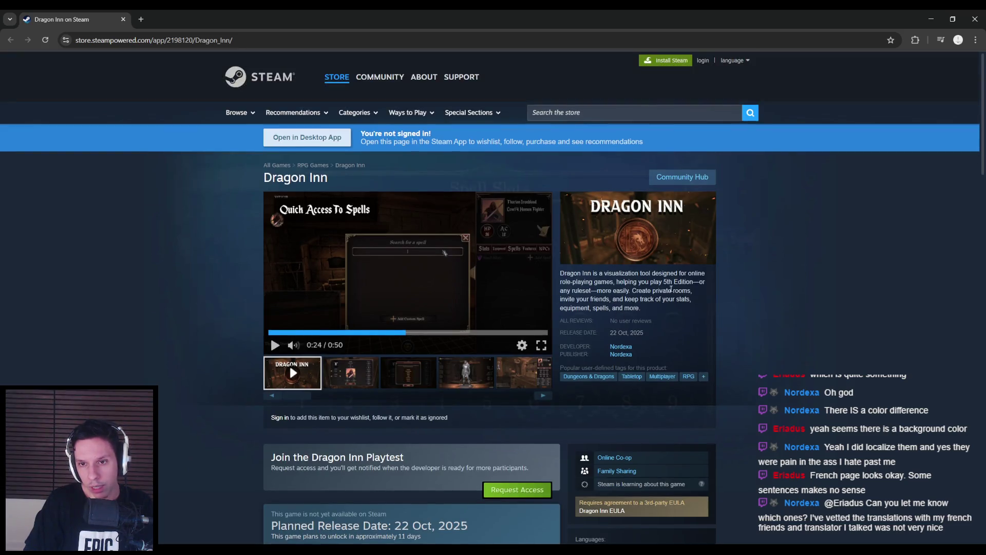
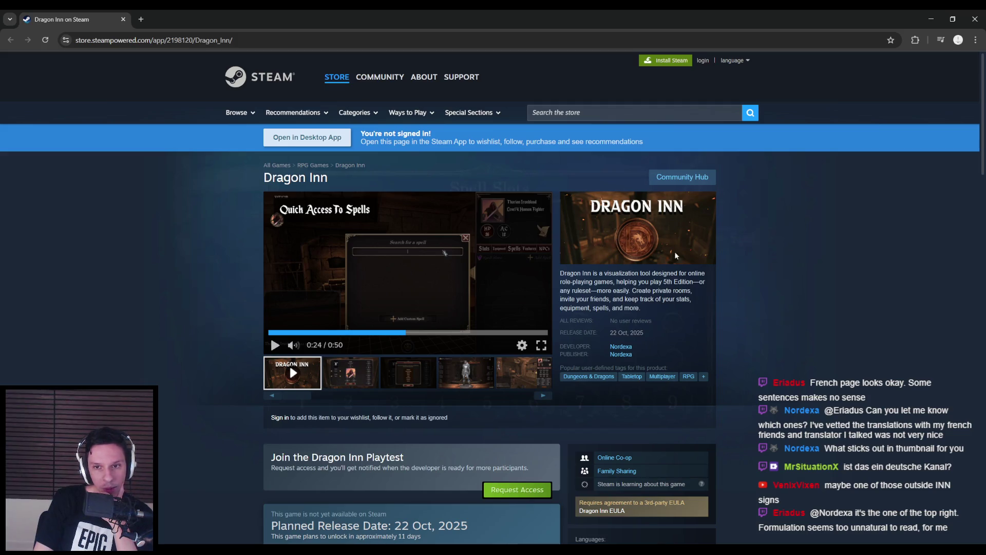
# - View two more Dragon Inn screenshots, then open the Dungeons & Dragons user tag
pyautogui.scroll(-2, 211, 291)
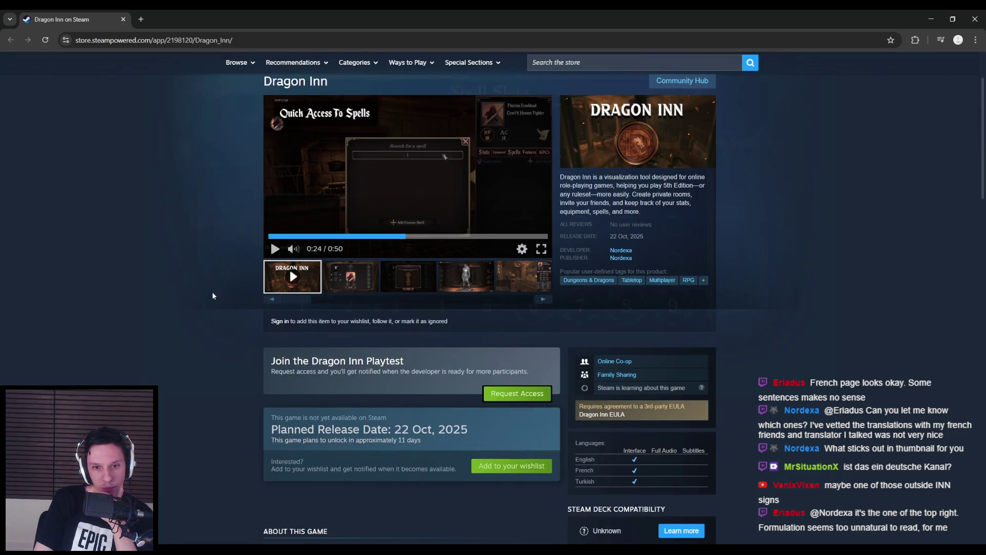
pyautogui.scroll(2, 212, 292)
pyautogui.click(347, 373)
pyautogui.click(415, 381)
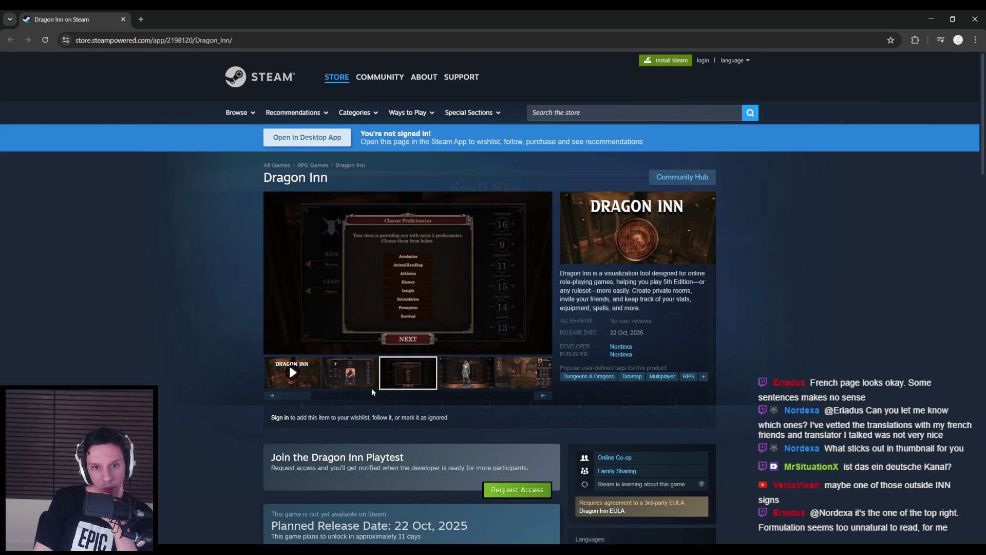
pyautogui.click(600, 378)
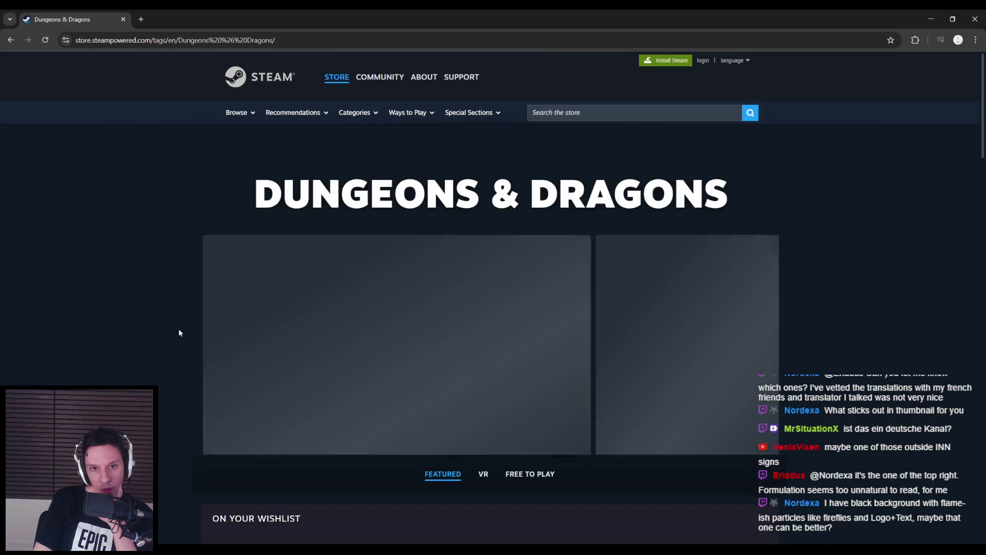
# - Scroll the tag page, open Canvas of Kings' store page, then go back
pyautogui.scroll(-2, 179, 333)
pyautogui.scroll(-10, 180, 334)
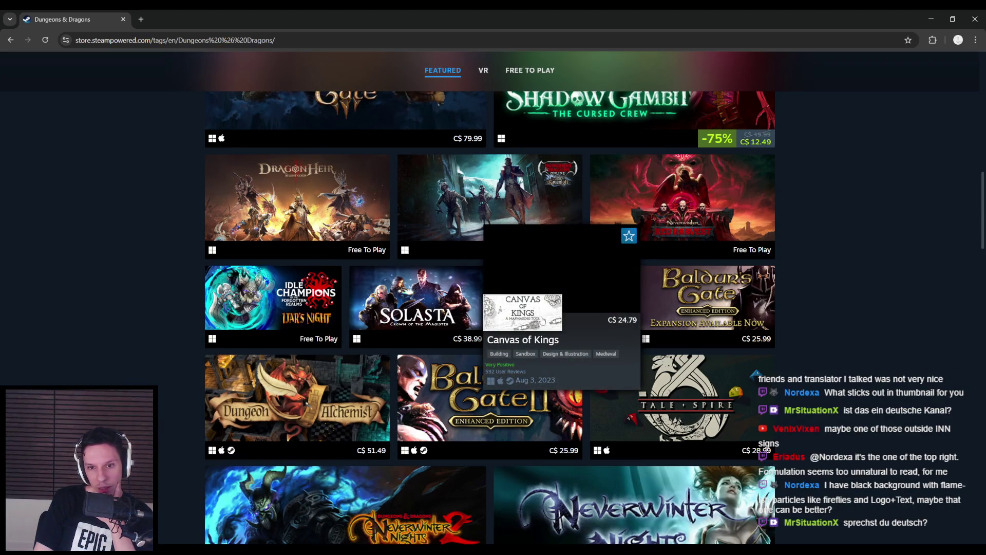
pyautogui.click(561, 298)
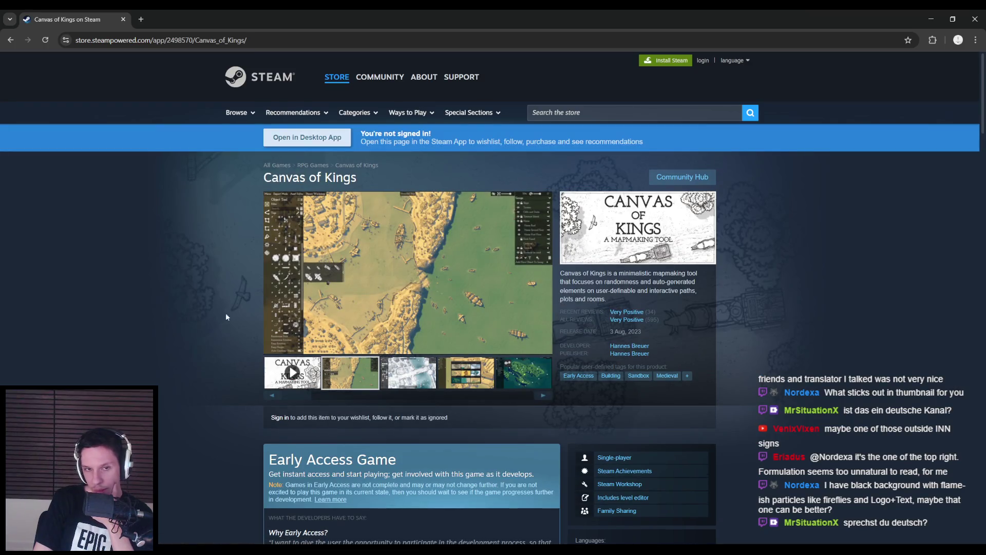
pyautogui.hotkey('alt', 'Left')
# - Scroll through the Dungeons & Dragons listings and load more titles with Show more
pyautogui.scroll(-4, 155, 315)
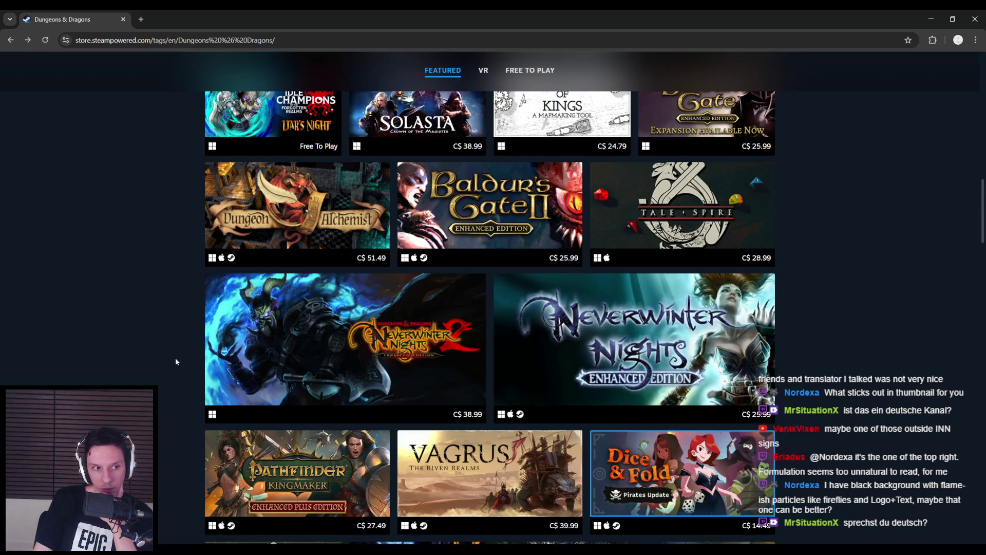
pyautogui.scroll(-3, 175, 360)
pyautogui.scroll(-2, 175, 362)
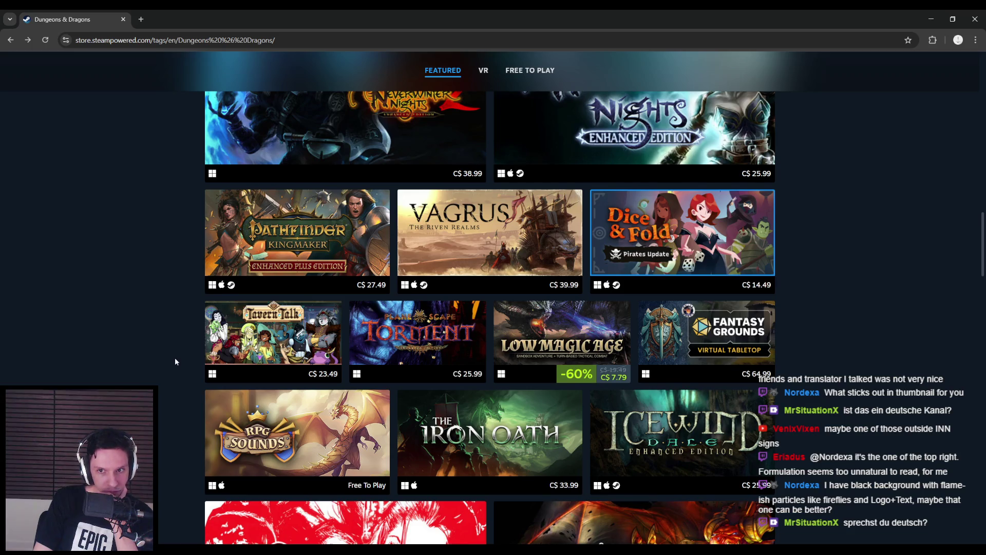
pyautogui.scroll(-1, 175, 357)
pyautogui.moveTo(734, 302)
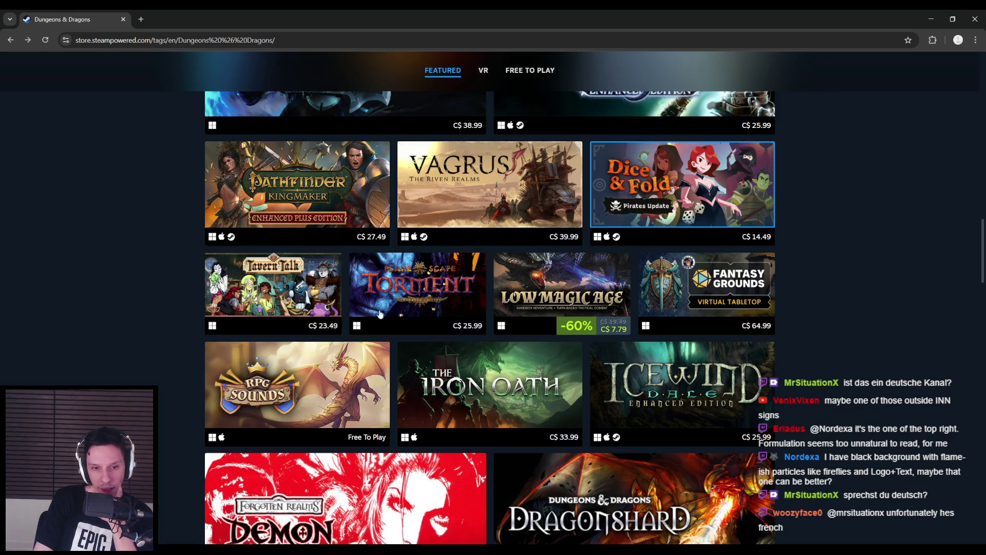
pyautogui.scroll(-2, 156, 329)
pyautogui.moveTo(275, 303)
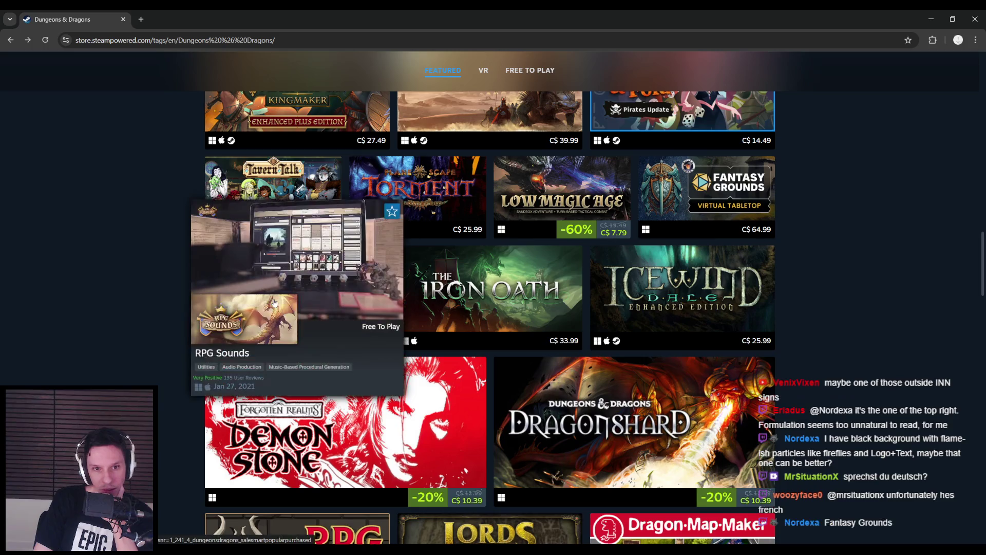
pyautogui.scroll(-1, 83, 321)
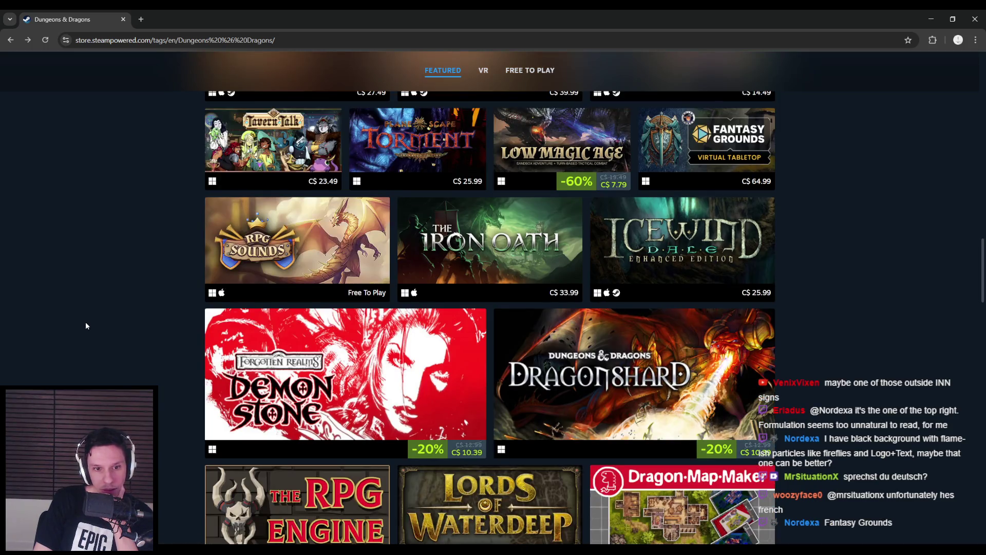
pyautogui.scroll(-1, 86, 325)
pyautogui.scroll(2, 85, 325)
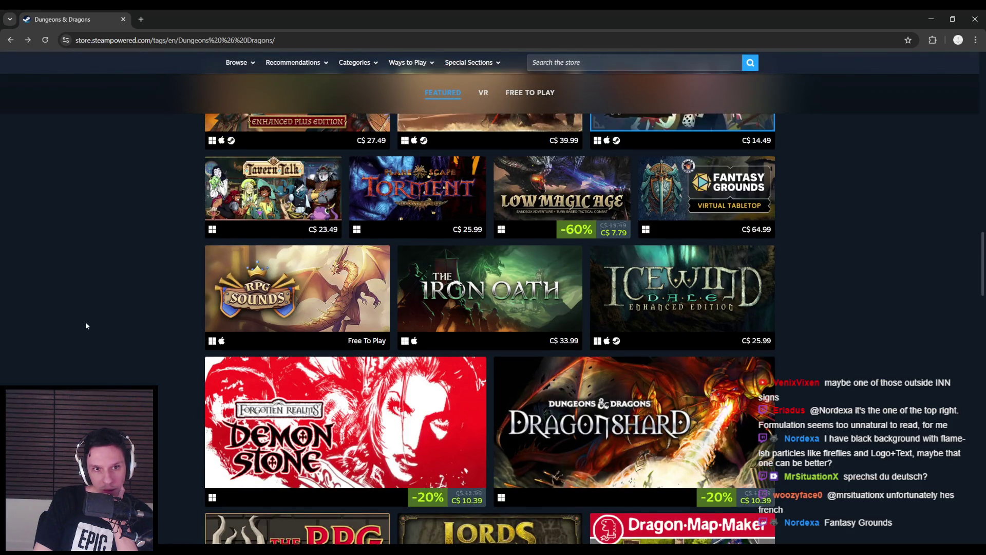
pyautogui.scroll(-4, 146, 304)
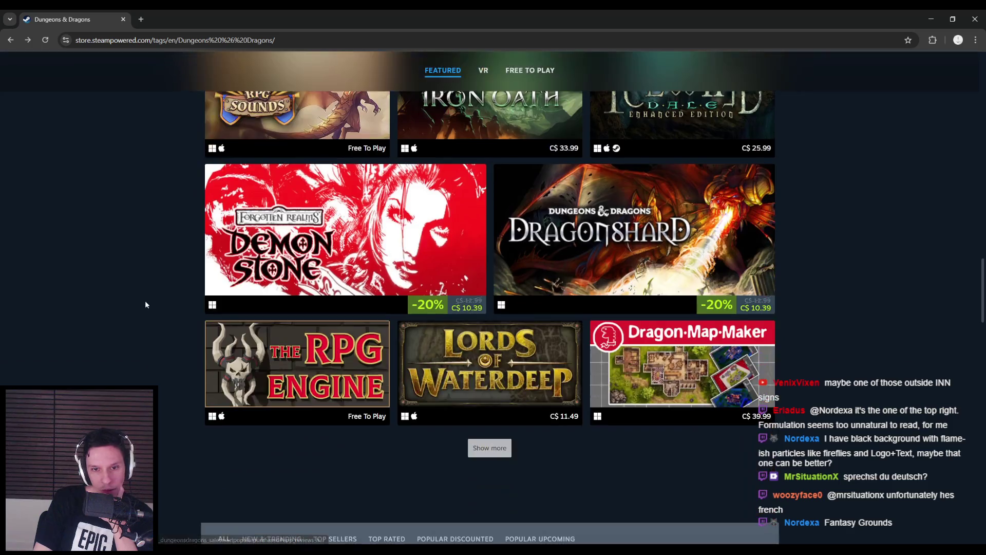
pyautogui.scroll(-1, 145, 304)
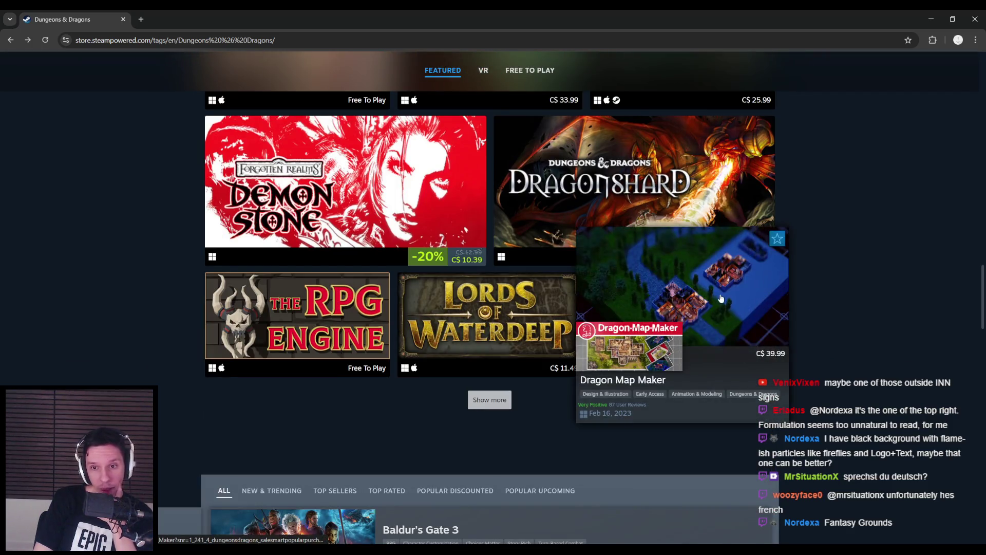
pyautogui.click(484, 407)
# - Scroll further down and load another batch of Dungeons & Dragons games
pyautogui.scroll(-3, 234, 205)
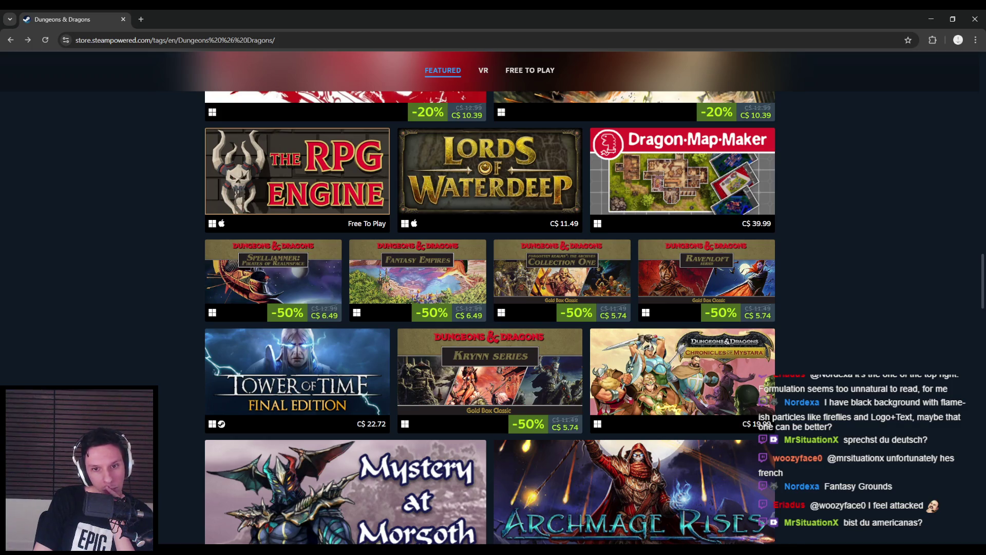
pyautogui.scroll(-2, 493, 297)
pyautogui.scroll(-2, 493, 298)
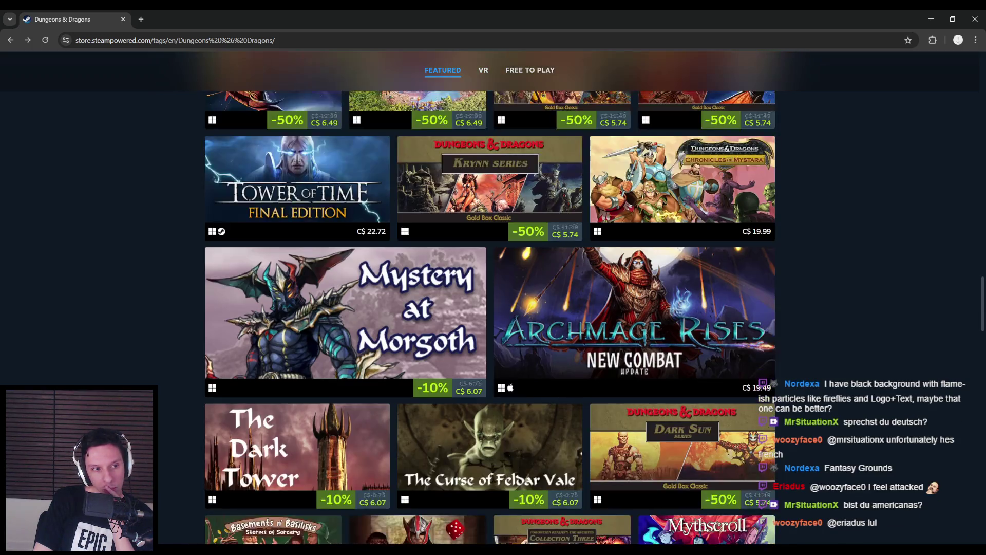
pyautogui.scroll(-1, 493, 297)
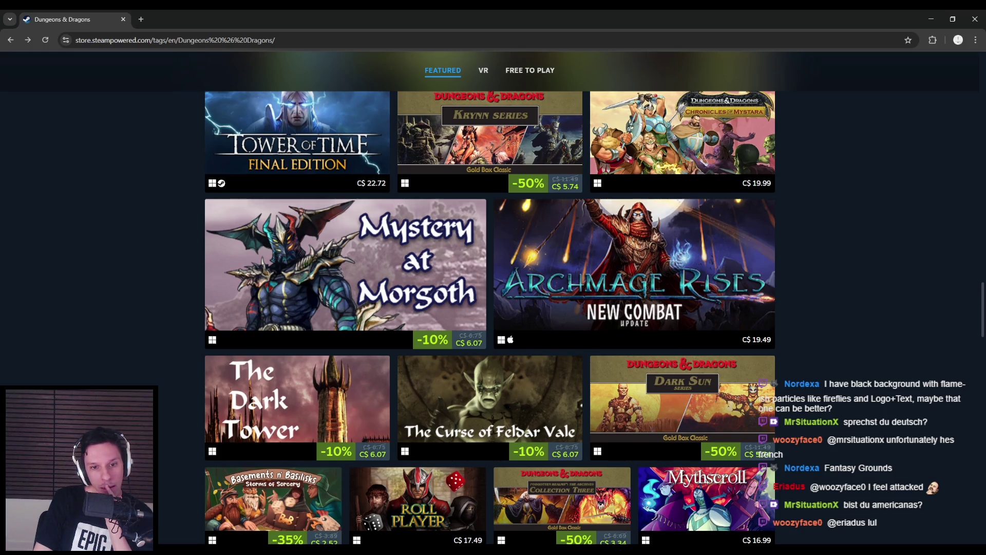
pyautogui.scroll(-1, 492, 297)
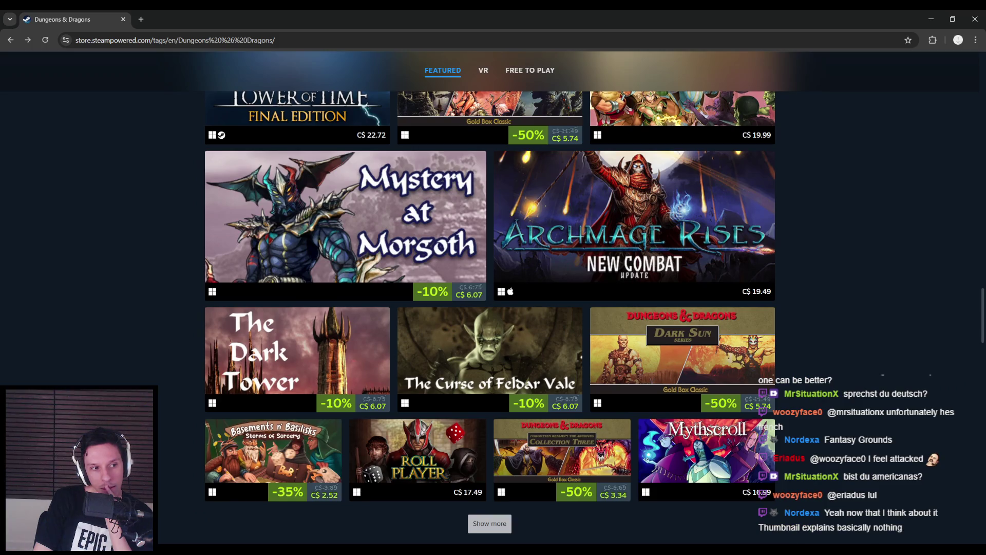
pyautogui.scroll(-2, 493, 298)
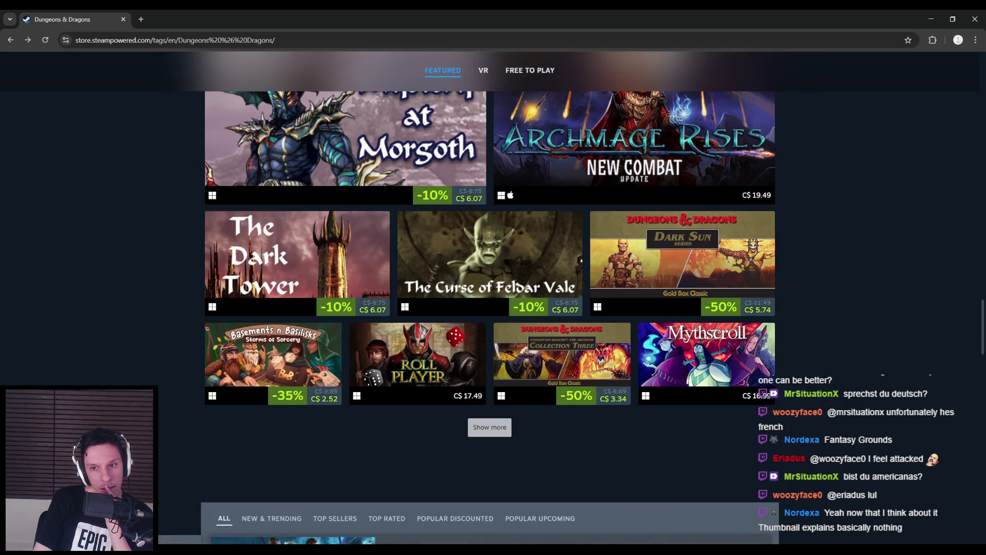
pyautogui.scroll(-1, 451, 303)
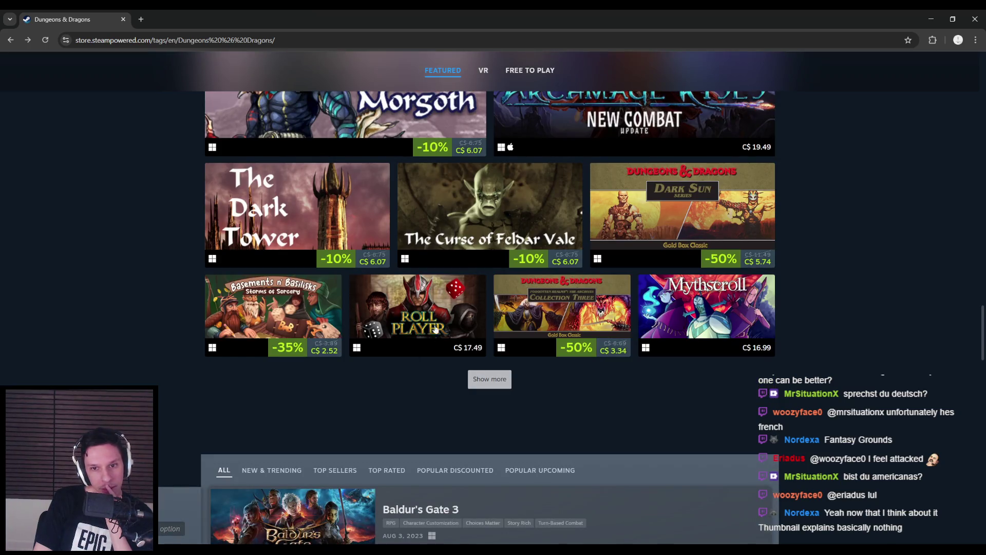
pyautogui.moveTo(453, 303)
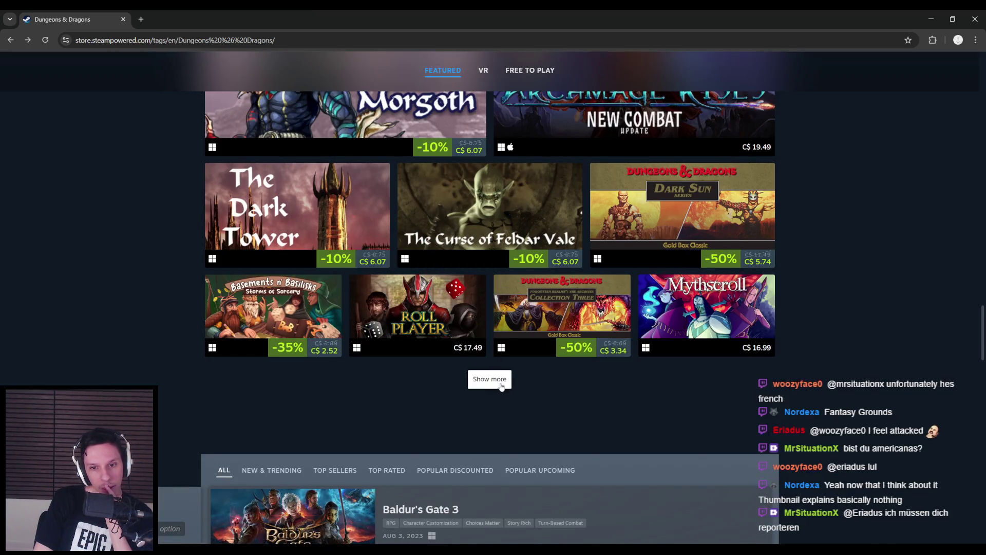
pyautogui.click(491, 379)
pyautogui.scroll(-5, 490, 298)
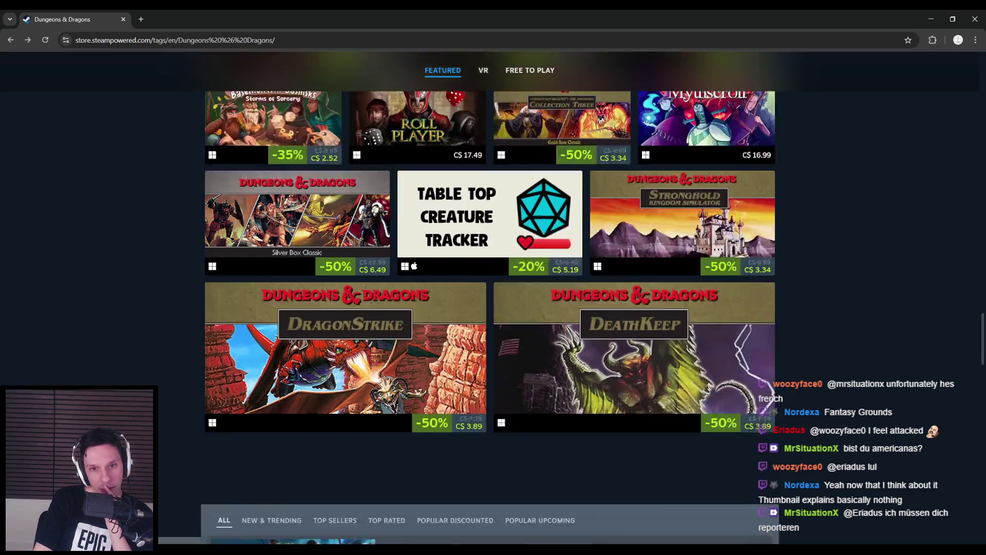
pyautogui.scroll(-4, 490, 298)
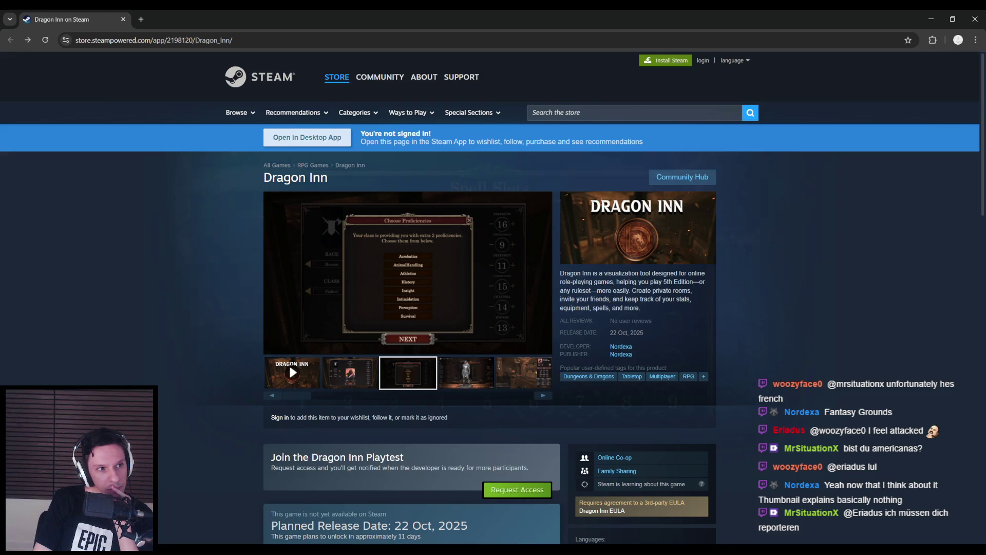
# - Start the Corpo-Mente album in Spotify, then go back to the browser and Unreal Engine
pyautogui.hotkey('alt', 'Tab')
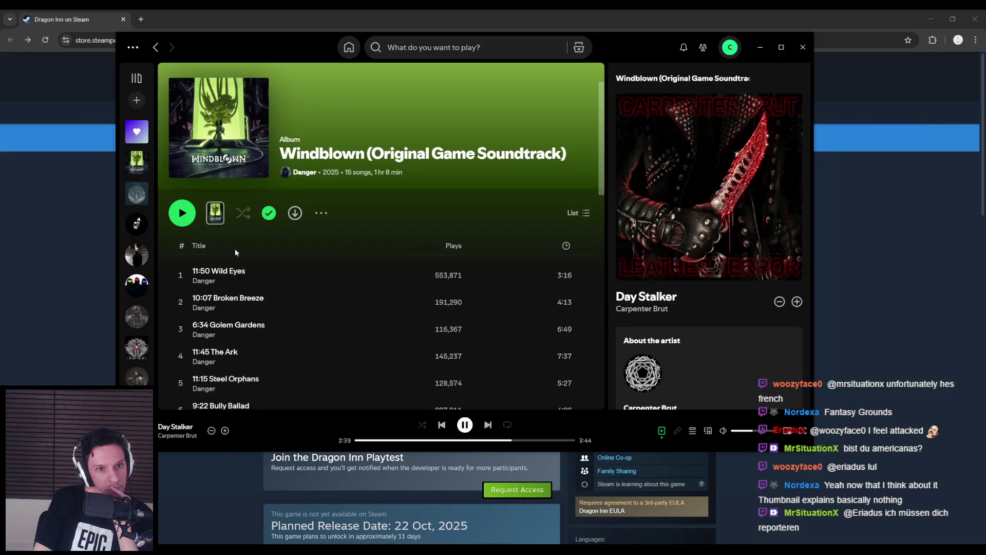
pyautogui.doubleClick(136, 193)
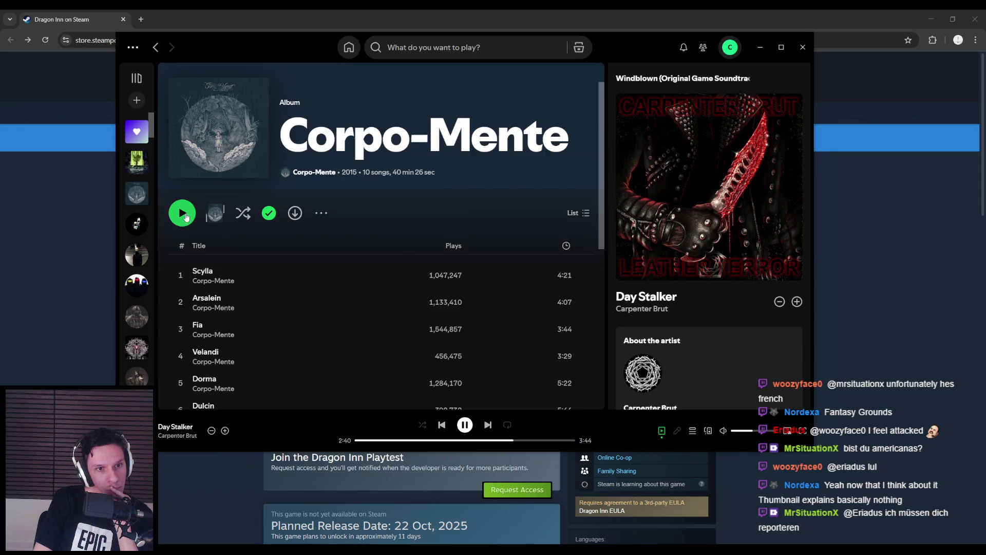
pyautogui.click(209, 538)
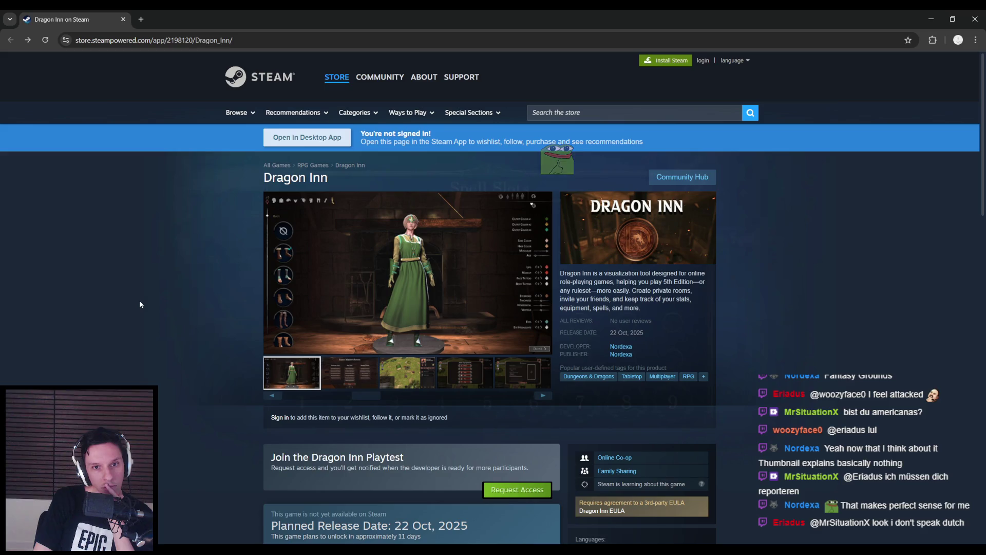
pyautogui.hotkey('alt', 'Tab')
# - Compare the WBP_SingleAmmoElement and WBP_PlayerHUD designers, select BladesHBox, then open BP_RangedWeapon-BowArrow
pyautogui.scroll(-2, 430, 324)
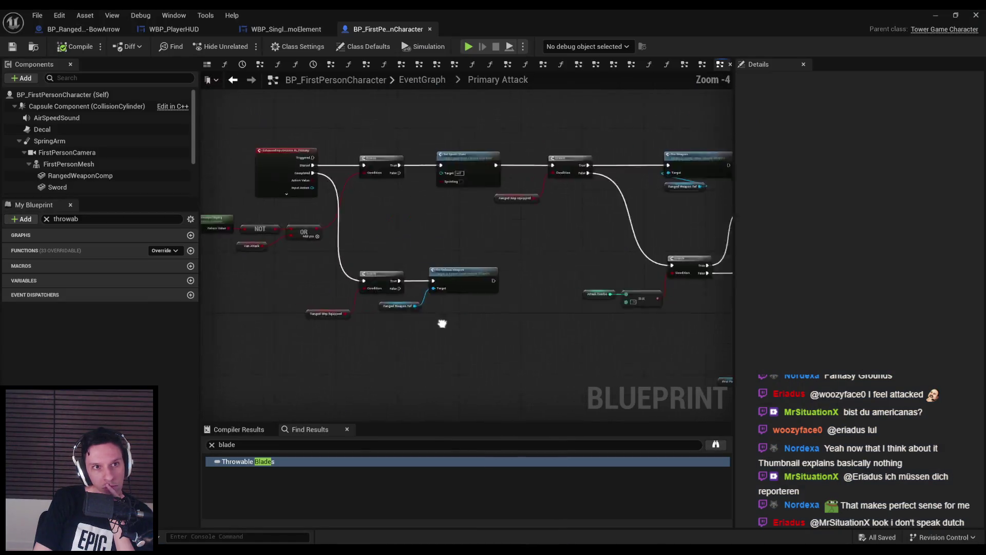
pyautogui.scroll(-1, 489, 326)
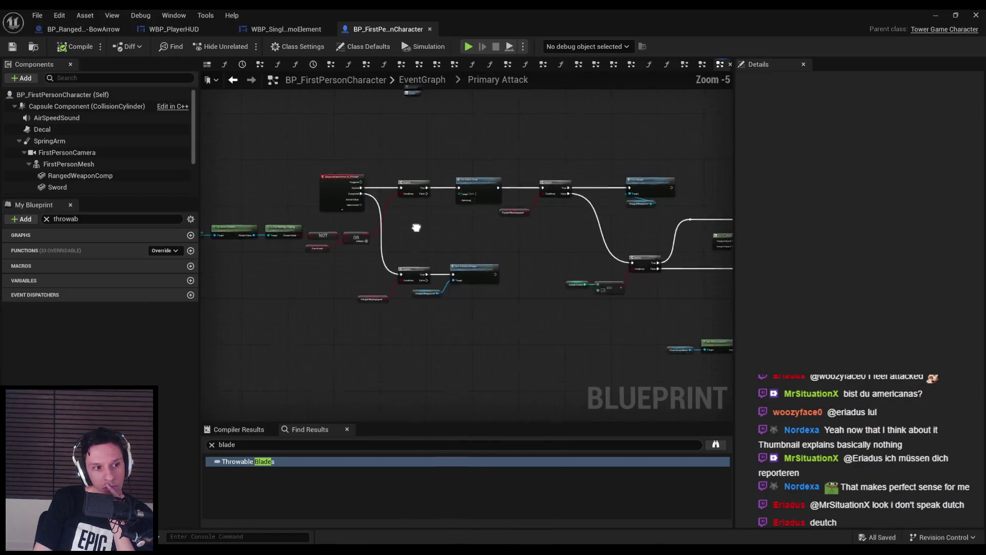
pyautogui.click(284, 29)
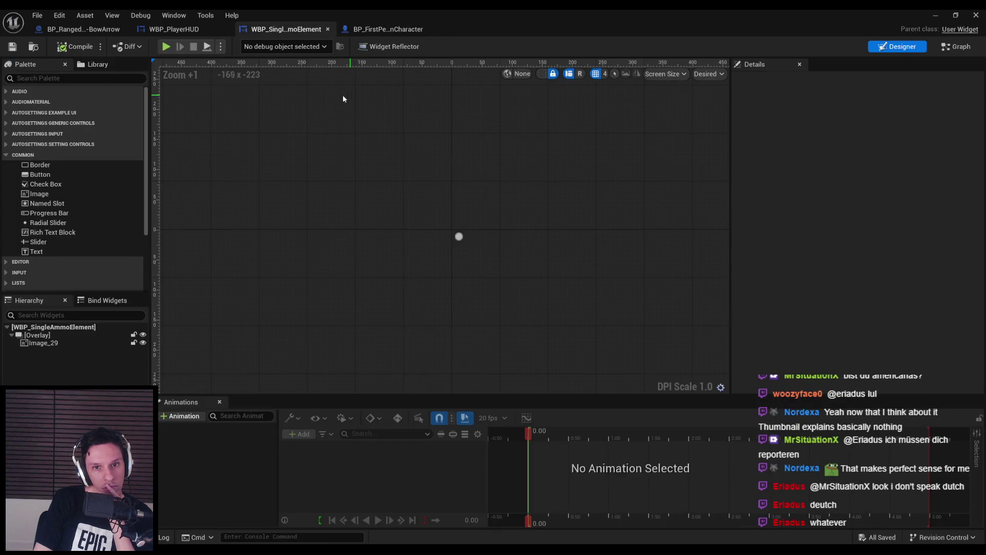
pyautogui.click(174, 29)
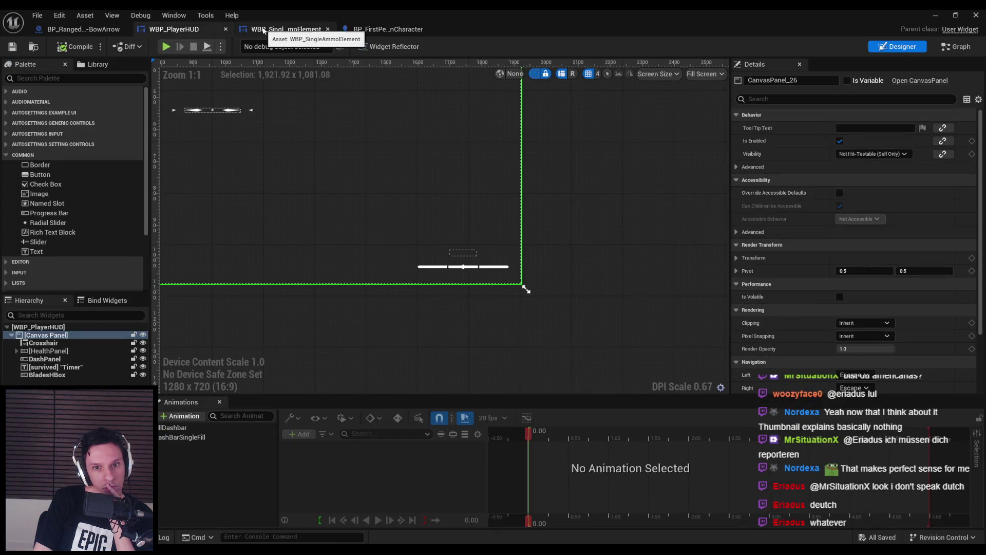
pyautogui.click(263, 30)
pyautogui.click(174, 29)
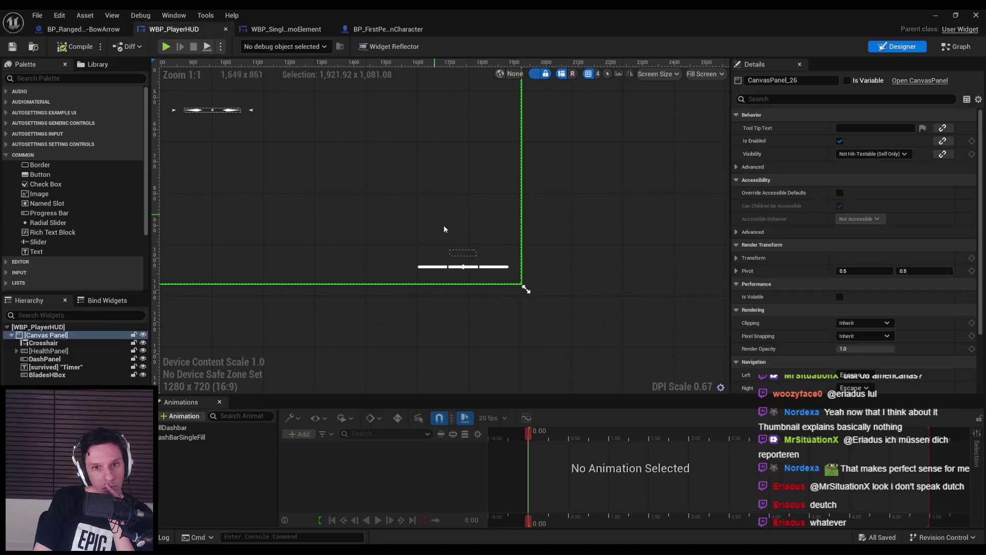
pyautogui.click(459, 244)
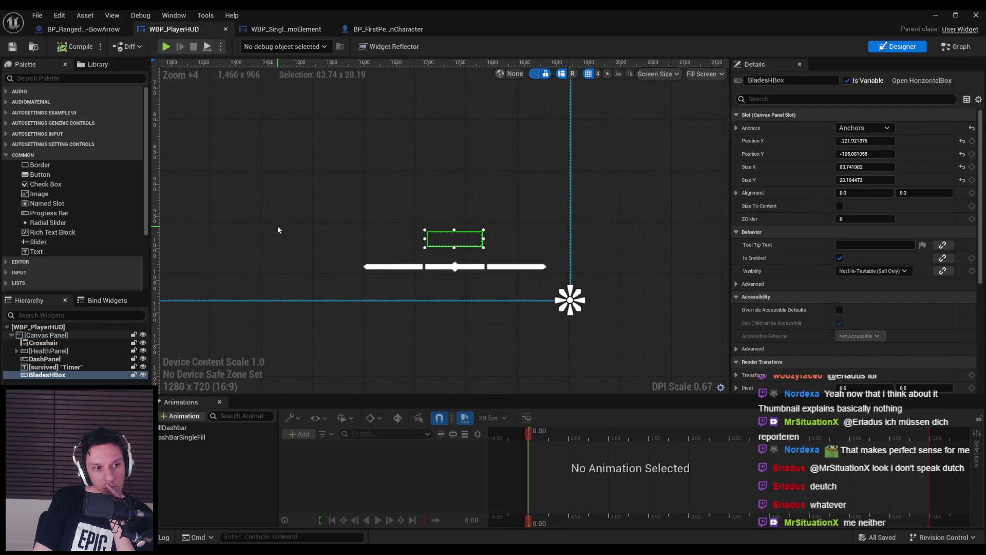
pyautogui.click(100, 29)
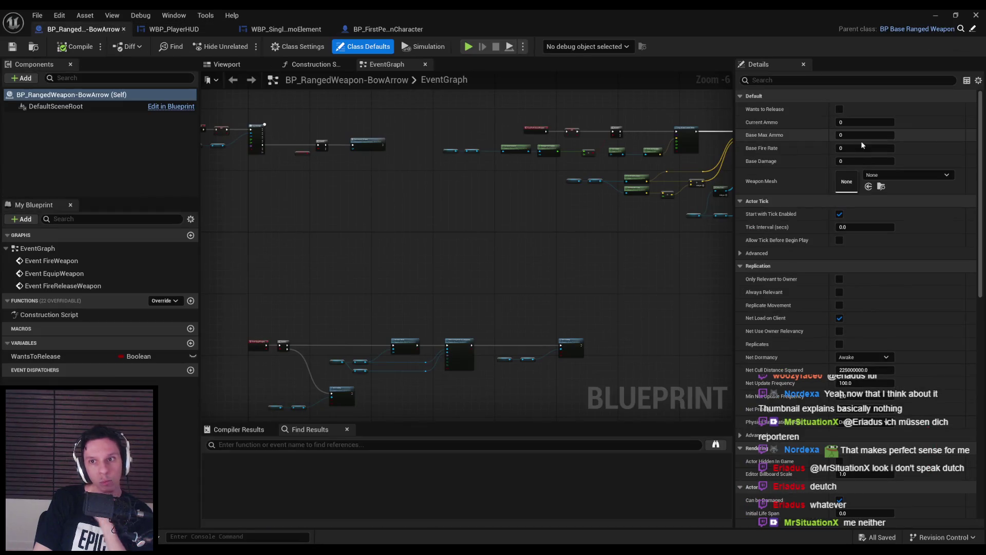
# - Enter 7 for Current Ammo and Base Max Ammo in Class Defaults, then compile and save
pyautogui.click(864, 122)
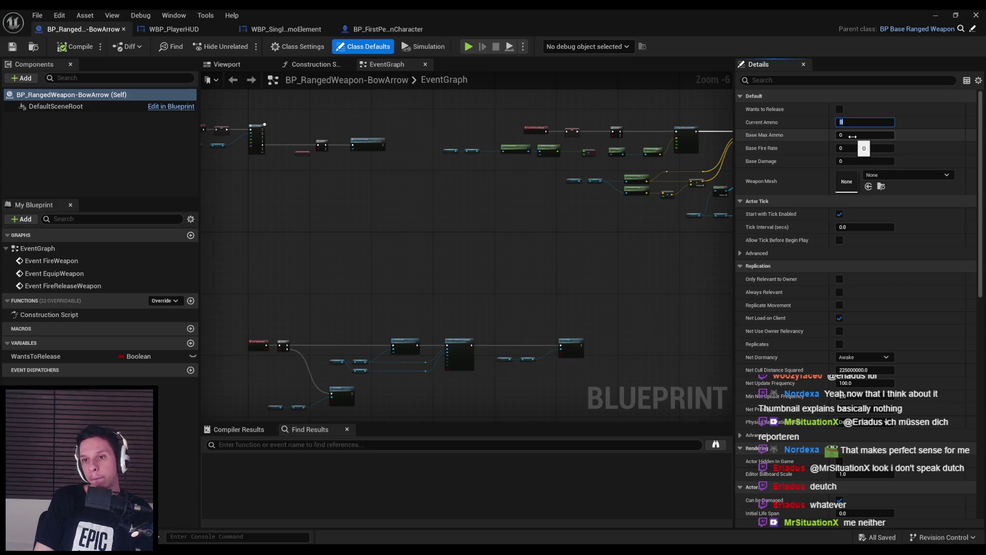
pyautogui.write('7')
pyautogui.press('Tab')
pyautogui.write('7')
pyautogui.press('Return')
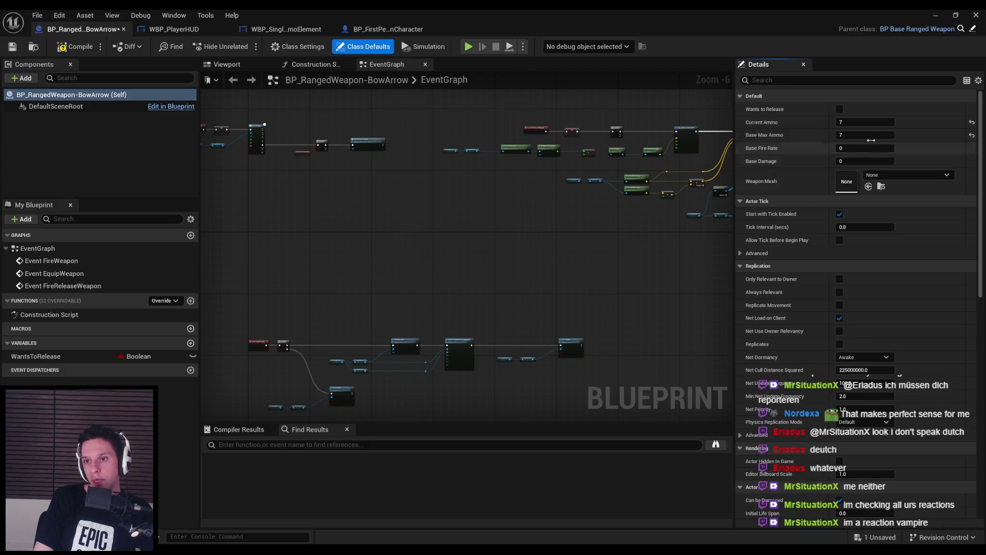
pyautogui.click(74, 46)
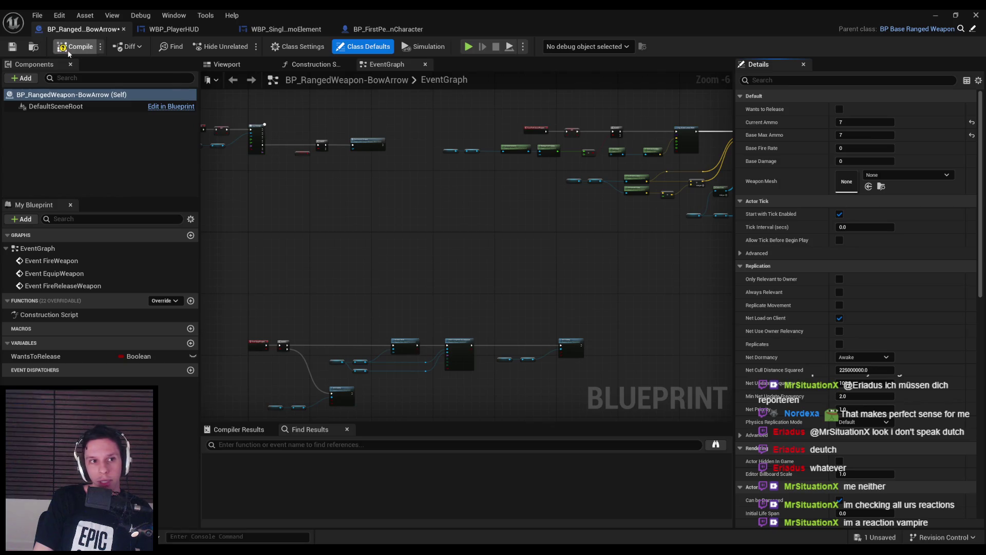
pyautogui.click(12, 47)
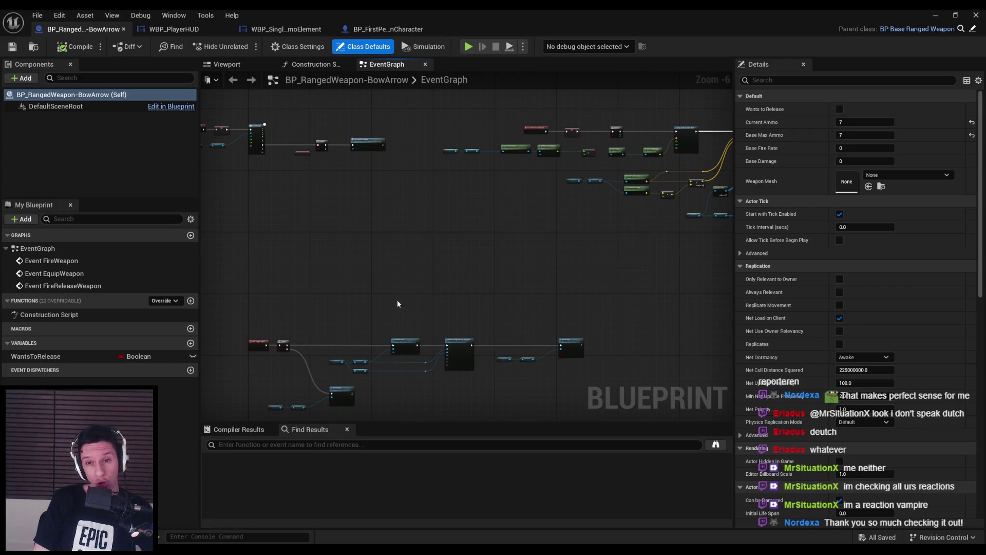
# - Move the upper node group down beside the lower nodes and save
pyautogui.scroll(4, 393, 301)
pyautogui.scroll(-4, 429, 270)
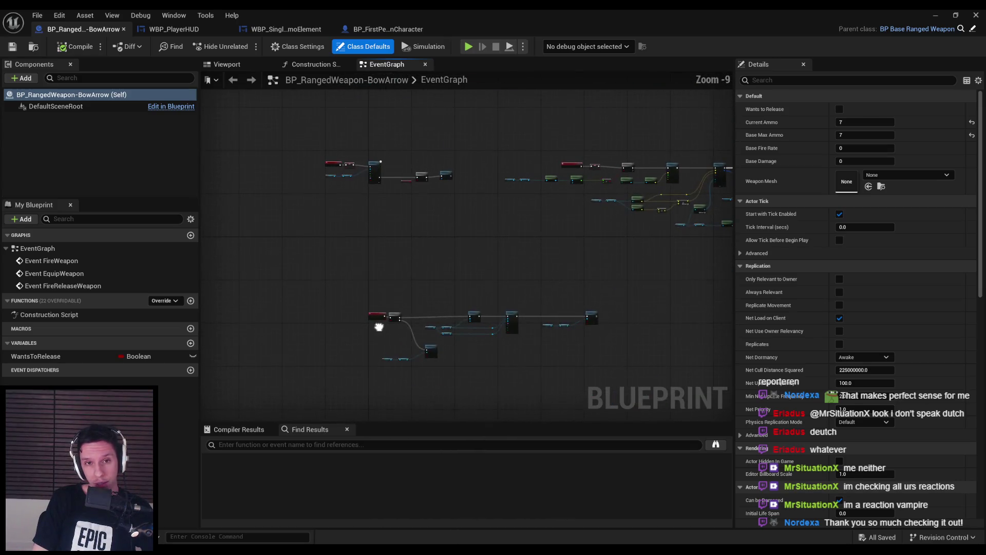
pyautogui.moveTo(300, 143); pyautogui.dragTo(513, 231)
pyautogui.moveTo(500, 181); pyautogui.dragTo(551, 323)
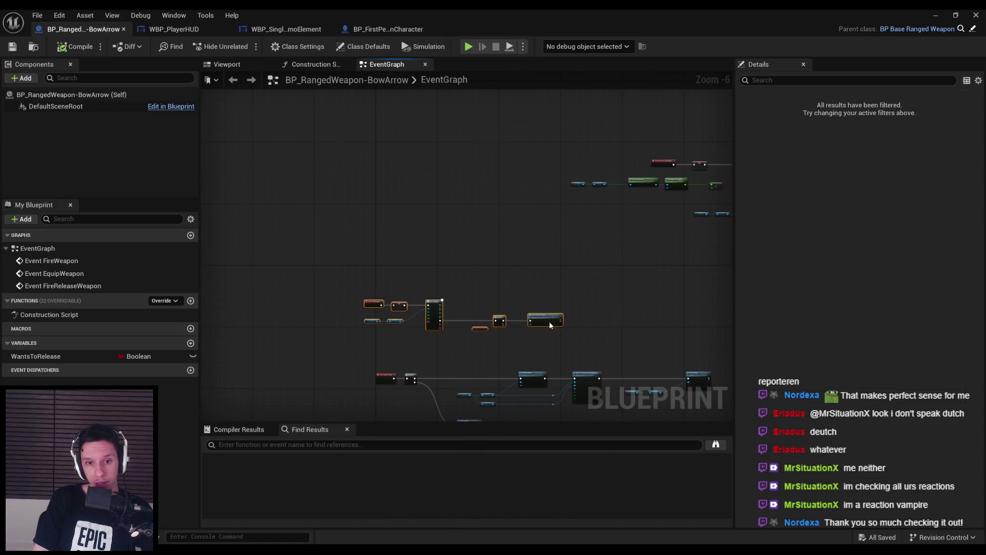
pyautogui.scroll(5, 412, 264)
pyautogui.scroll(-9, 412, 264)
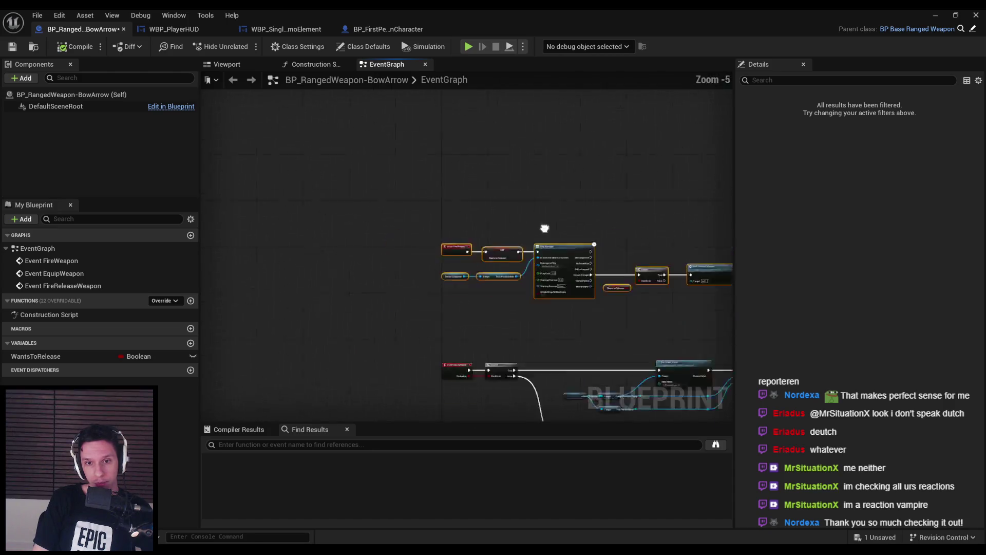
pyautogui.click(473, 176)
pyautogui.scroll(-2, 275, 225)
pyautogui.scroll(5, 374, 209)
pyautogui.scroll(-3, 636, 164)
pyautogui.scroll(2, 588, 261)
pyautogui.hotkey('ctrl', 's')
# - Shift the Set Static Mesh and Attach Component nodes to the right
pyautogui.scroll(4, 529, 253)
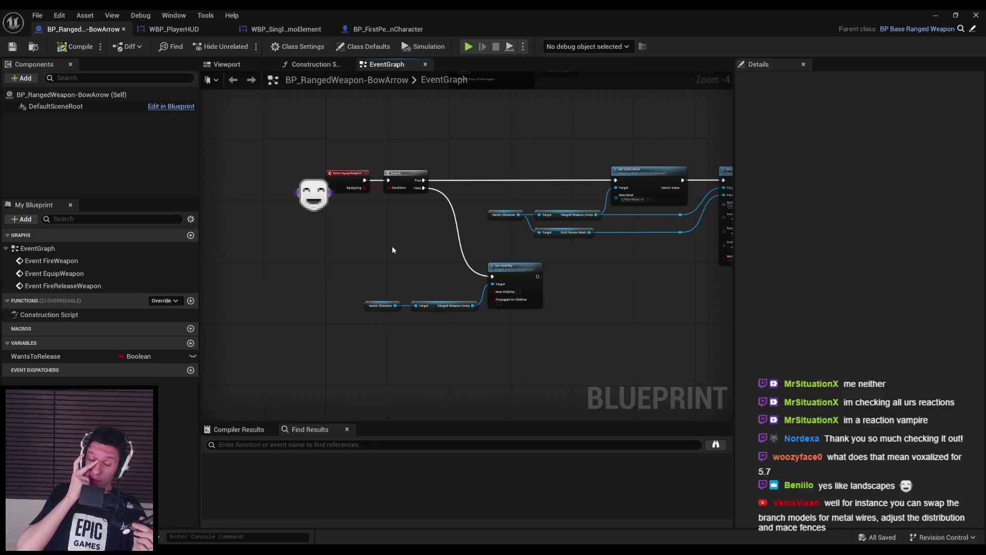
pyautogui.scroll(1, 392, 250)
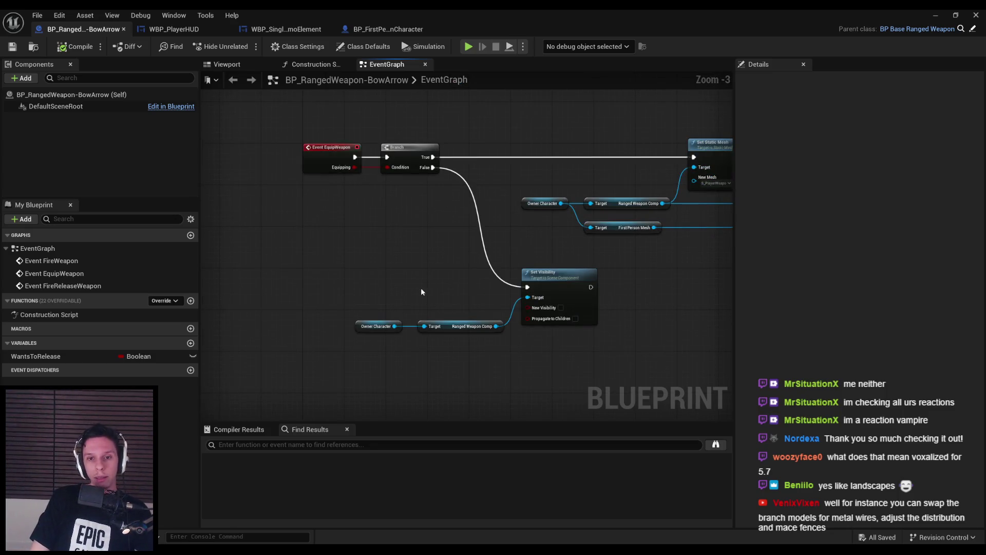
pyautogui.moveTo(666, 272); pyautogui.dragTo(356, 257)
pyautogui.scroll(-2, 356, 260)
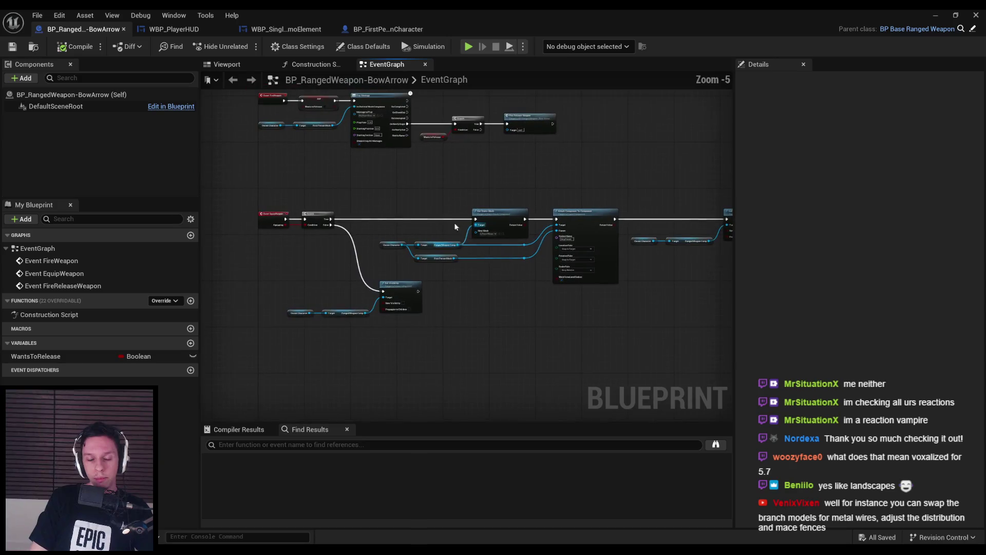
pyautogui.moveTo(371, 200)
pyautogui.mouseDown()
pyautogui.moveTo(637, 265)
pyautogui.moveTo(498, 266)
pyautogui.mouseUp()
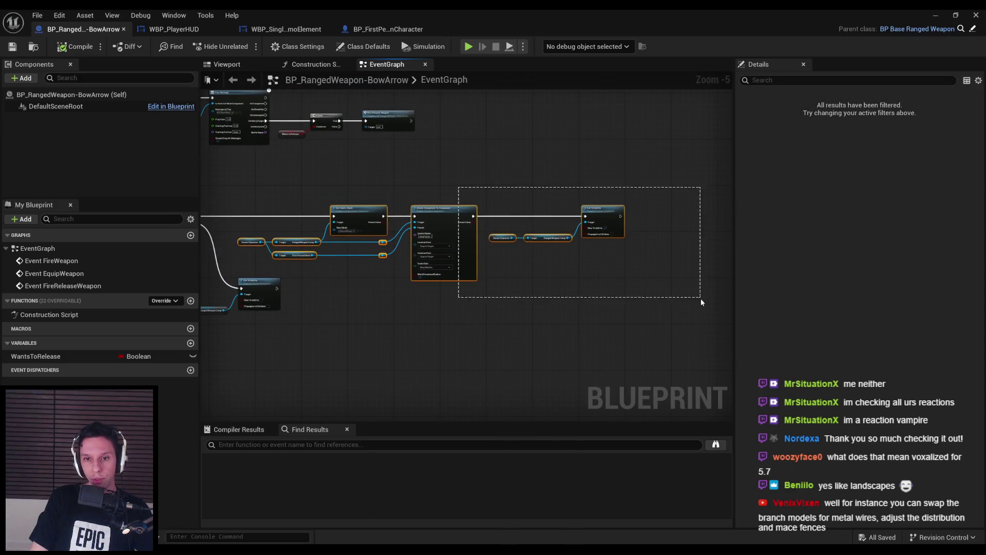
pyautogui.scroll(2, 475, 227)
pyautogui.moveTo(474, 227); pyautogui.dragTo(577, 227)
pyautogui.click(492, 234)
# - Line up Set Visibility with its Owner Character and Target nodes in one row, then save
pyautogui.moveTo(318, 267); pyautogui.dragTo(533, 365)
pyautogui.moveTo(539, 293)
pyautogui.mouseDown()
pyautogui.moveTo(520, 217)
pyautogui.moveTo(489, 206)
pyautogui.mouseUp()
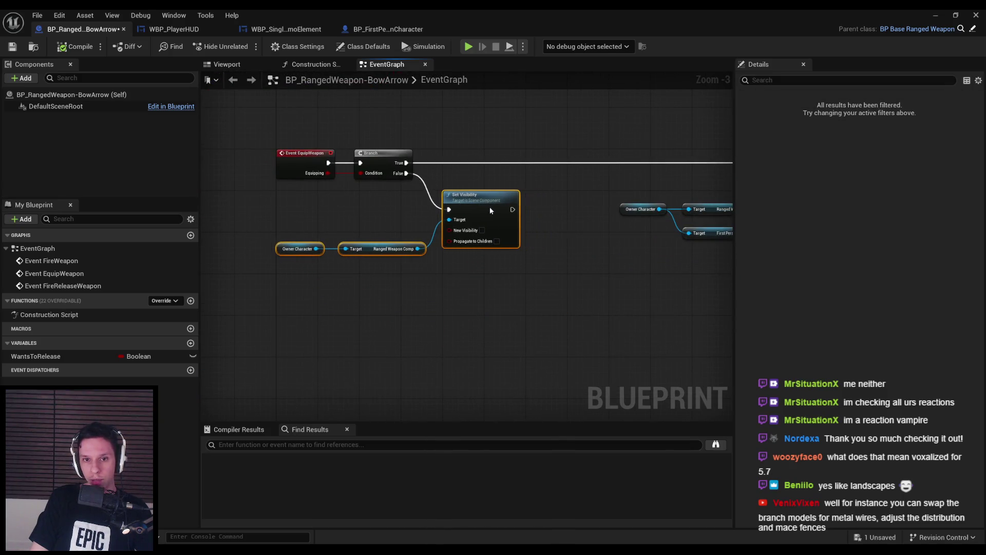
pyautogui.moveTo(429, 319); pyautogui.dragTo(285, 225)
pyautogui.scroll(1, 397, 250)
pyautogui.moveTo(397, 250); pyautogui.dragTo(396, 220)
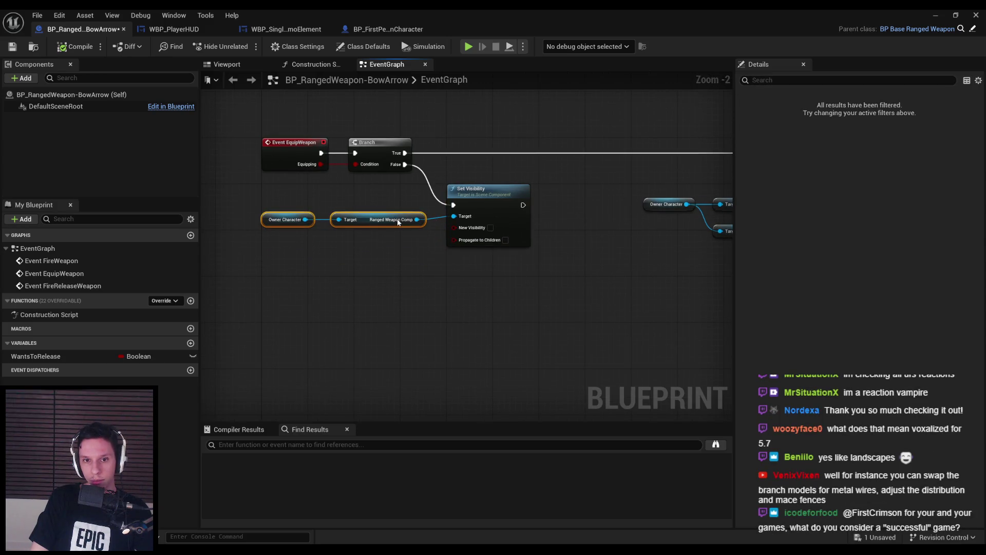
pyautogui.moveTo(488, 195); pyautogui.dragTo(487, 199)
pyautogui.moveTo(534, 283)
pyautogui.mouseDown()
pyautogui.moveTo(404, 202)
pyautogui.moveTo(390, 216)
pyautogui.mouseUp()
pyautogui.click(308, 190)
pyautogui.click(12, 46)
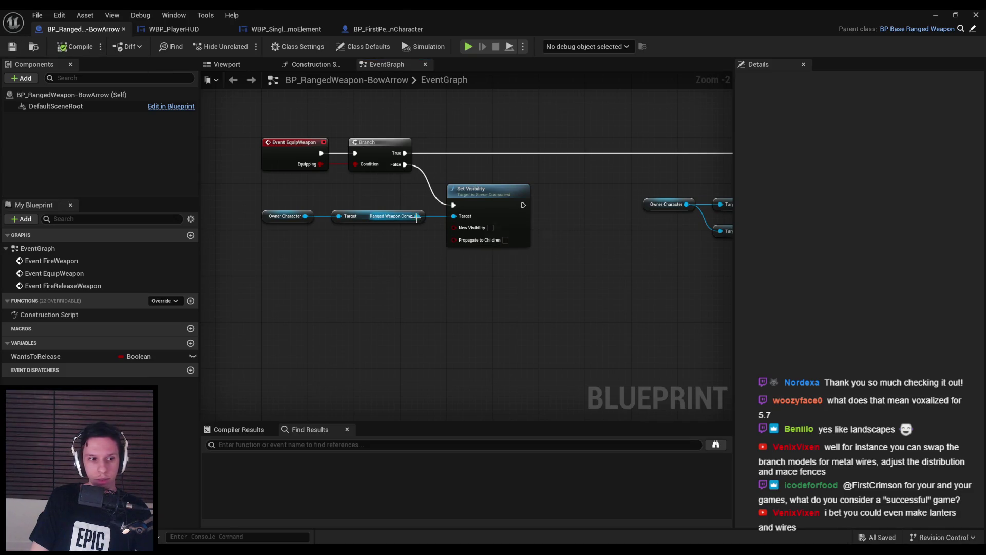
# - Nudge the row of mesh and attach nodes into line and save again
pyautogui.scroll(-2, 477, 277)
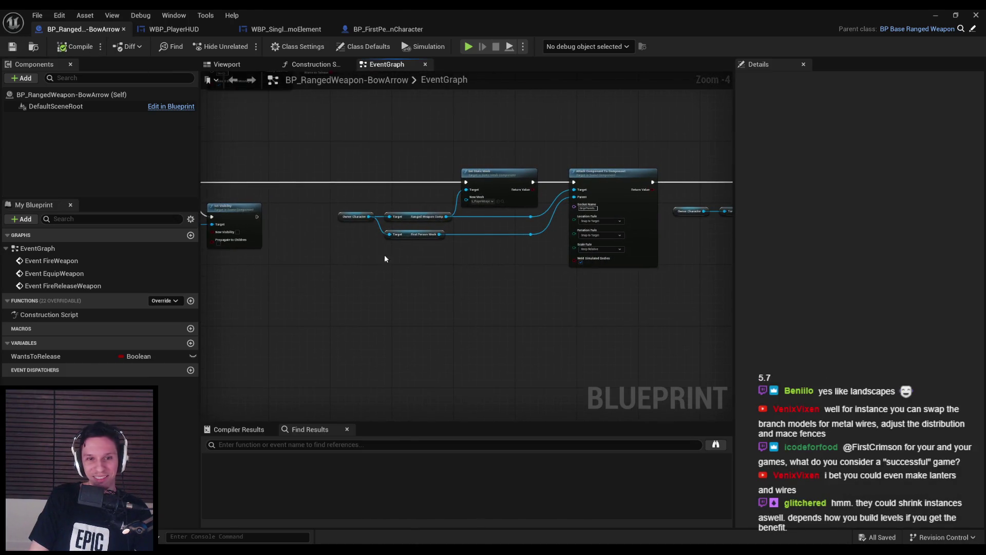
pyautogui.scroll(-1, 423, 242)
pyautogui.moveTo(269, 177); pyautogui.dragTo(642, 258)
pyautogui.scroll(3, 429, 252)
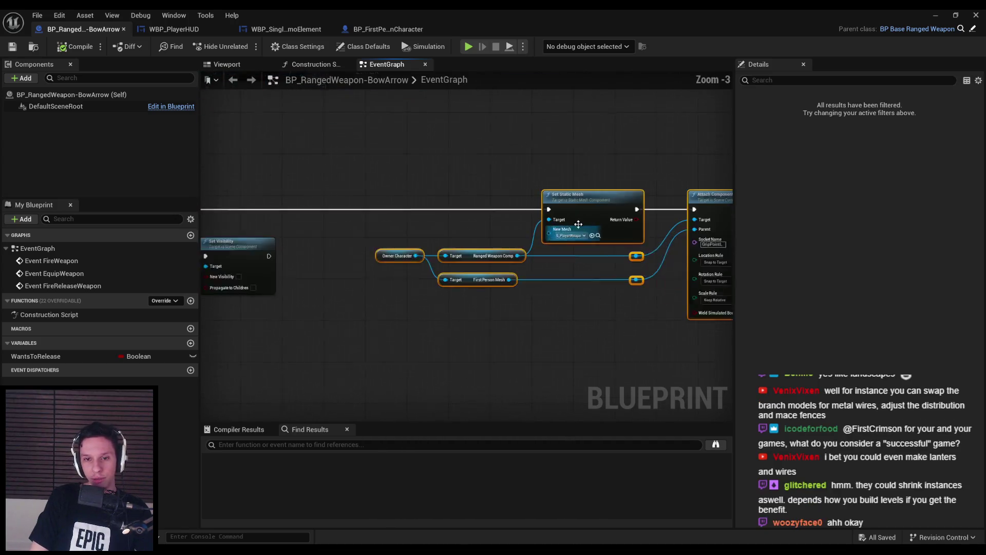
pyautogui.moveTo(526, 220); pyautogui.dragTo(520, 223)
pyautogui.click(360, 313)
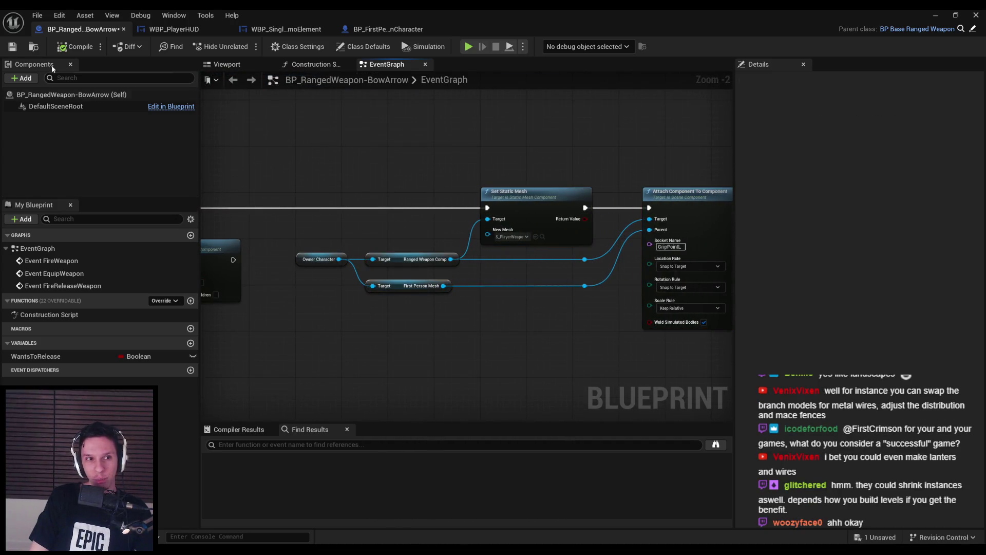
pyautogui.click(13, 47)
# - Select the Owner Character and Target nodes beside Set Visibility and delete them
pyautogui.moveTo(330, 147); pyautogui.dragTo(377, 164)
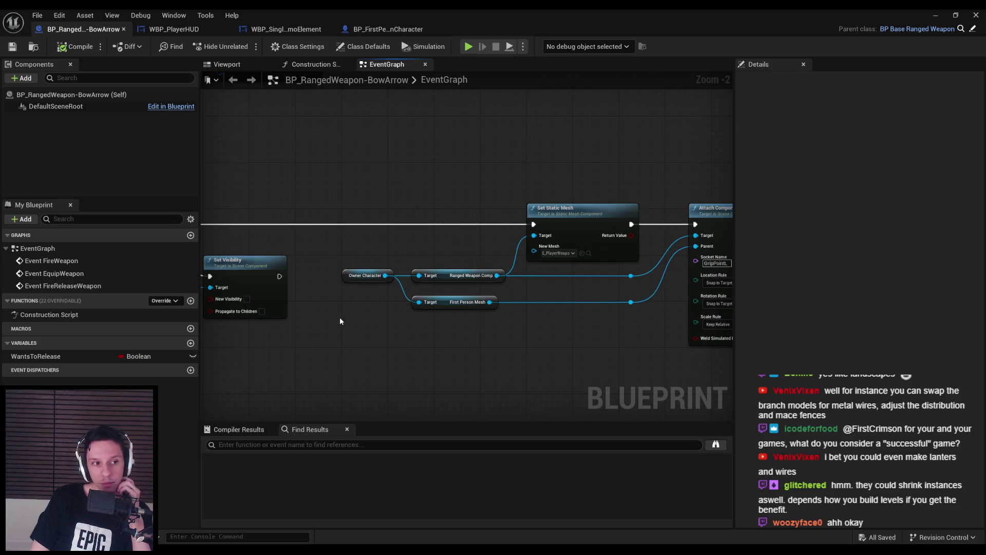
pyautogui.scroll(-4, 340, 316)
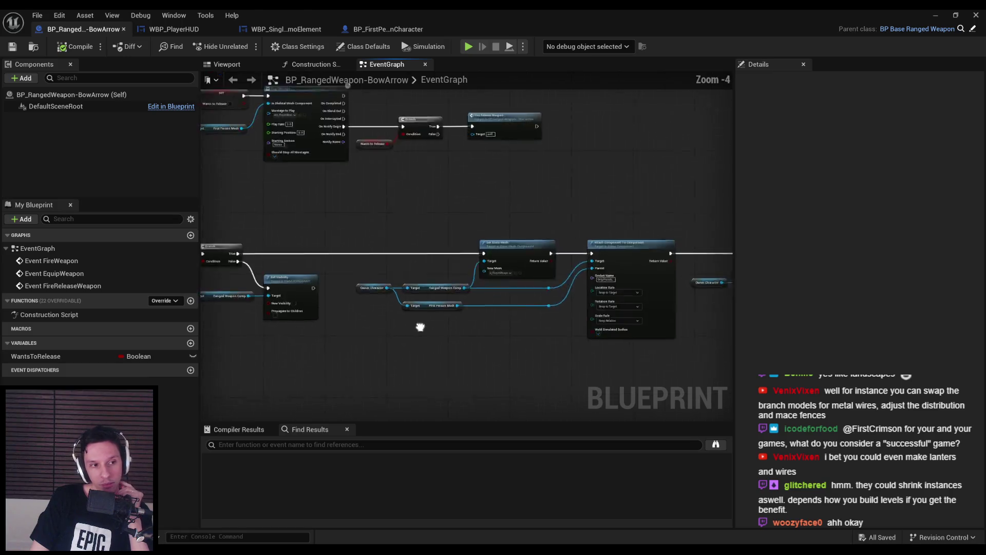
pyautogui.scroll(3, 341, 313)
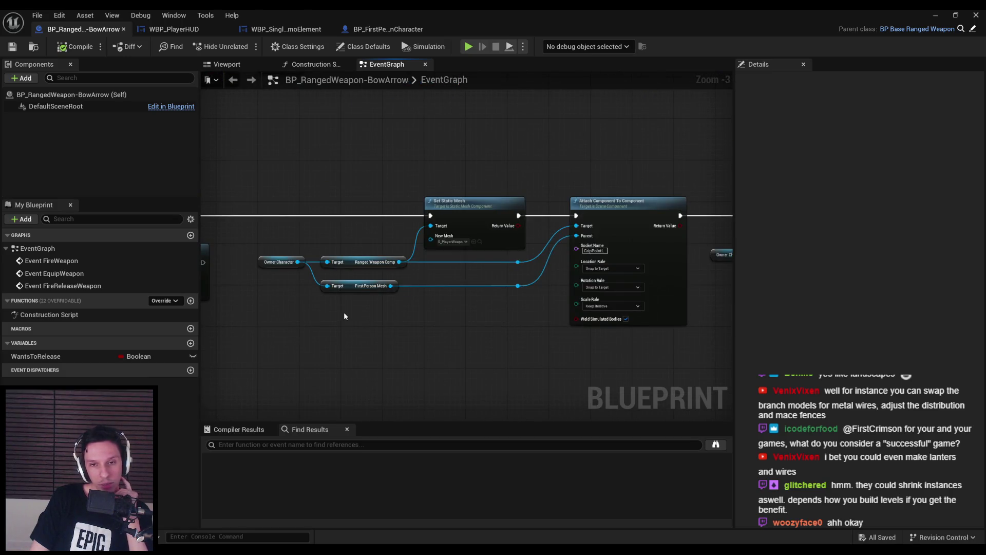
pyautogui.scroll(-1, 341, 316)
pyautogui.moveTo(521, 308); pyautogui.dragTo(368, 331)
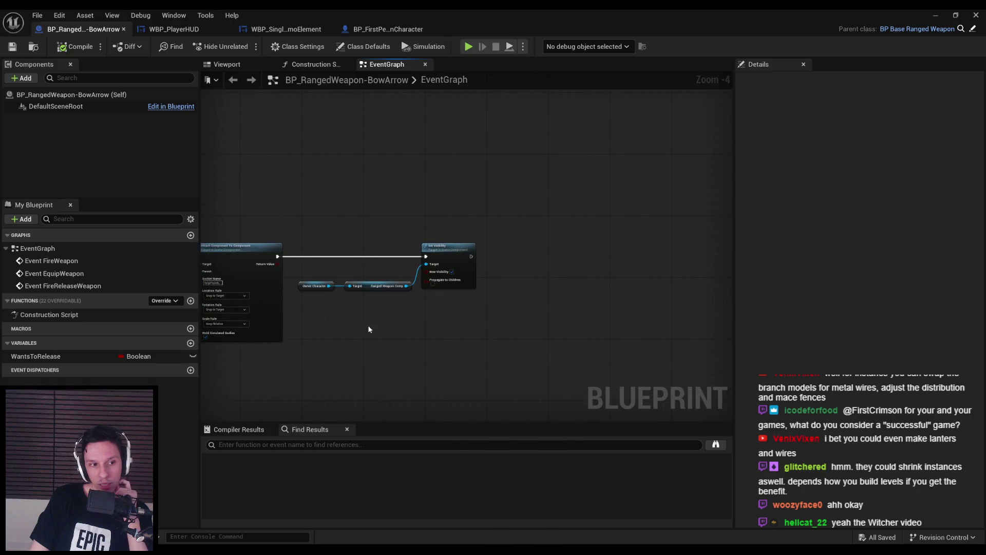
pyautogui.scroll(2, 441, 316)
pyautogui.moveTo(454, 307); pyautogui.dragTo(552, 320)
pyautogui.click(546, 291)
pyautogui.keyDown('ctrl'); pyautogui.click(447, 291); pyautogui.keyUp('ctrl')
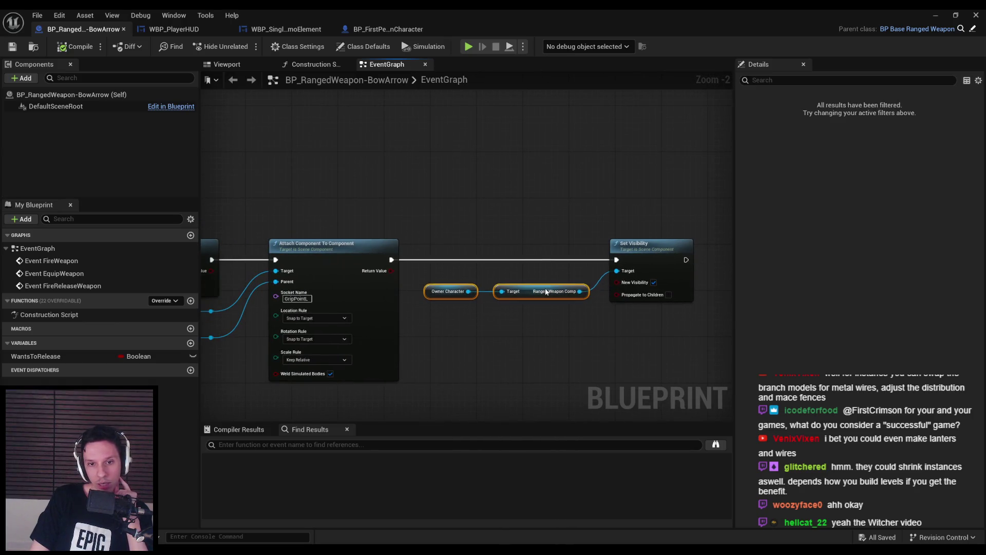
pyautogui.press('Delete')
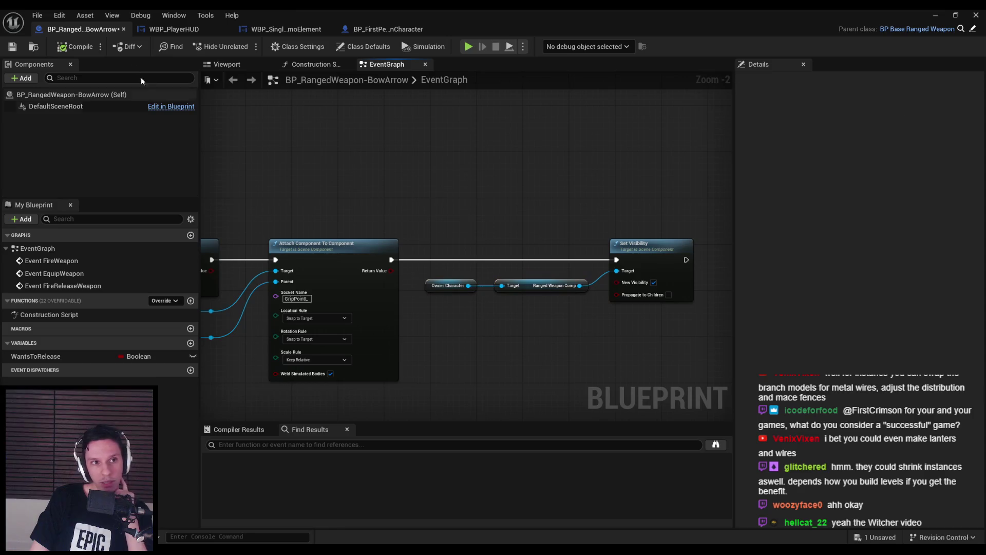
pyautogui.click(14, 47)
pyautogui.scroll(-2, 404, 294)
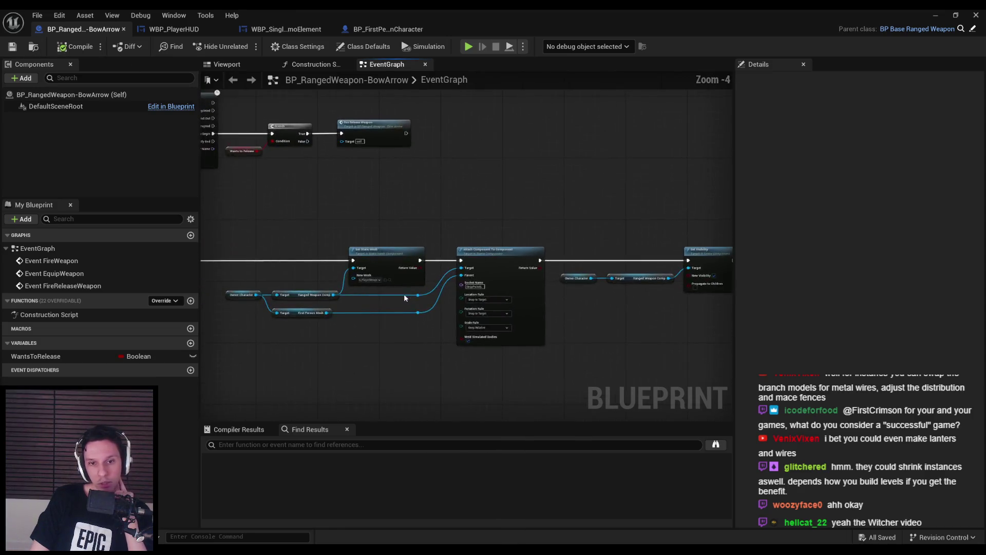
pyautogui.scroll(2, 405, 294)
pyautogui.scroll(-2, 567, 353)
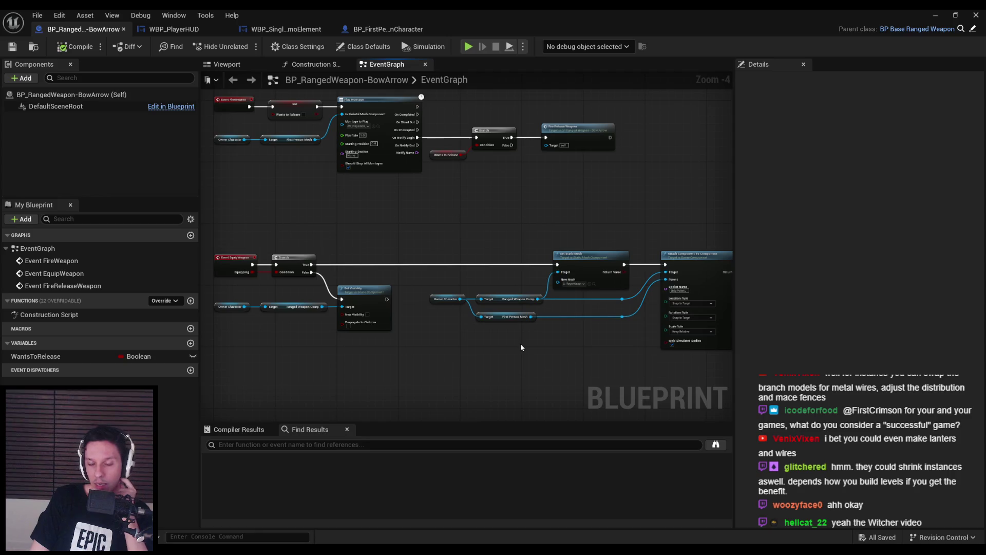
pyautogui.scroll(2, 421, 340)
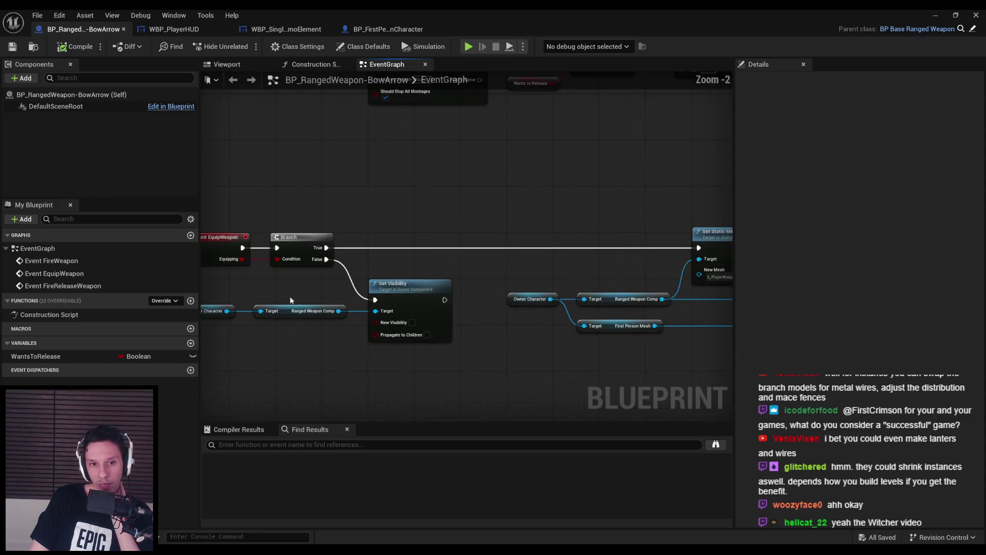
pyautogui.scroll(-2, 400, 315)
pyautogui.scroll(2, 489, 292)
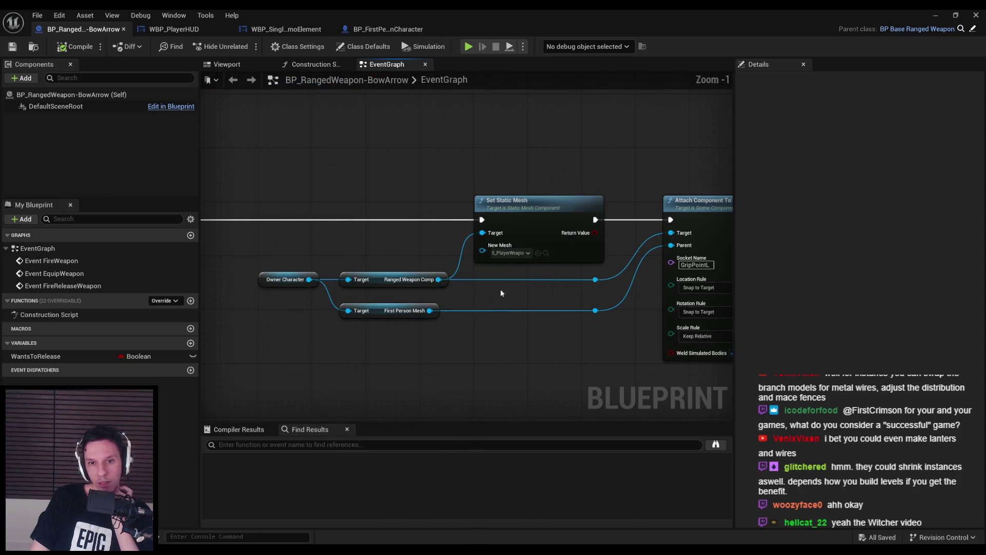
pyautogui.scroll(-1, 410, 344)
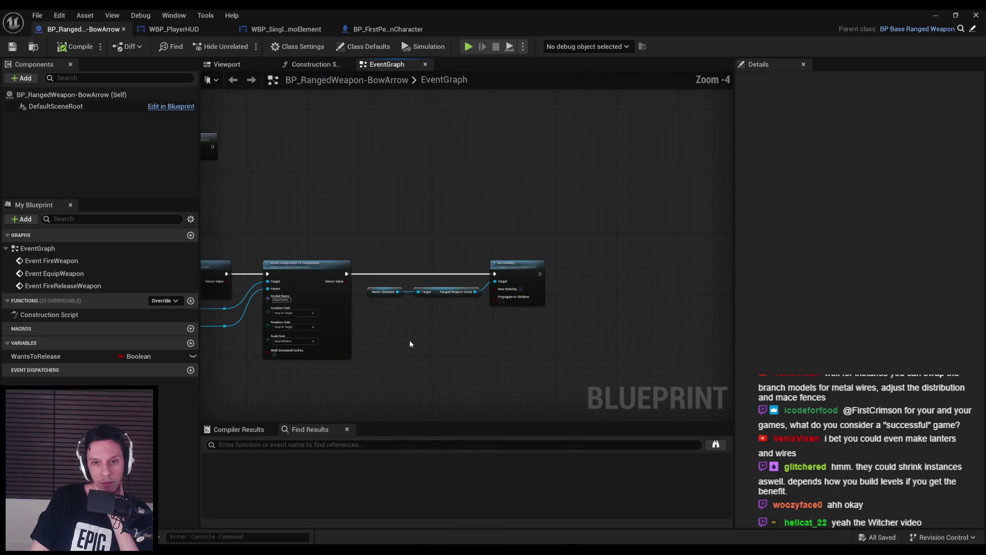
pyautogui.scroll(2, 459, 282)
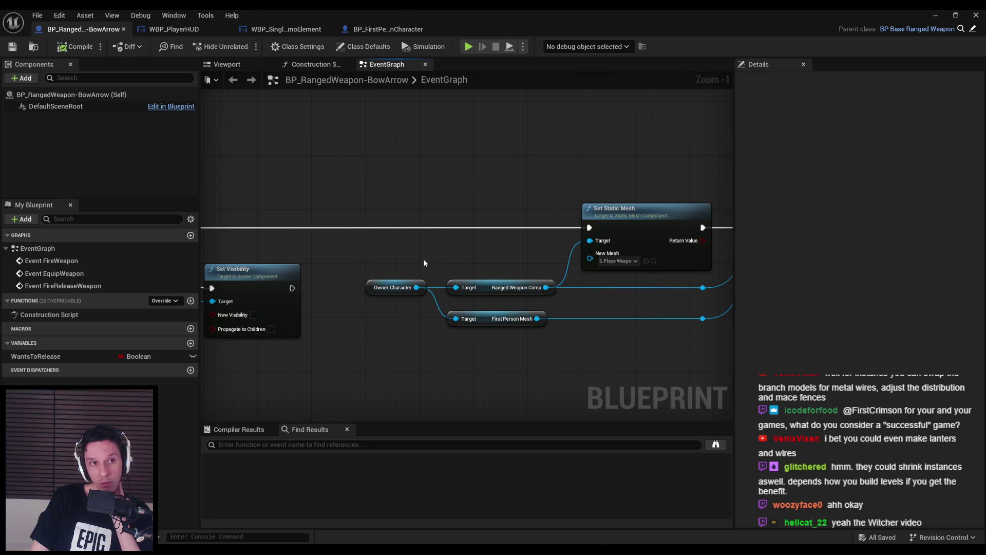
pyautogui.scroll(-1, 416, 277)
pyautogui.moveTo(404, 289)
pyautogui.mouseDown()
pyautogui.moveTo(441, 286)
pyautogui.moveTo(349, 308)
pyautogui.mouseUp()
pyautogui.scroll(-1, 390, 355)
pyautogui.moveTo(391, 355)
pyautogui.mouseDown()
pyautogui.moveTo(430, 341)
pyautogui.moveTo(475, 298)
pyautogui.moveTo(480, 346)
pyautogui.moveTo(324, 313)
pyautogui.mouseUp()
pyautogui.scroll(-1, 474, 296)
pyautogui.scroll(-1, 467, 321)
pyautogui.scroll(1, 324, 314)
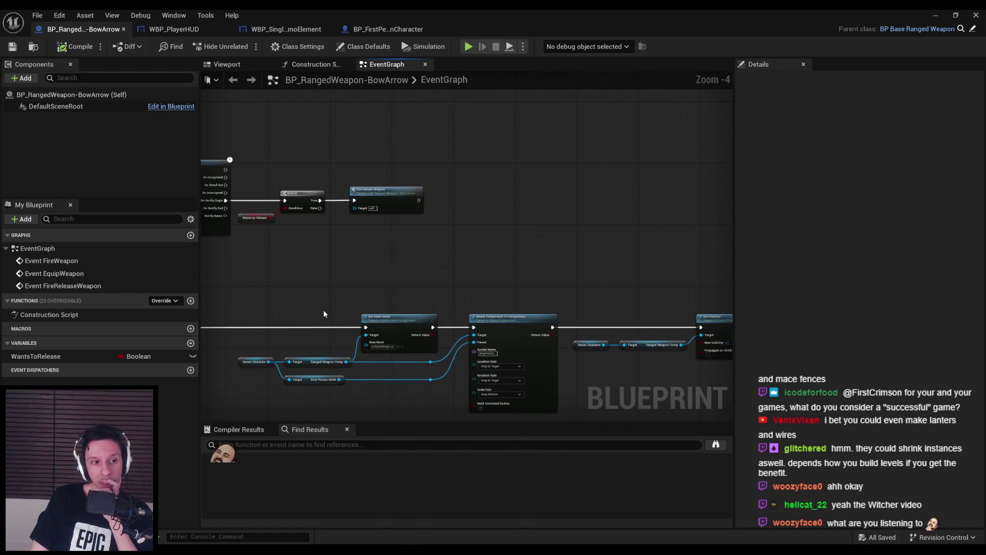
pyautogui.scroll(-1, 402, 342)
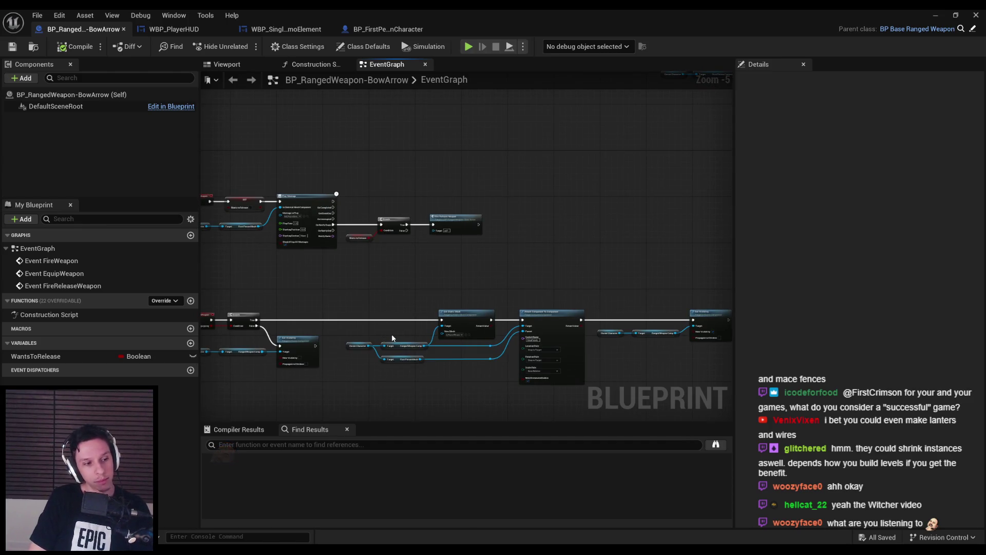
pyautogui.hotkey('alt', 'Tab')
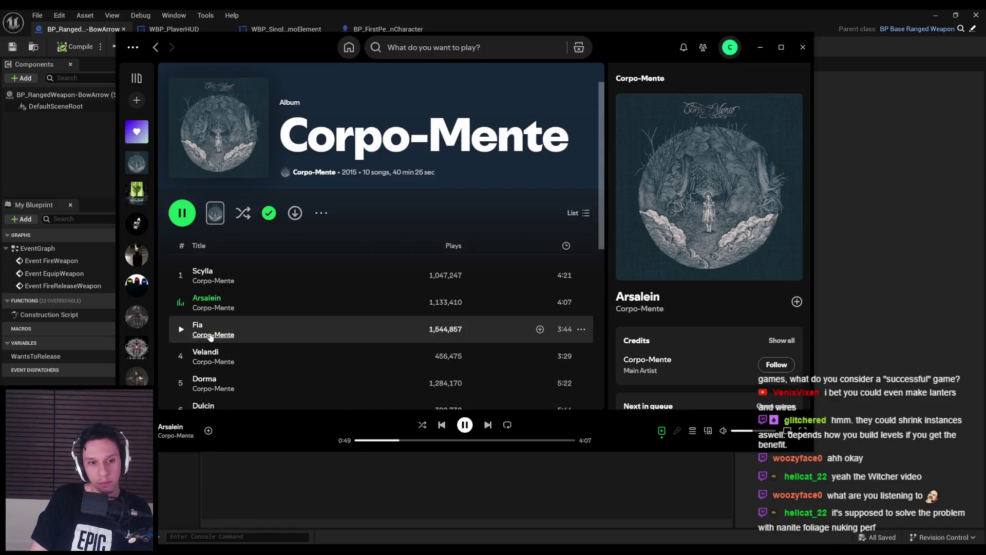
# - Play the track Fia from Corpo-Mente in Spotify, then return to the Unreal event graph
pyautogui.click(182, 330)
pyautogui.scroll(-1, 231, 359)
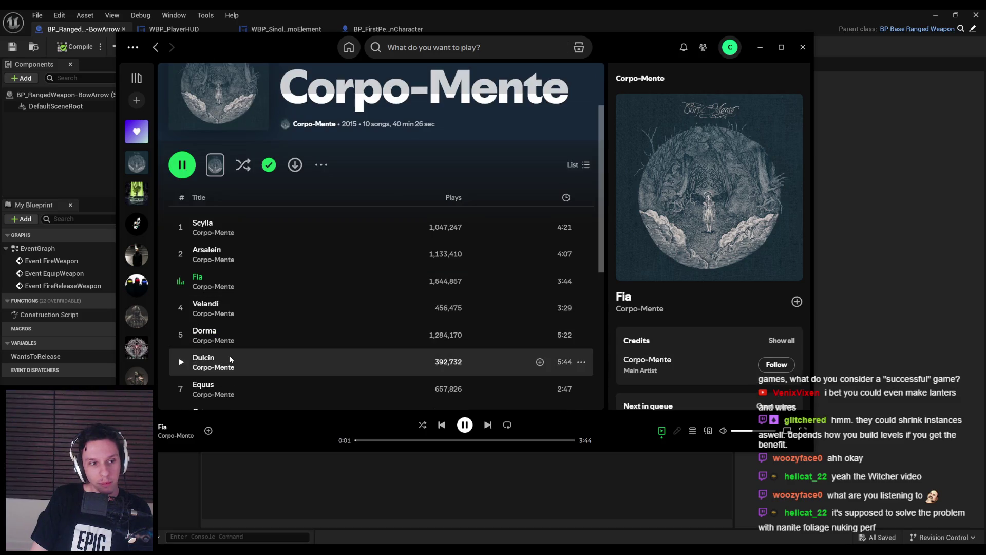
pyautogui.click(261, 498)
pyautogui.moveTo(335, 411); pyautogui.dragTo(392, 339)
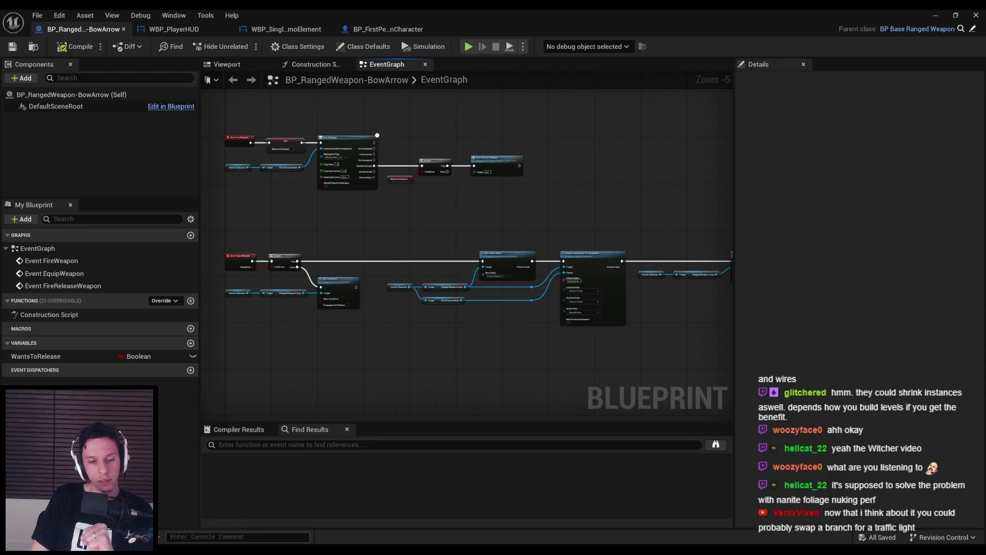
pyautogui.hotkey('alt', 'Tab')
# - Review the GODTOWER Developer Goals, placing the cursor after the 'Improve game design workflow' goal
pyautogui.scroll(15, 398, 247)
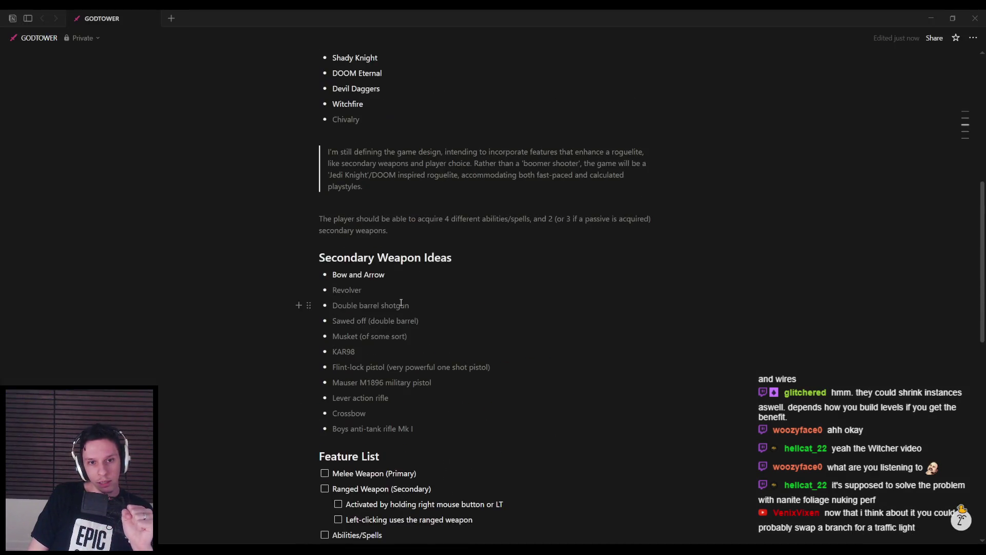
pyautogui.scroll(3, 398, 247)
pyautogui.moveTo(398, 247)
pyautogui.mouseDown()
pyautogui.moveTo(333, 242)
pyautogui.moveTo(331, 229)
pyautogui.moveTo(332, 244)
pyautogui.moveTo(331, 224)
pyautogui.mouseUp()
pyautogui.moveTo(452, 259)
pyautogui.mouseDown()
pyautogui.moveTo(334, 258)
pyautogui.moveTo(454, 258)
pyautogui.mouseUp()
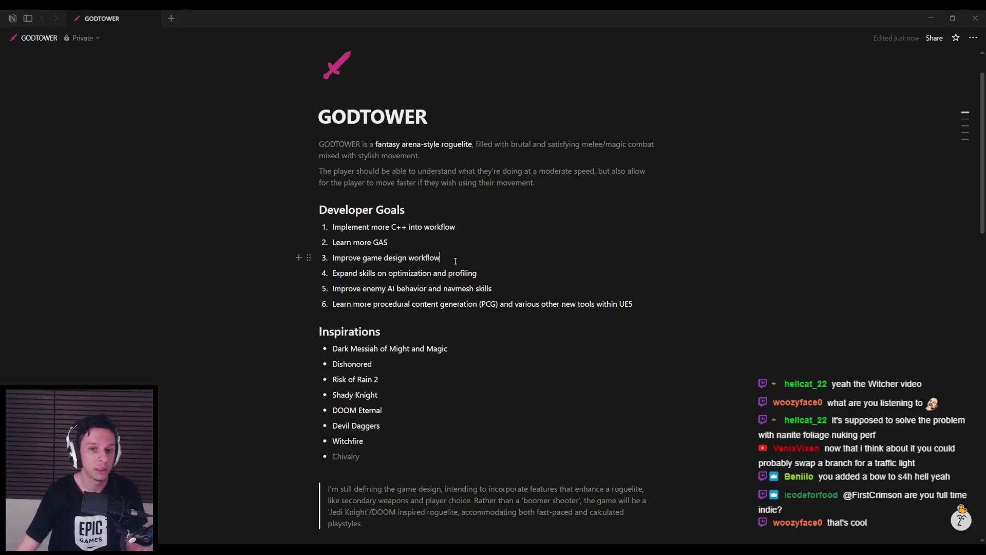
pyautogui.click(455, 260)
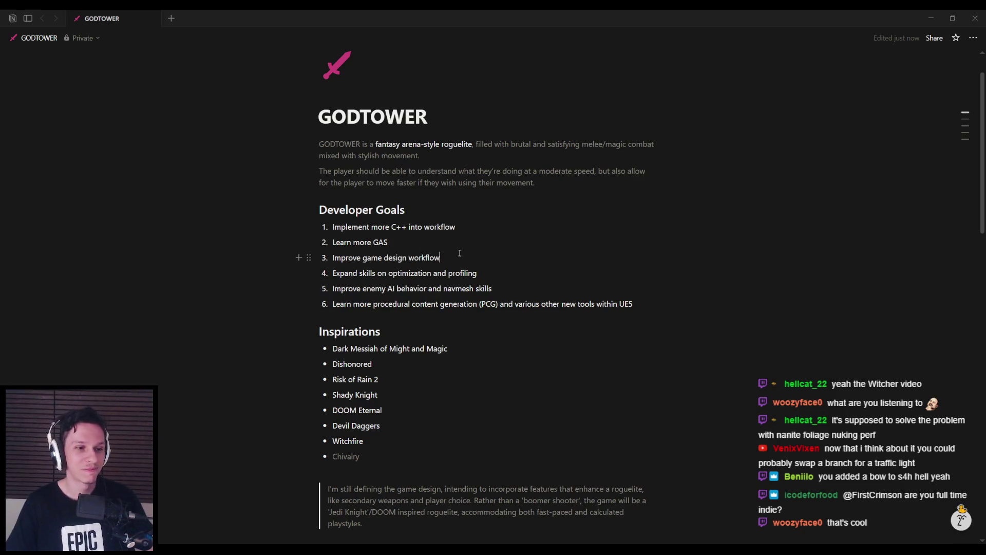
# - Scroll through the GODTOWER Task List, then switch back to the Unreal editor
pyautogui.scroll(-2, 459, 240)
pyautogui.scroll(-12, 459, 239)
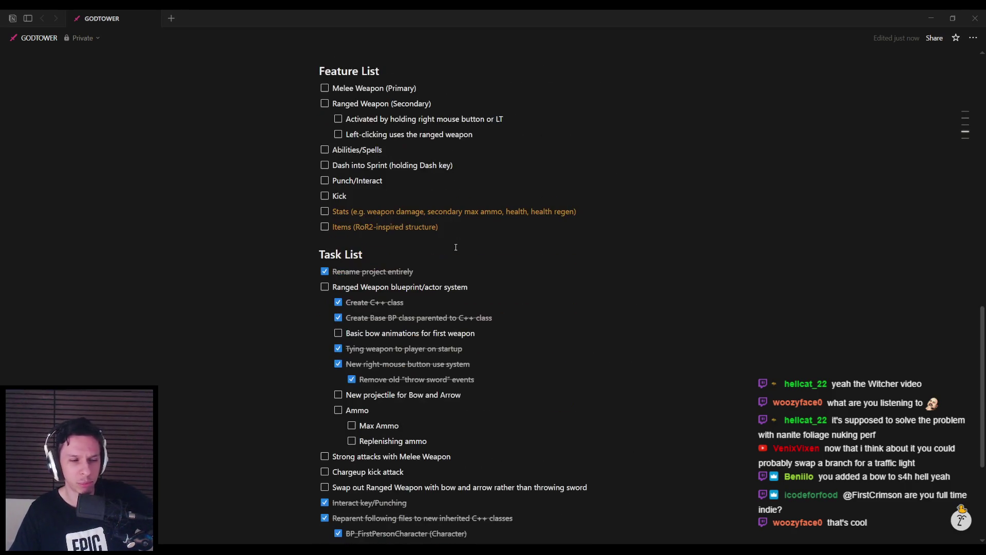
pyautogui.scroll(-3, 456, 247)
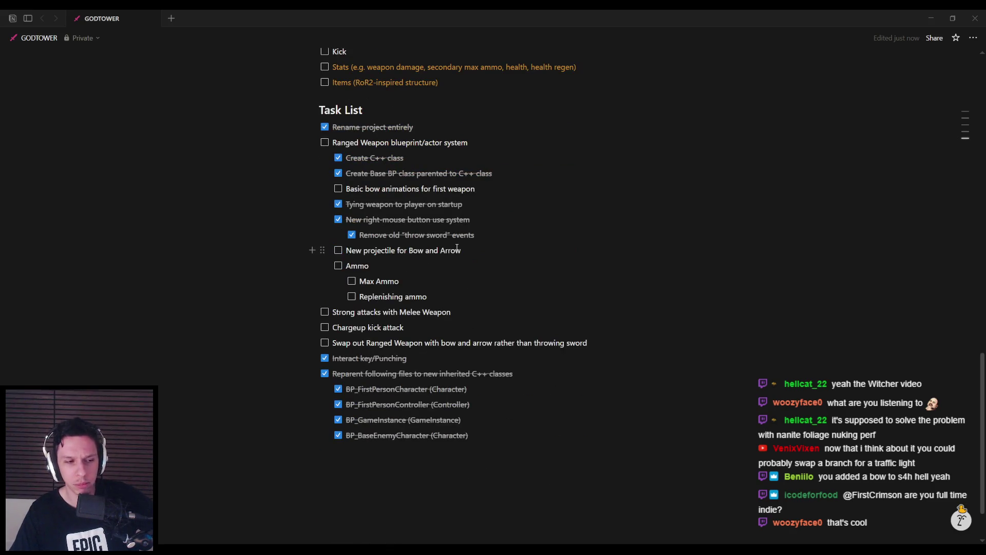
pyautogui.scroll(1, 456, 248)
pyautogui.scroll(1, 456, 247)
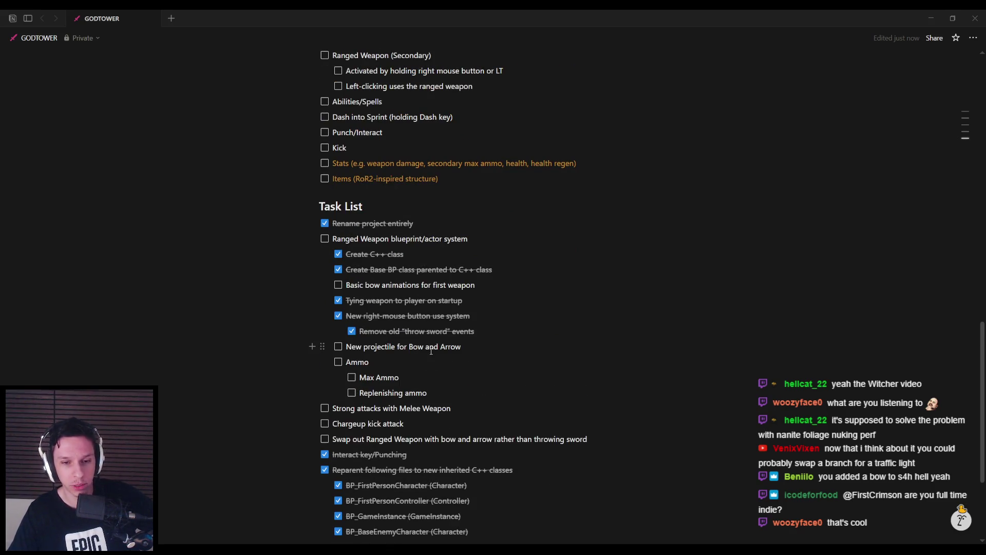
pyautogui.scroll(1, 440, 350)
pyautogui.scroll(-1, 418, 365)
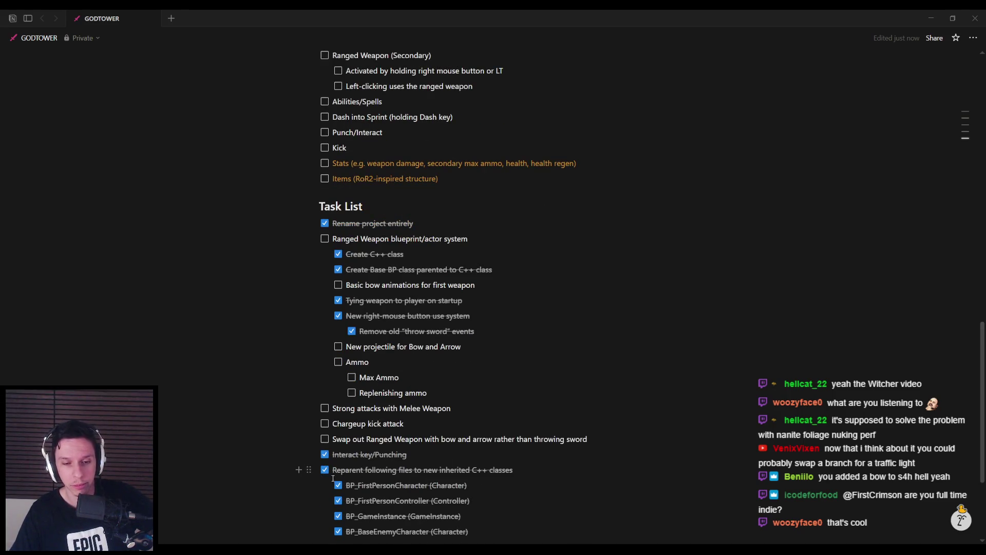
pyautogui.click(334, 535)
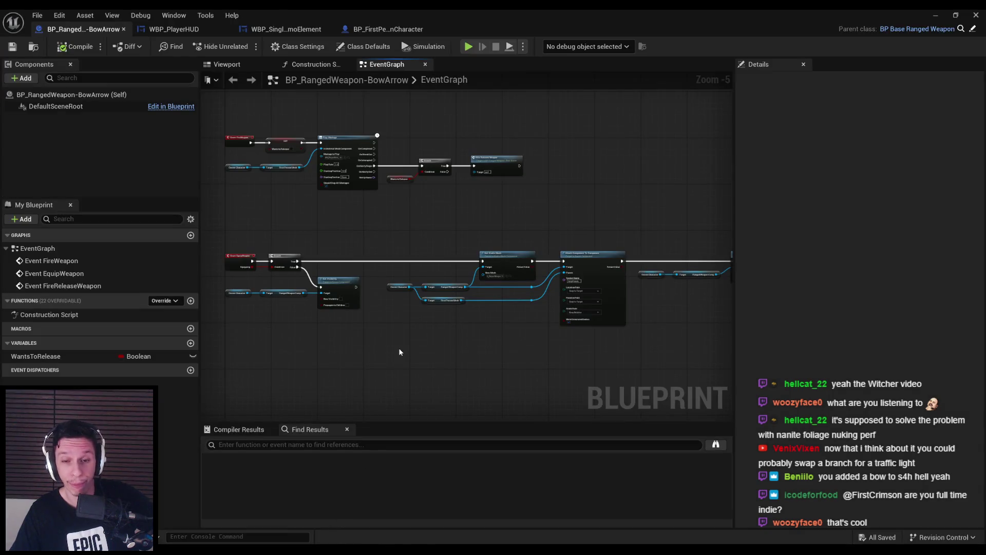
# - Shift the Event FireWeapon nodes right and insert a Branch node right after the event
pyautogui.scroll(-2, 358, 256)
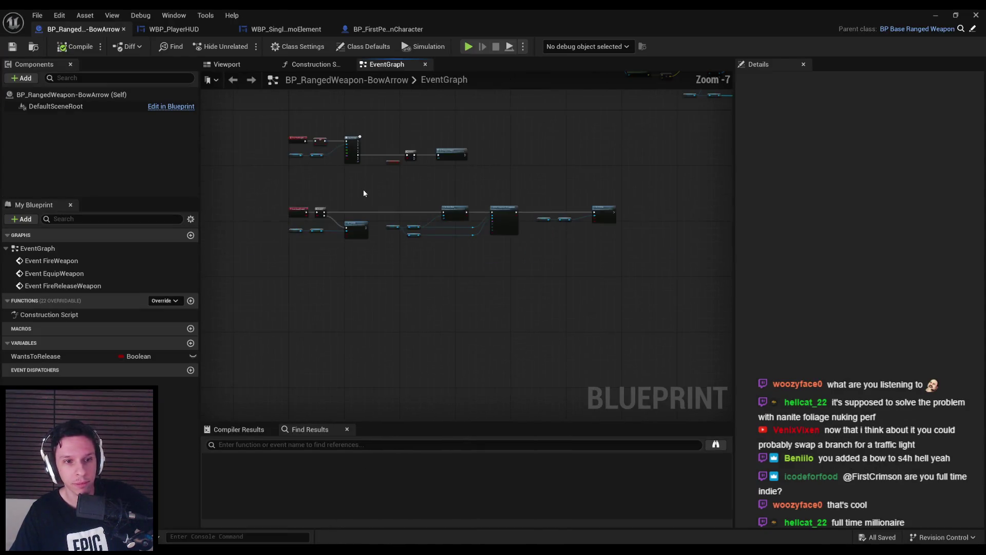
pyautogui.scroll(7, 364, 190)
pyautogui.scroll(-3, 342, 254)
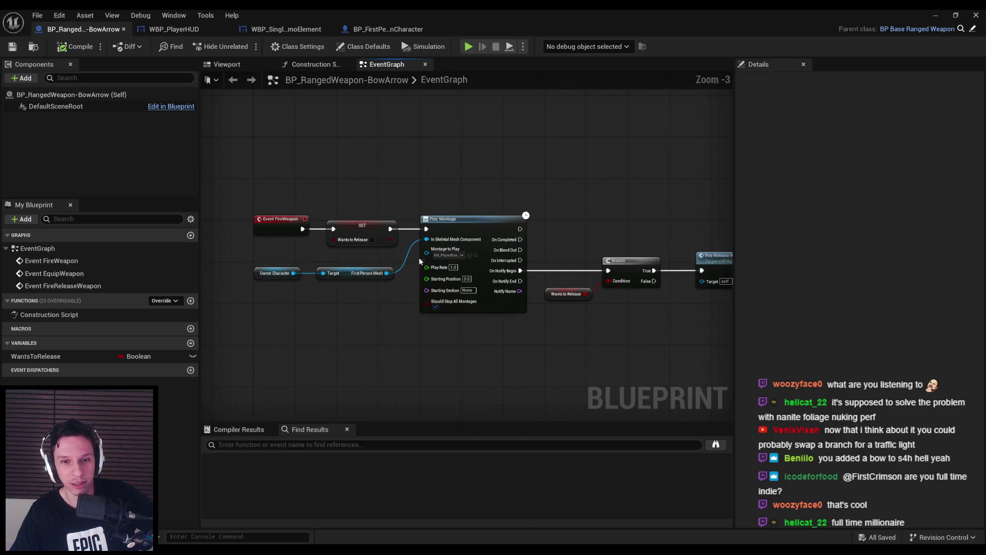
pyautogui.scroll(1, 416, 259)
pyautogui.scroll(-1, 329, 257)
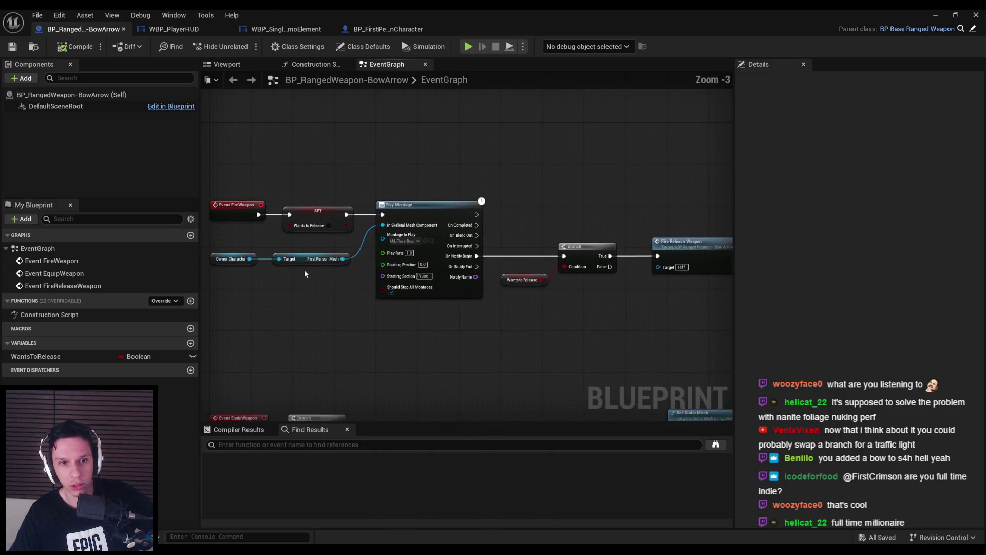
pyautogui.moveTo(269, 331)
pyautogui.mouseDown()
pyautogui.moveTo(632, 234)
pyautogui.moveTo(690, 194)
pyautogui.mouseUp()
pyautogui.moveTo(342, 214); pyautogui.dragTo(478, 215)
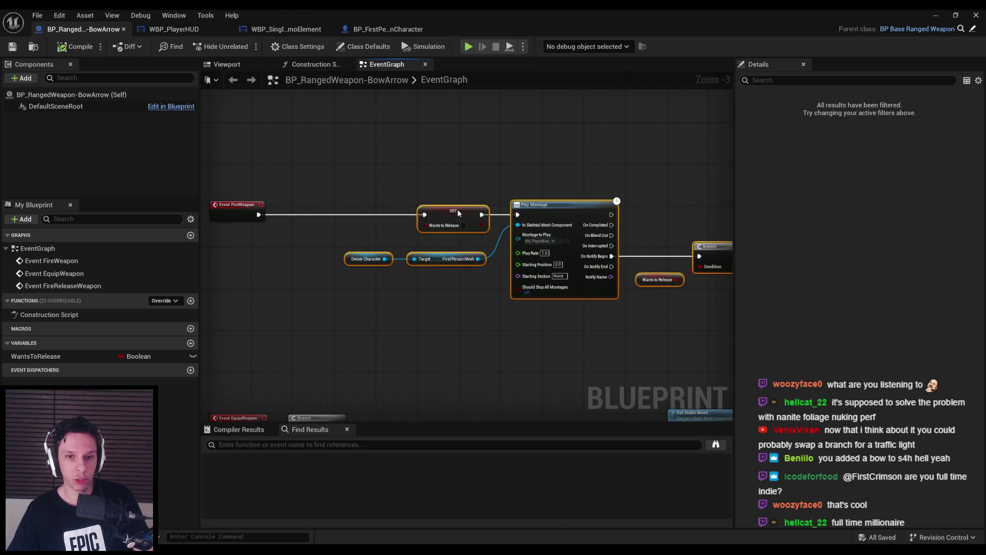
pyautogui.moveTo(260, 215); pyautogui.dragTo(287, 216)
pyautogui.click(328, 257)
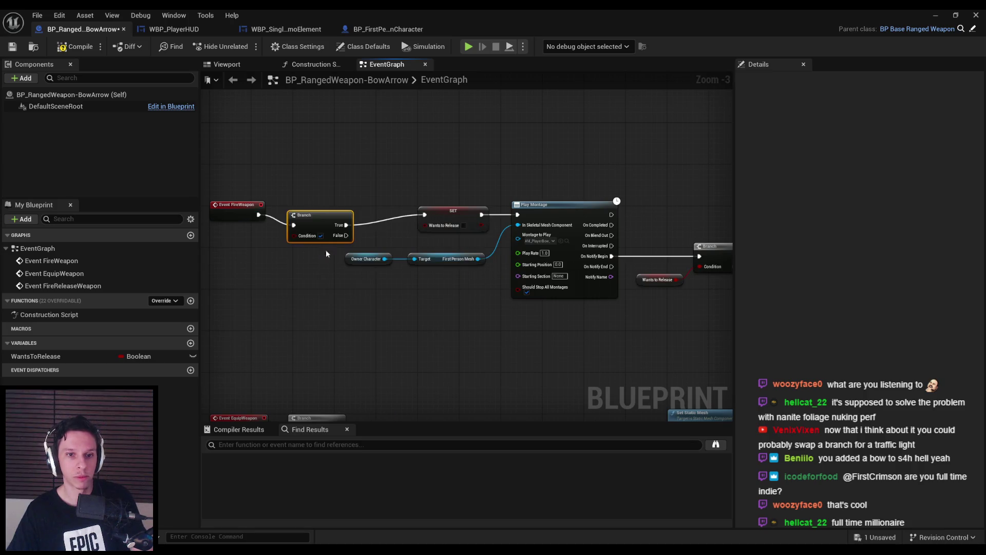
# - Add a Get Current Ammo node and a greater-than comparison feeding the Branch condition
pyautogui.moveTo(285, 259); pyautogui.dragTo(449, 259)
pyautogui.rightClick(394, 260)
pyautogui.write('g')
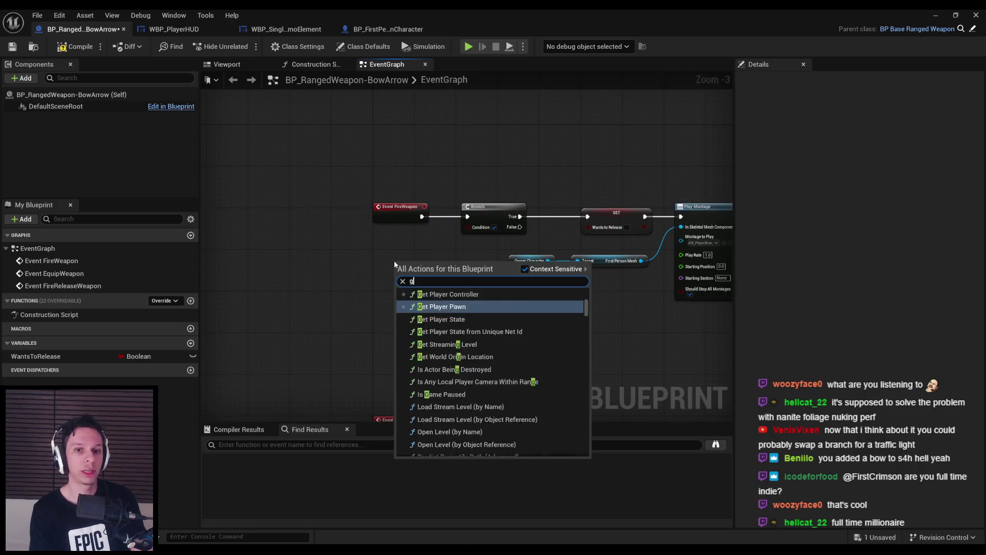
pyautogui.write('et current amo')
pyautogui.press('Return')
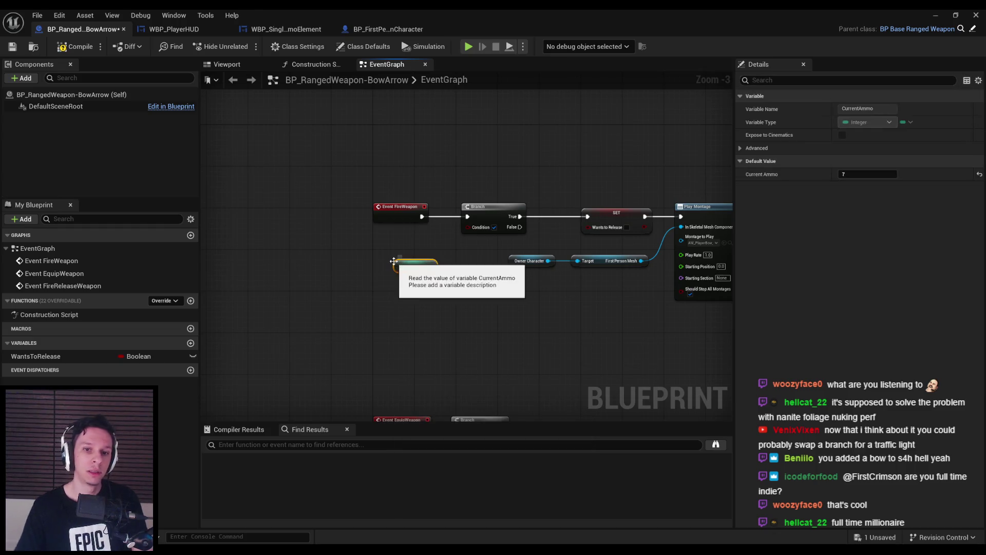
pyautogui.scroll(3, 408, 257)
pyautogui.moveTo(459, 272)
pyautogui.mouseDown()
pyautogui.moveTo(393, 226)
pyautogui.moveTo(426, 250)
pyautogui.moveTo(435, 240)
pyautogui.moveTo(428, 253)
pyautogui.moveTo(485, 229)
pyautogui.moveTo(496, 210)
pyautogui.mouseUp()
pyautogui.write('>')
pyautogui.press('Return')
pyautogui.press('q')
pyautogui.click(360, 288)
pyautogui.keyDown('ctrl'); pyautogui.click(331, 229); pyautogui.keyUp('ctrl')
# - Compile and save the BowArrow blueprint with the new ammo check
pyautogui.click(75, 46)
pyautogui.click(13, 47)
pyautogui.doubleClick(63, 286)
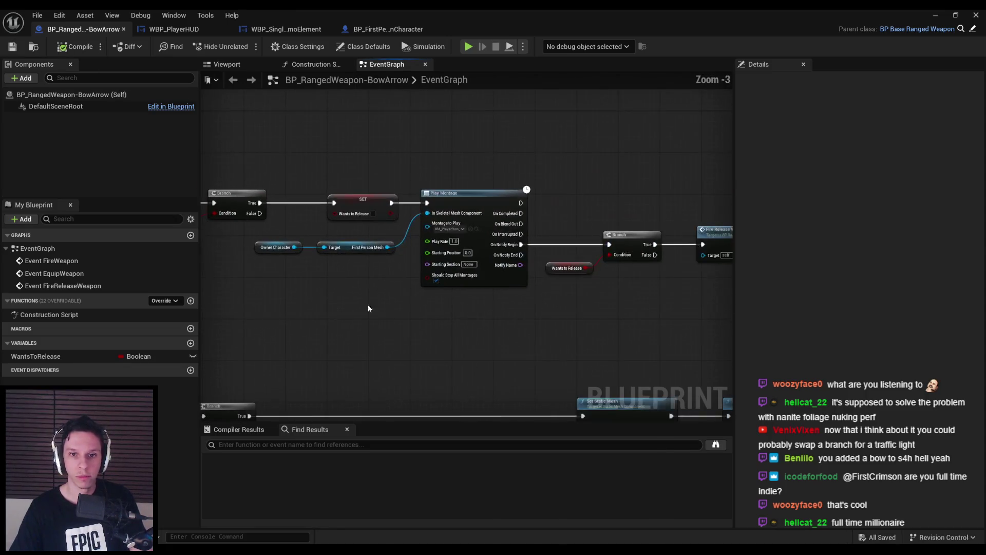
# - Select the Fire Release Weapon node and frame both FireReleaseWeapon event rows in the graph
pyautogui.scroll(-2, 425, 206)
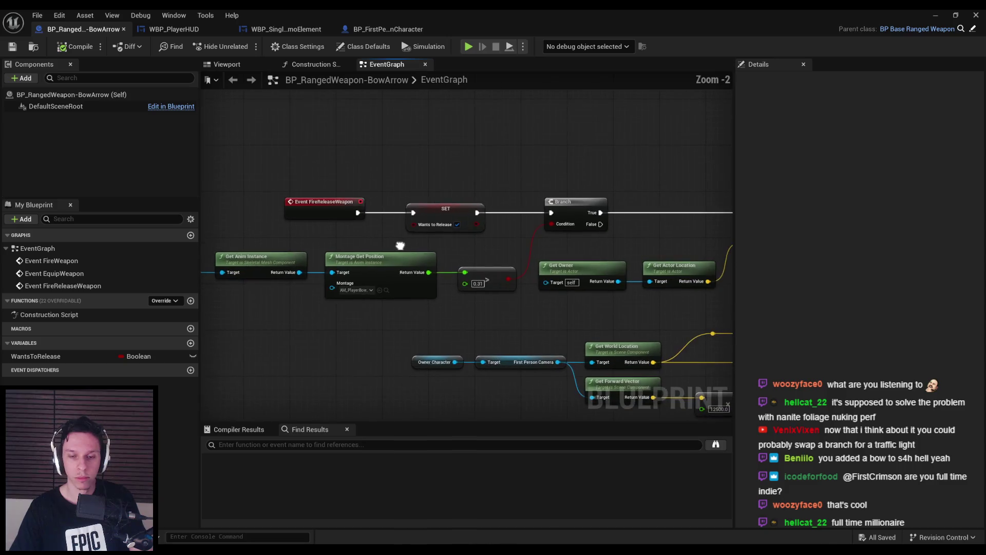
pyautogui.moveTo(465, 239)
pyautogui.mouseDown()
pyautogui.moveTo(461, 232)
pyautogui.moveTo(553, 170)
pyautogui.moveTo(486, 187)
pyautogui.mouseUp()
pyautogui.scroll(-1, 553, 171)
pyautogui.click(642, 206)
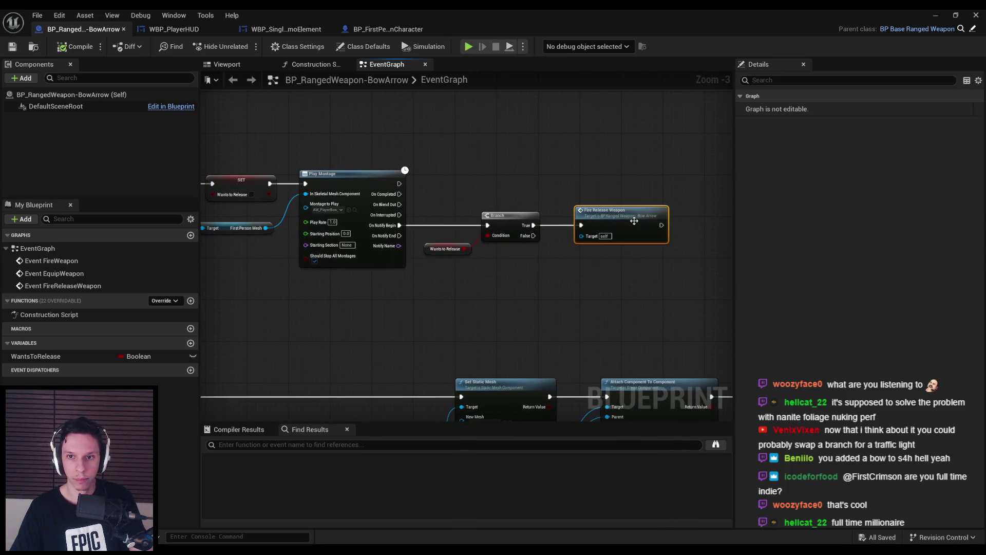
pyautogui.scroll(-3, 555, 282)
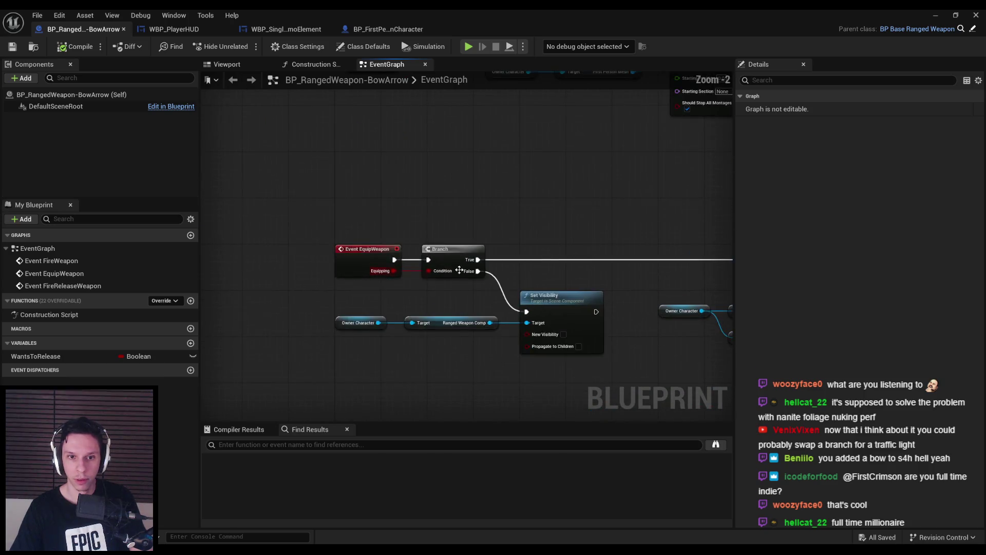
pyautogui.scroll(6, 400, 195)
pyautogui.scroll(-4, 440, 346)
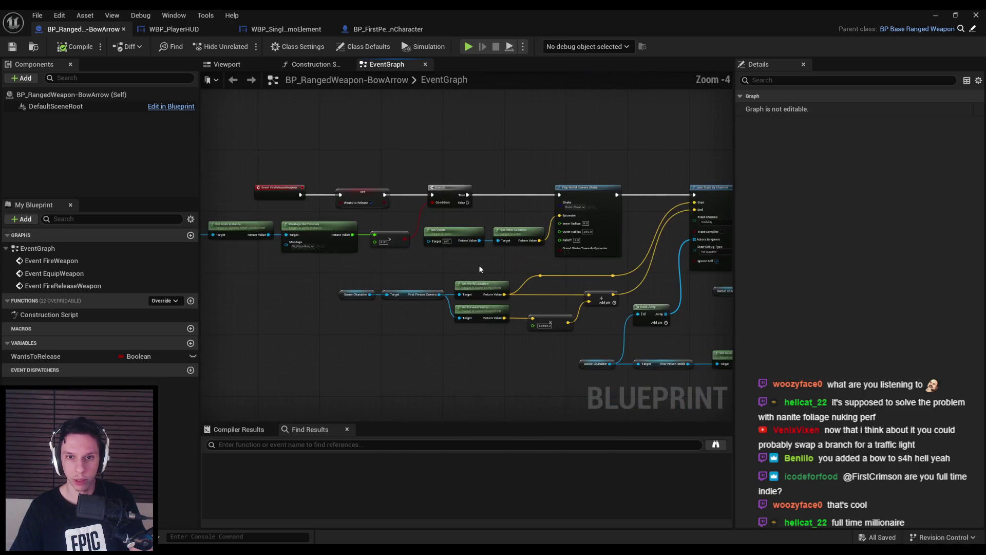
pyautogui.moveTo(370, 278); pyautogui.dragTo(538, 267)
pyautogui.scroll(1, 513, 264)
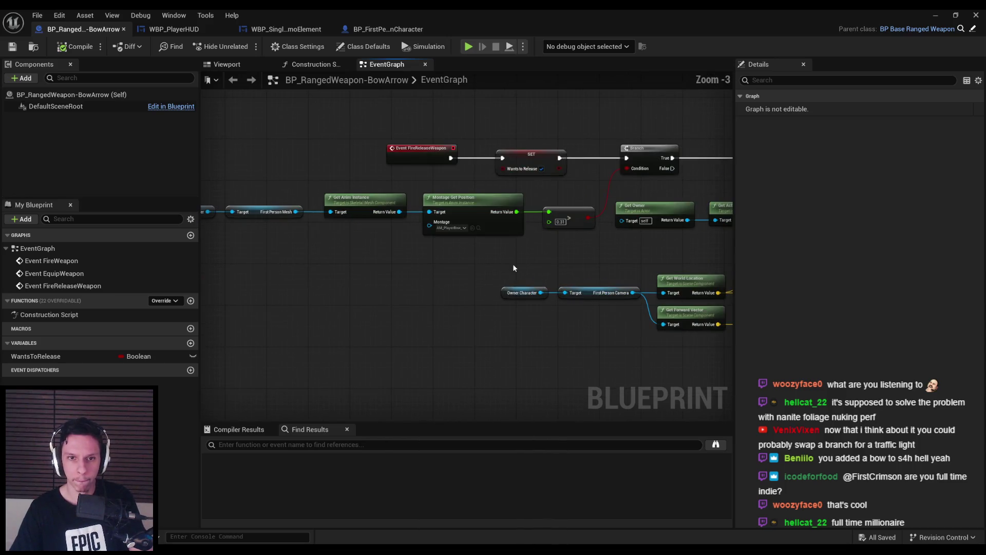
pyautogui.moveTo(421, 279)
pyautogui.mouseDown()
pyautogui.moveTo(469, 273)
pyautogui.moveTo(477, 179)
pyautogui.mouseUp()
pyautogui.scroll(-2, 462, 216)
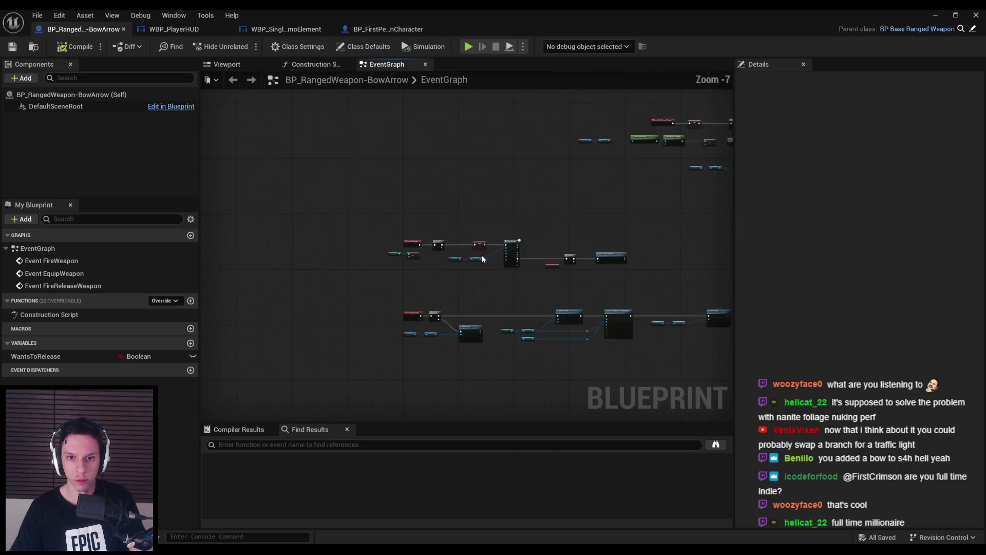
pyautogui.scroll(2, 513, 249)
pyautogui.scroll(-2, 559, 288)
pyautogui.moveTo(559, 287); pyautogui.dragTo(415, 239)
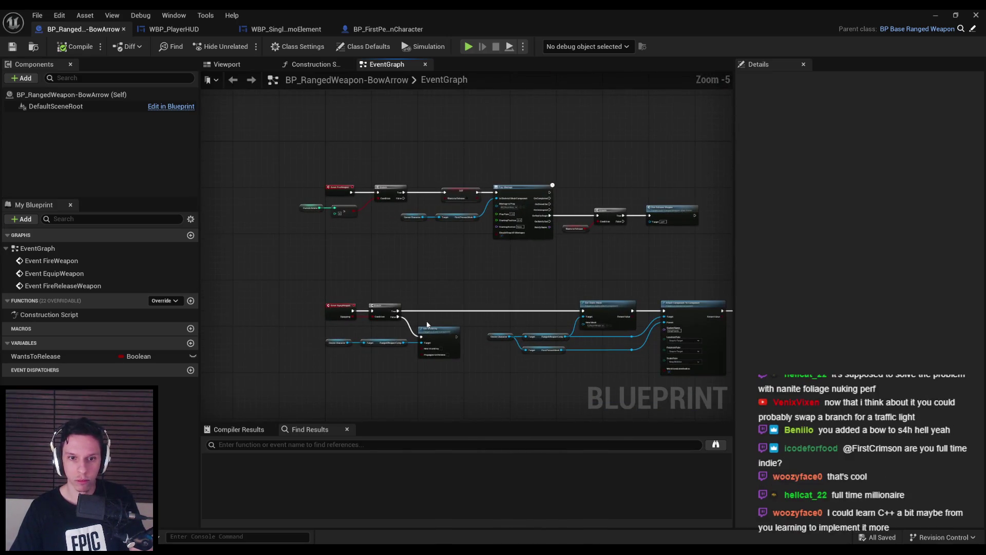
pyautogui.moveTo(518, 309); pyautogui.dragTo(499, 224)
pyautogui.moveTo(529, 265)
pyautogui.mouseDown()
pyautogui.moveTo(497, 200)
pyautogui.moveTo(408, 338)
pyautogui.moveTo(484, 408)
pyautogui.mouseUp()
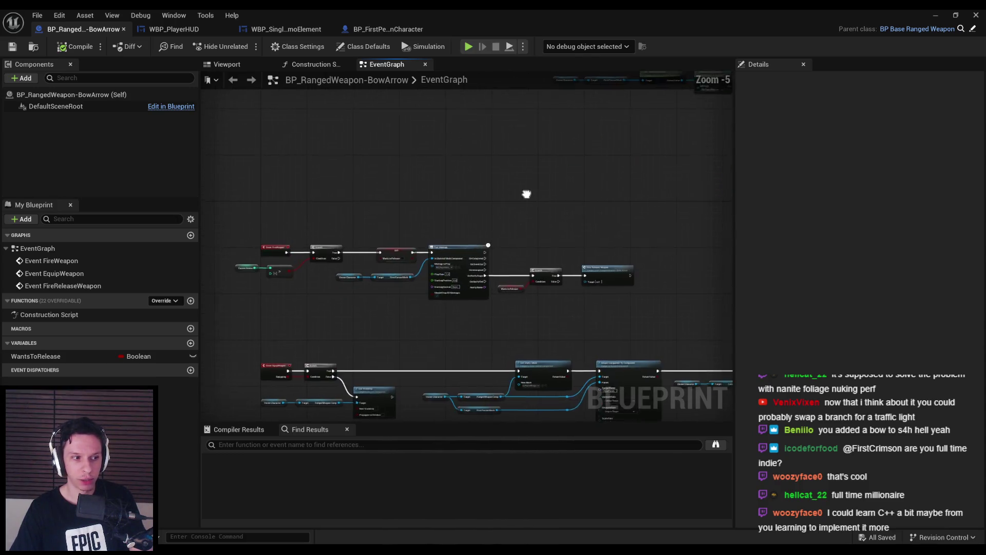
pyautogui.scroll(1, 538, 309)
pyautogui.moveTo(537, 308); pyautogui.dragTo(441, 254)
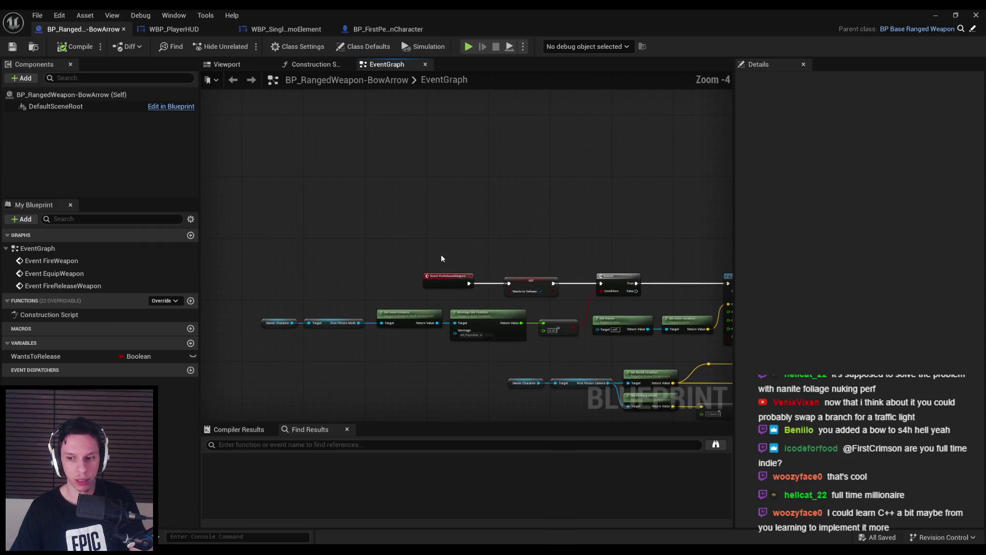
pyautogui.scroll(2, 421, 294)
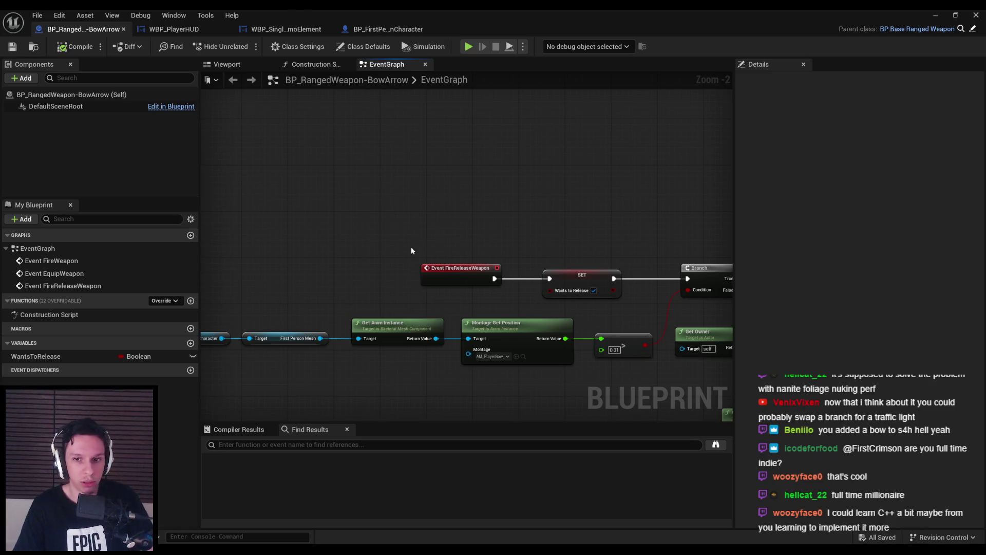
# - Drag the Event FireReleaseWeapon node a short distance to the right
pyautogui.scroll(-2, 384, 280)
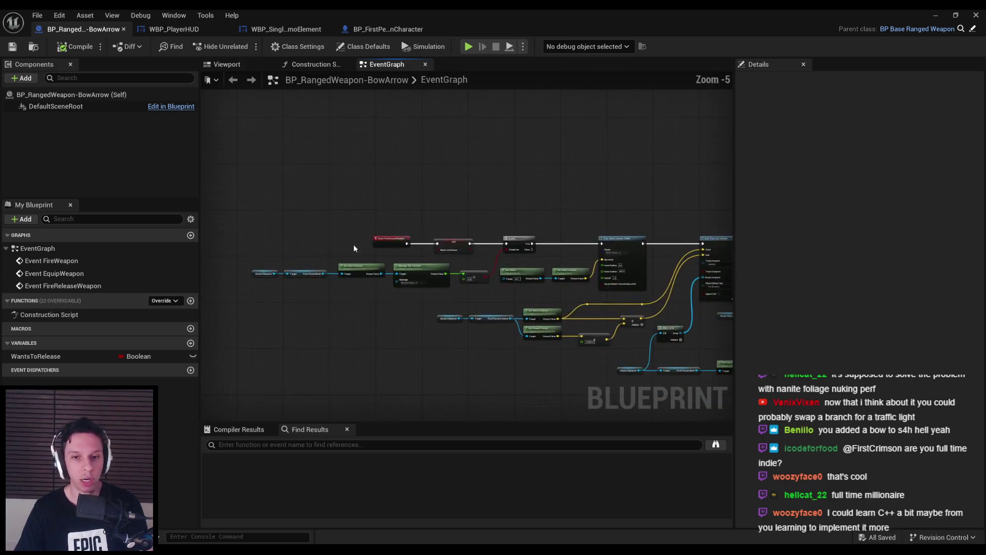
pyautogui.scroll(3, 388, 261)
pyautogui.scroll(-2, 389, 262)
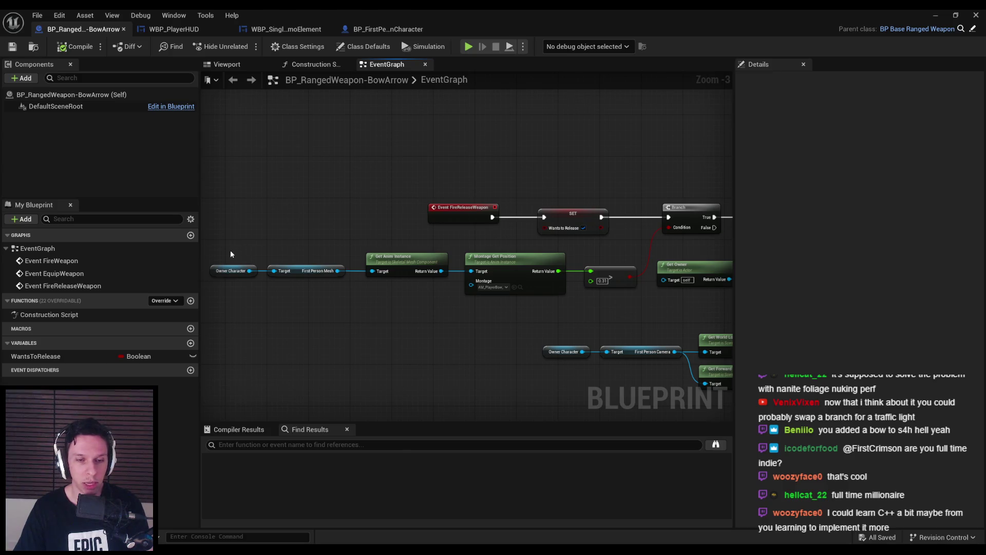
pyautogui.moveTo(215, 242)
pyautogui.mouseDown()
pyautogui.moveTo(639, 301)
pyautogui.moveTo(652, 313)
pyautogui.moveTo(367, 281)
pyautogui.moveTo(649, 275)
pyautogui.moveTo(639, 243)
pyautogui.mouseUp()
pyautogui.scroll(1, 649, 275)
pyautogui.moveTo(600, 213)
pyautogui.mouseDown()
pyautogui.moveTo(518, 213)
pyautogui.moveTo(617, 214)
pyautogui.mouseUp()
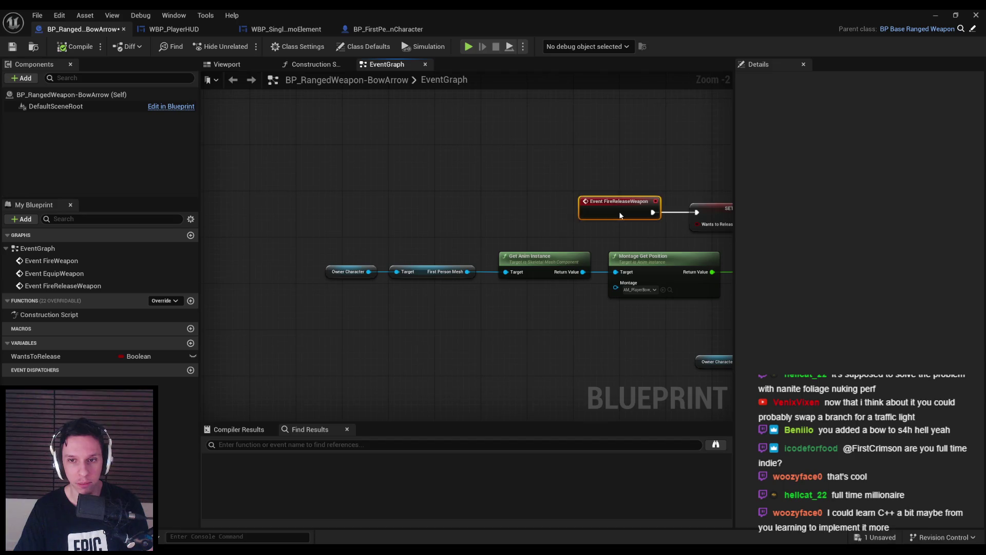
pyautogui.scroll(-4, 587, 227)
pyautogui.scroll(4, 393, 211)
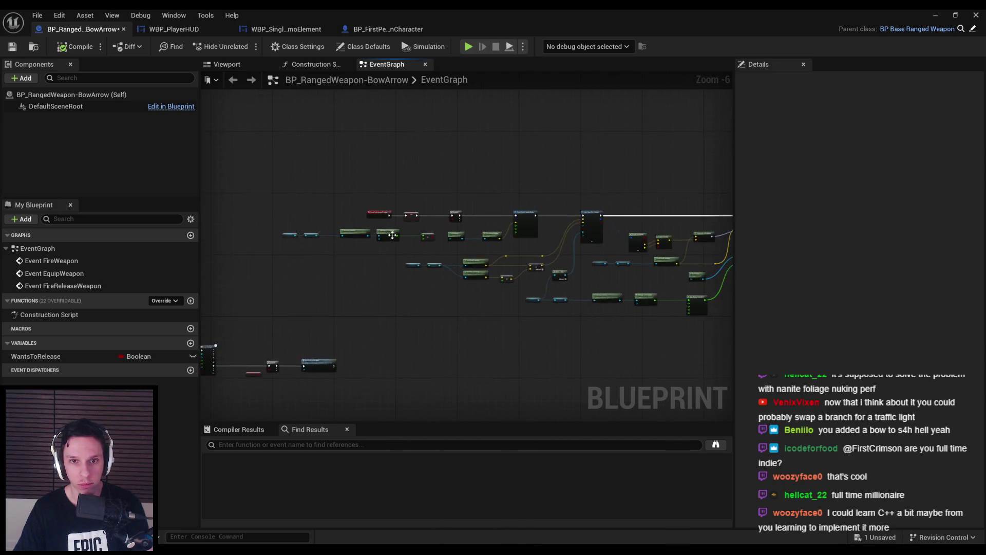
pyautogui.scroll(-1, 396, 225)
# - Add a Get Current Ammo node in the empty space beside Montage Stop
pyautogui.moveTo(396, 225); pyautogui.dragTo(242, 221)
pyautogui.moveTo(590, 221); pyautogui.dragTo(434, 222)
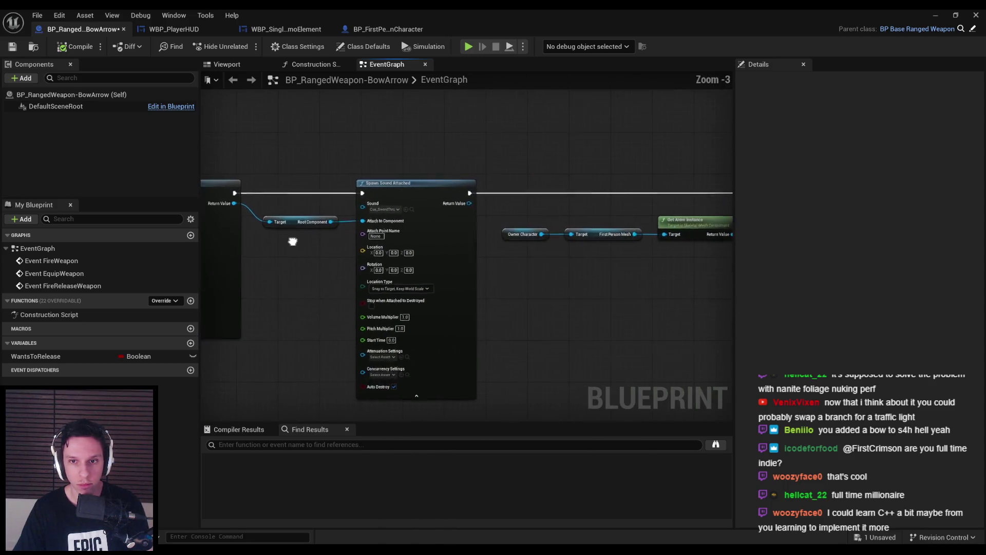
pyautogui.moveTo(606, 231); pyautogui.dragTo(281, 236)
pyautogui.moveTo(450, 276)
pyautogui.mouseDown()
pyautogui.moveTo(275, 319)
pyautogui.moveTo(300, 319)
pyautogui.mouseUp()
pyautogui.rightClick(464, 260)
pyautogui.write('current ammo')
pyautogui.press('Return')
# - Wire a Decrement Int node from Current Ammo, then return to the DevTestLevel editor
pyautogui.moveTo(500, 271)
pyautogui.mouseDown()
pyautogui.moveTo(533, 231)
pyautogui.moveTo(363, 232)
pyautogui.mouseUp()
pyautogui.write('decrement')
pyautogui.click(550, 308)
pyautogui.scroll(3, 526, 261)
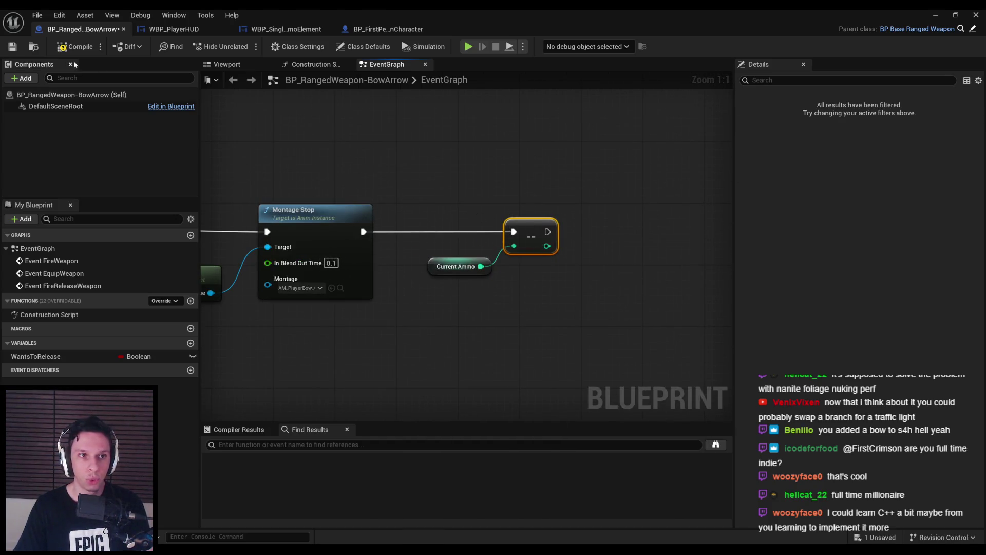
pyautogui.click(938, 14)
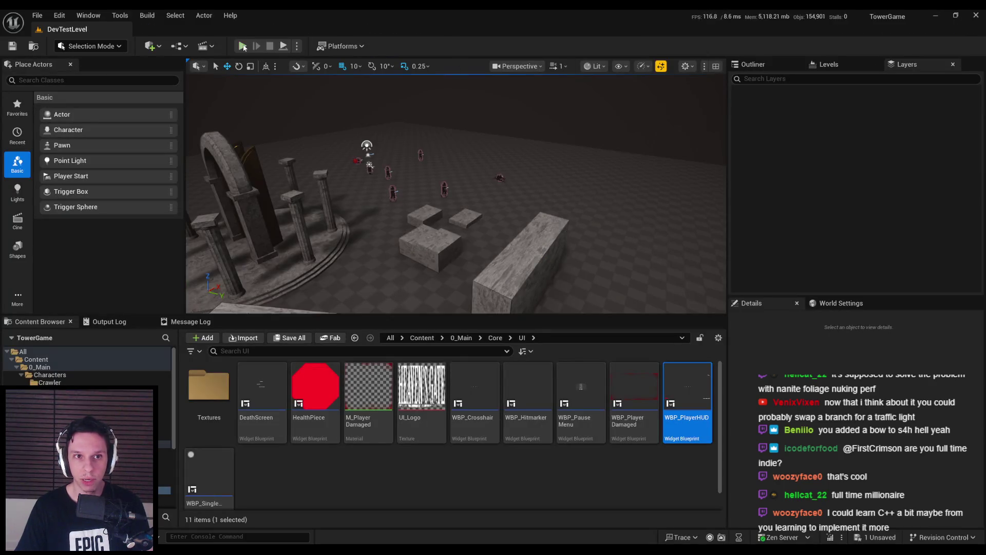
# - Start a fullscreen Play-in-Editor session and fire five arrows with the bow
pyautogui.click(243, 47)
pyautogui.press('F11')
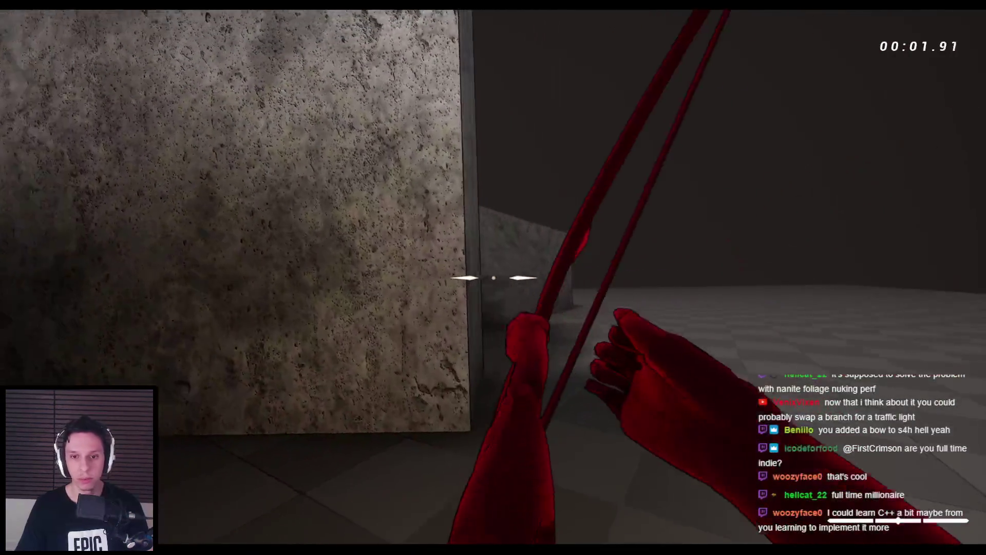
pyautogui.press('s')
pyautogui.click(493, 277)
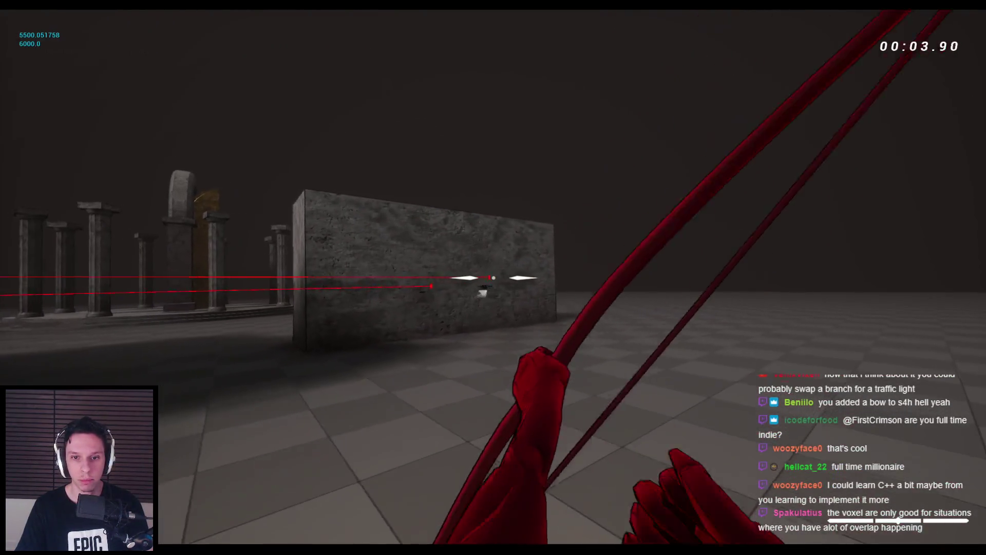
pyautogui.click(493, 278)
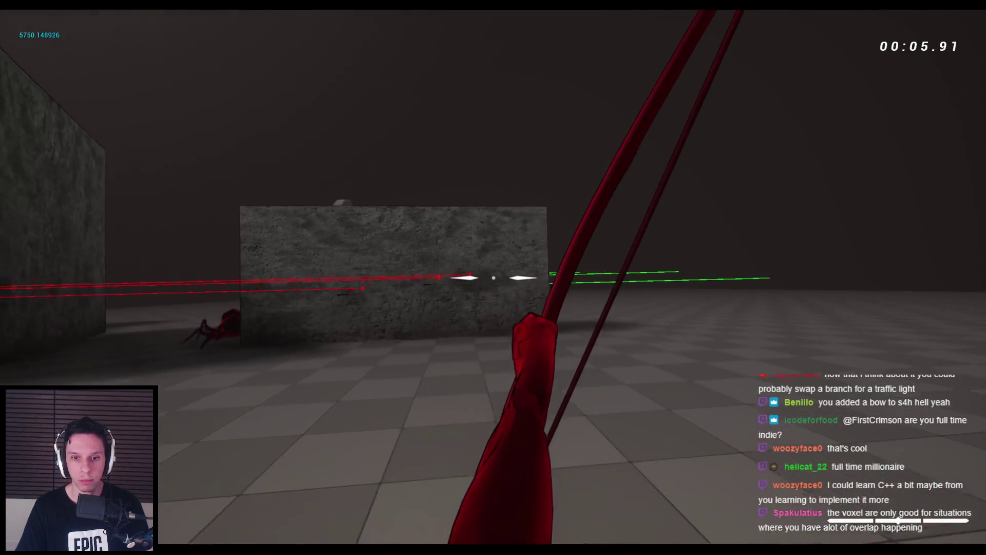
pyautogui.click(493, 277)
pyautogui.click(493, 277)
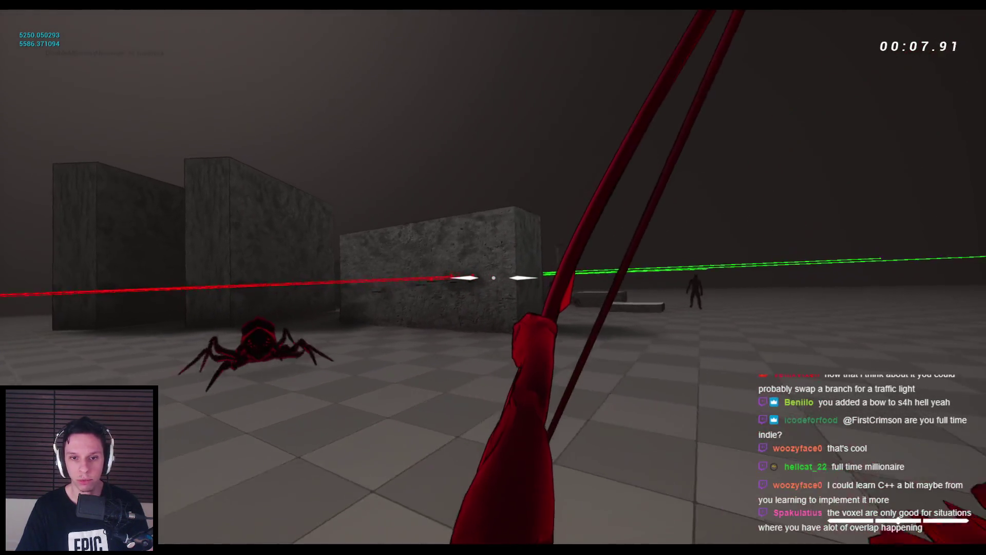
pyautogui.click(493, 278)
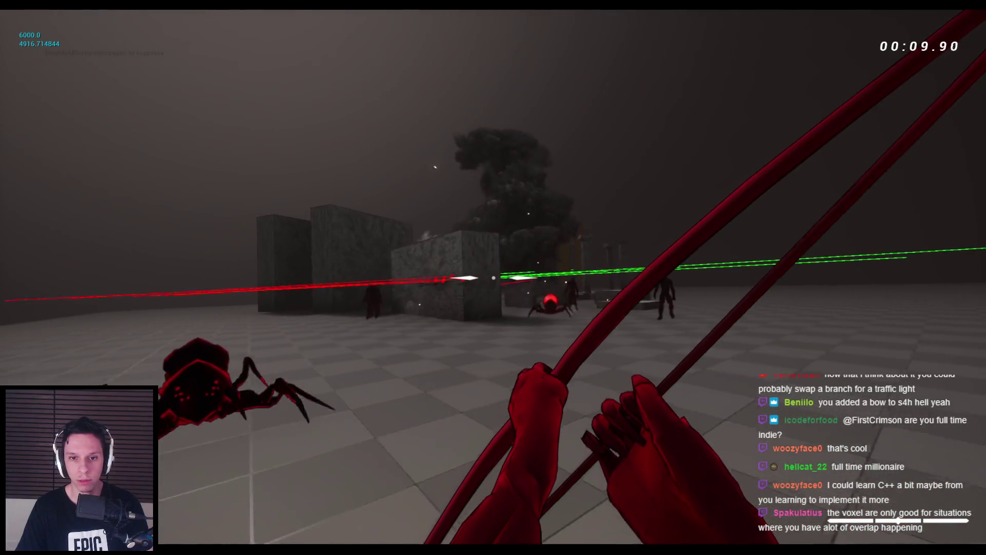
# - Switch to the sword and attack the spiders
pyautogui.press('1')
pyautogui.click(493, 277)
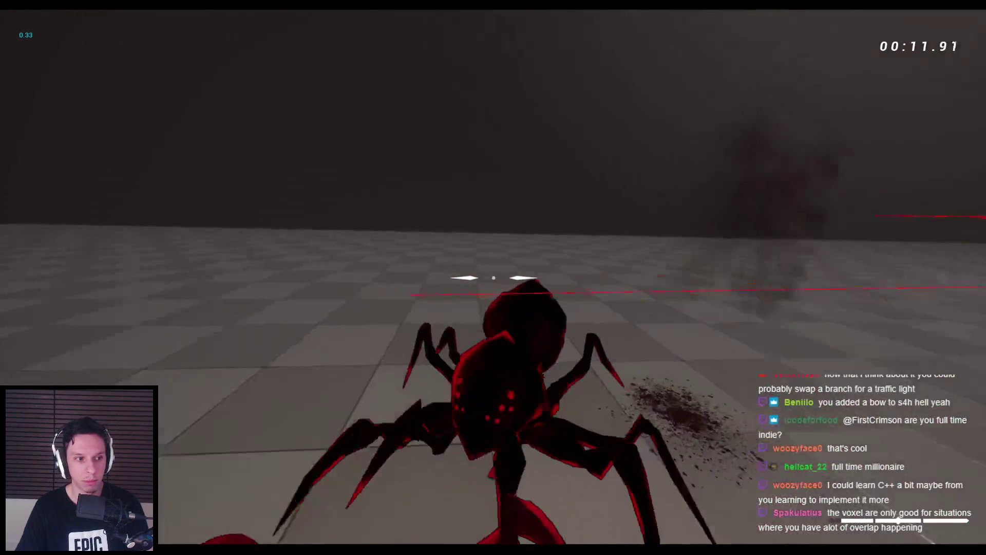
pyautogui.click(493, 277)
pyautogui.click(493, 277)
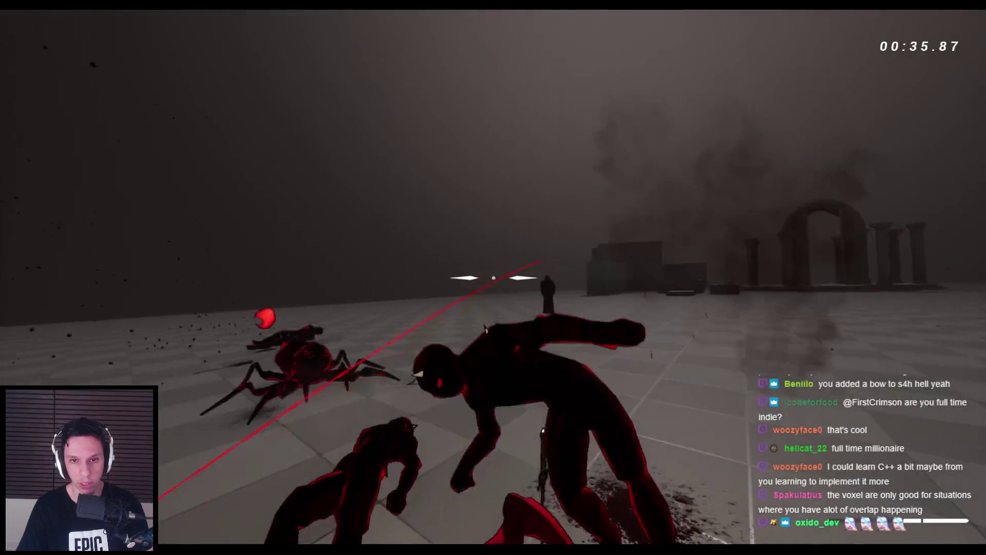
pyautogui.click(493, 277)
# - Switch weapons, slash the demon with the sword and grab it with the left hand
pyautogui.press('1')
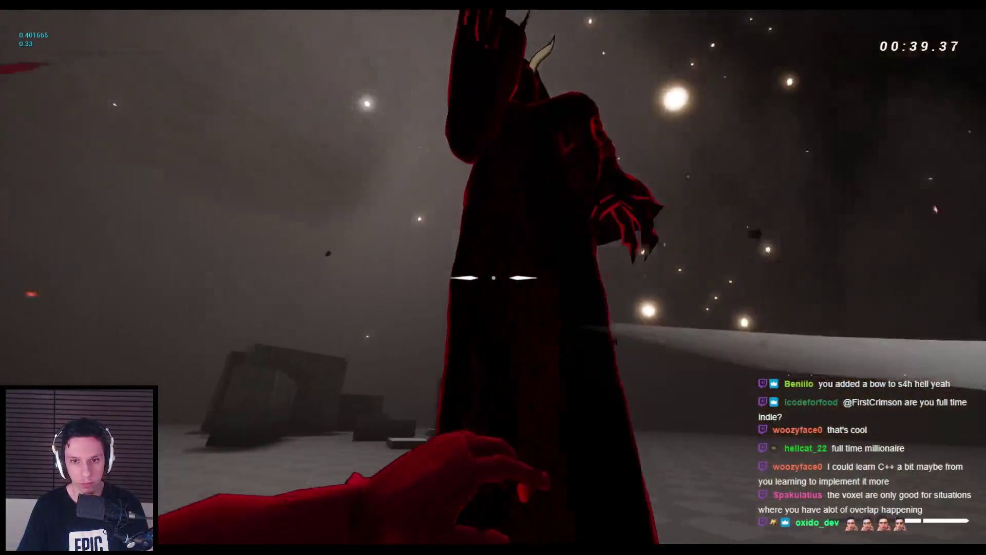
pyautogui.click(493, 277)
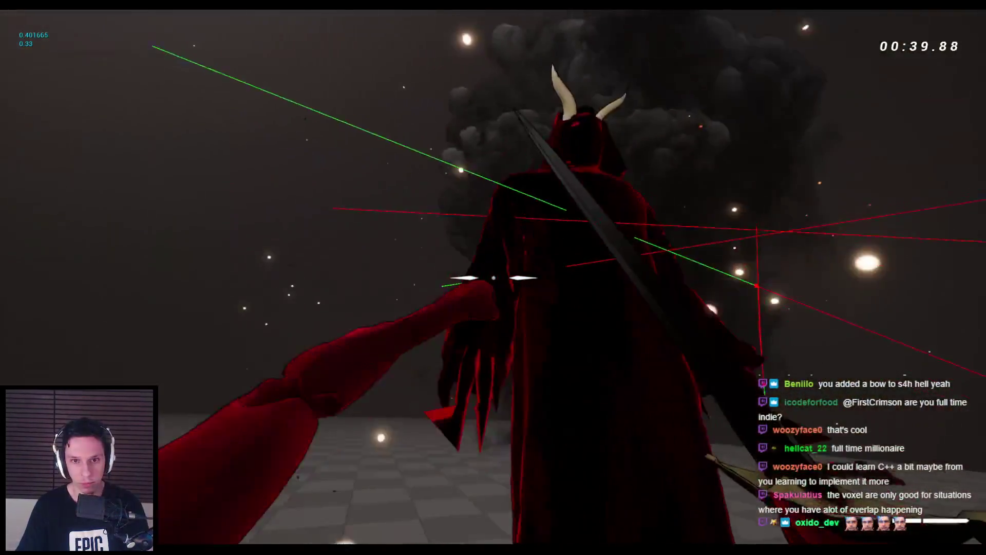
pyautogui.rightClick(493, 277)
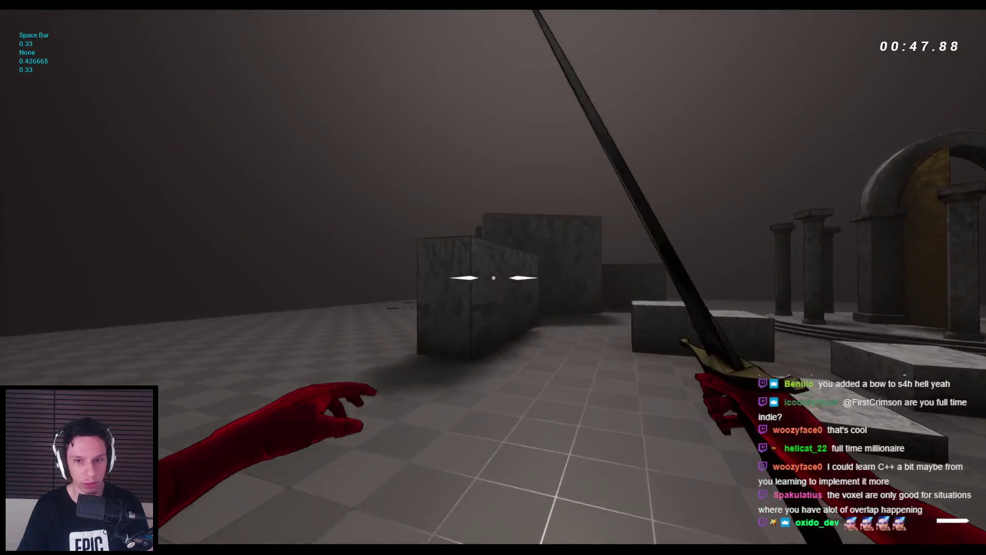
# - Wallrun with Space around the temple pillars and stone corridor, then stop the play session
pyautogui.press('space')
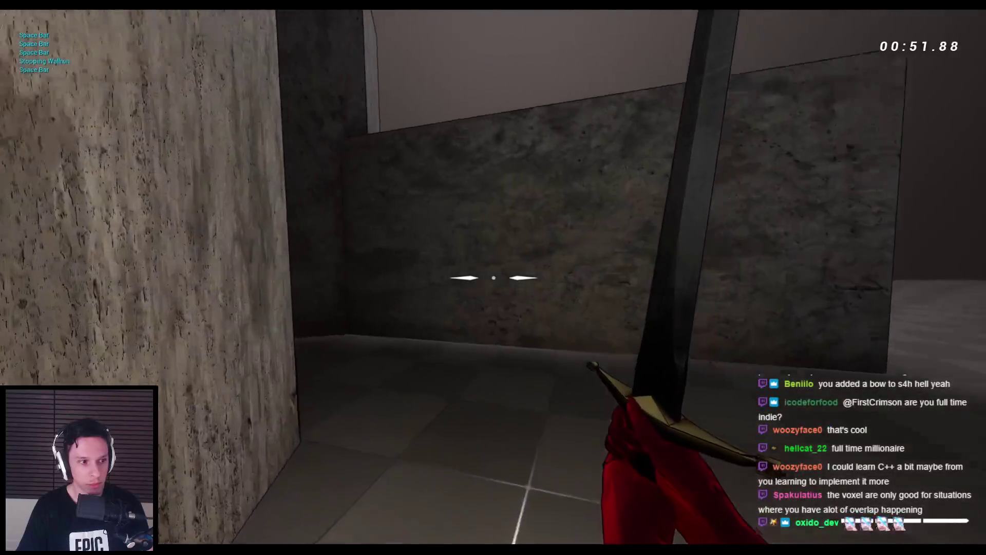
pyautogui.press('space')
pyautogui.press('space')
pyautogui.press('space')
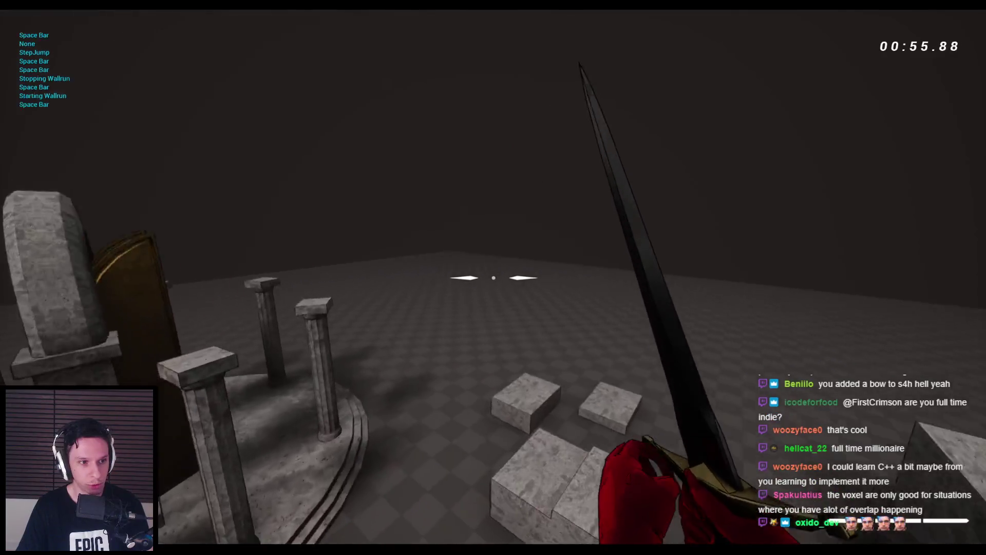
pyautogui.press('space')
pyautogui.press('space')
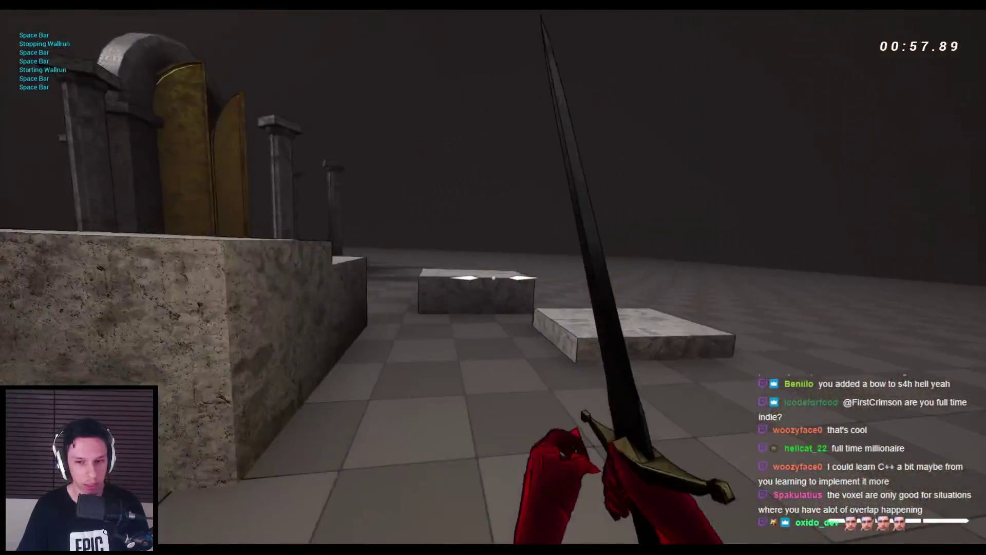
pyautogui.press('space')
pyautogui.press('space')
pyautogui.press('space')
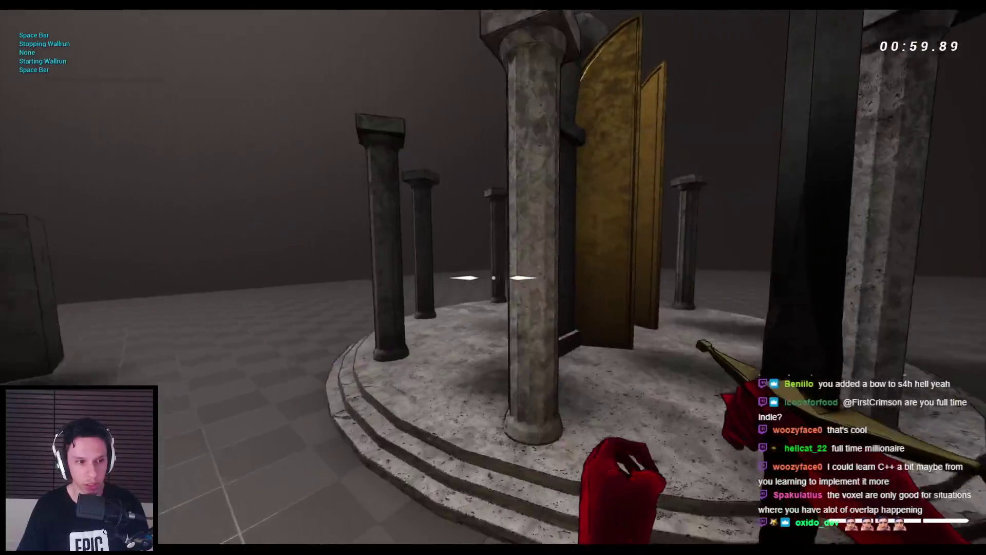
pyautogui.press('space')
pyautogui.press('space')
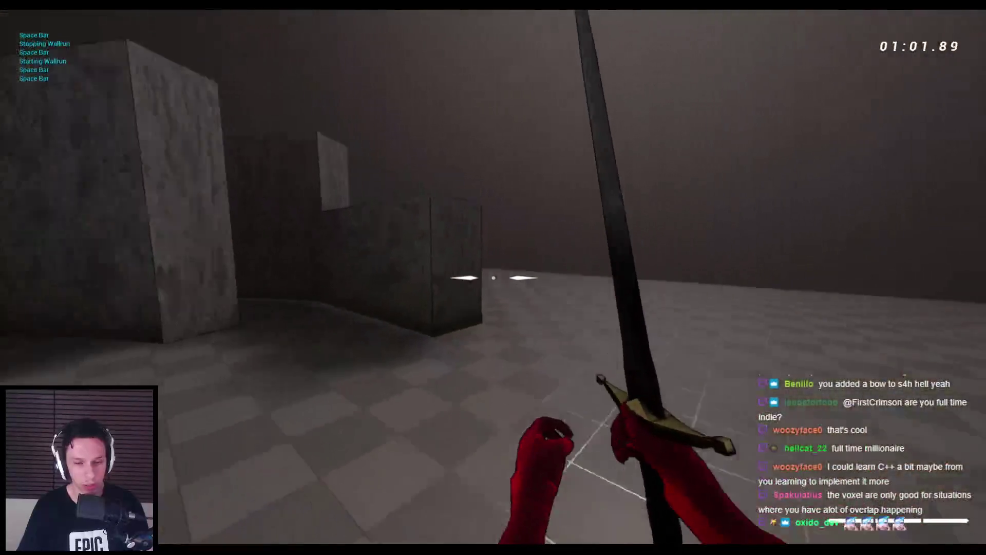
pyautogui.press('space')
pyautogui.press('space')
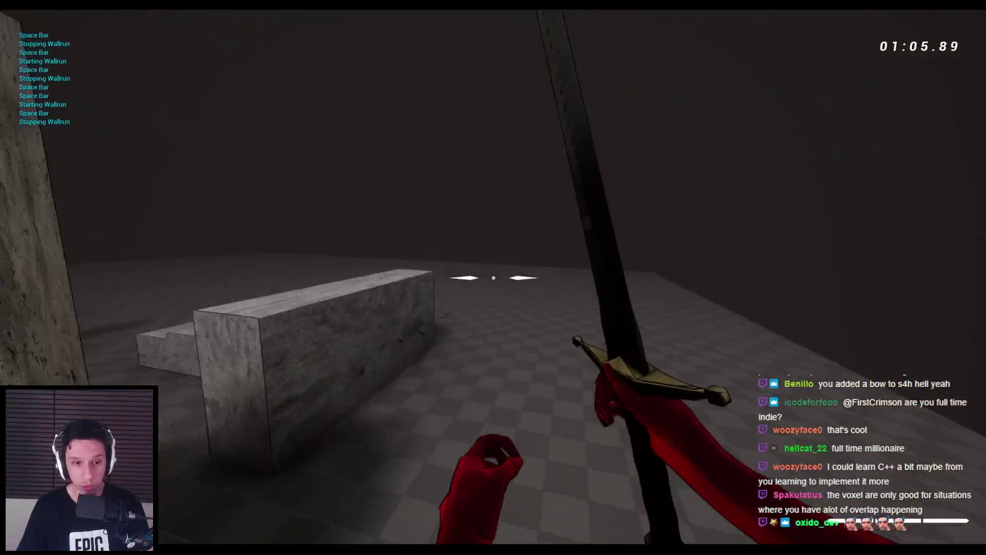
pyautogui.press('space')
pyautogui.press('space')
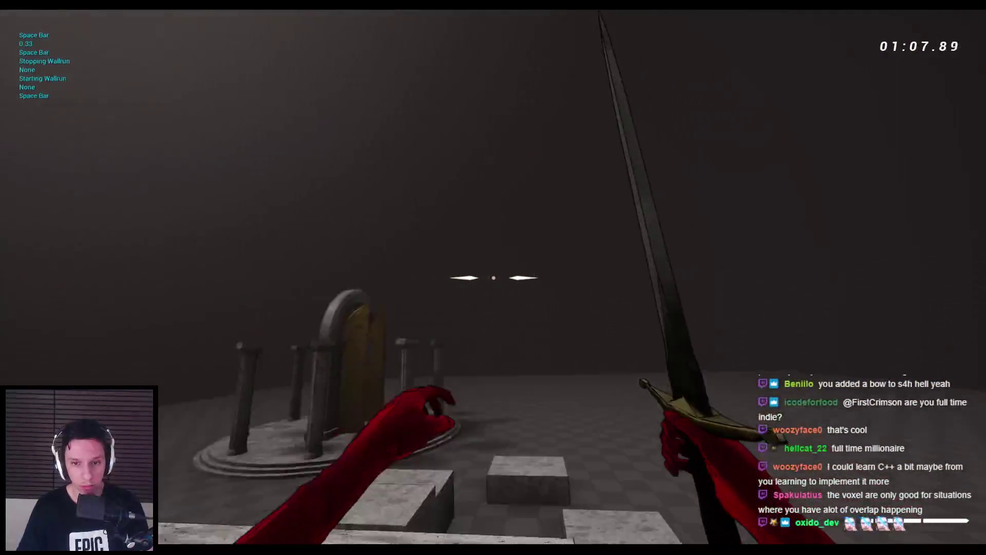
pyautogui.press('space')
pyautogui.press('space')
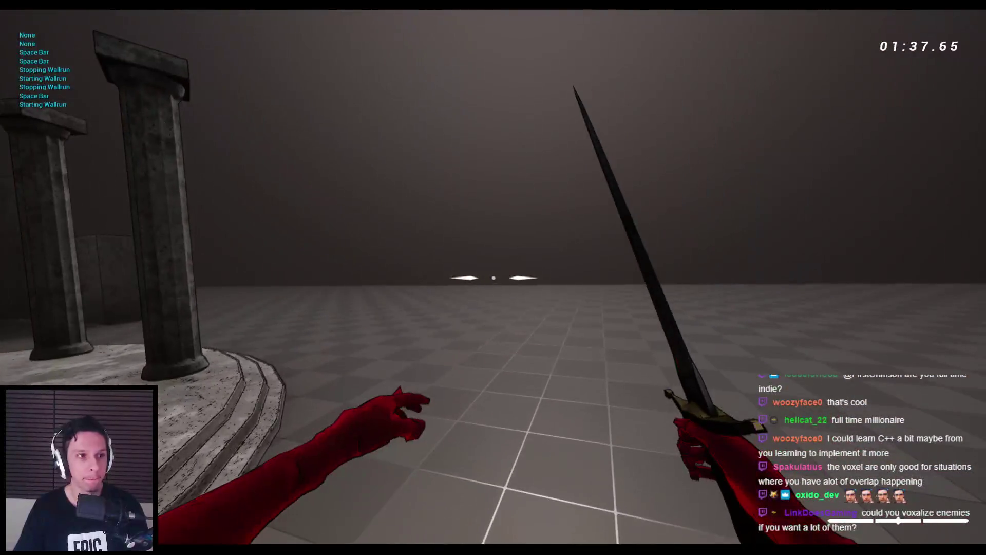
pyautogui.press('Escape')
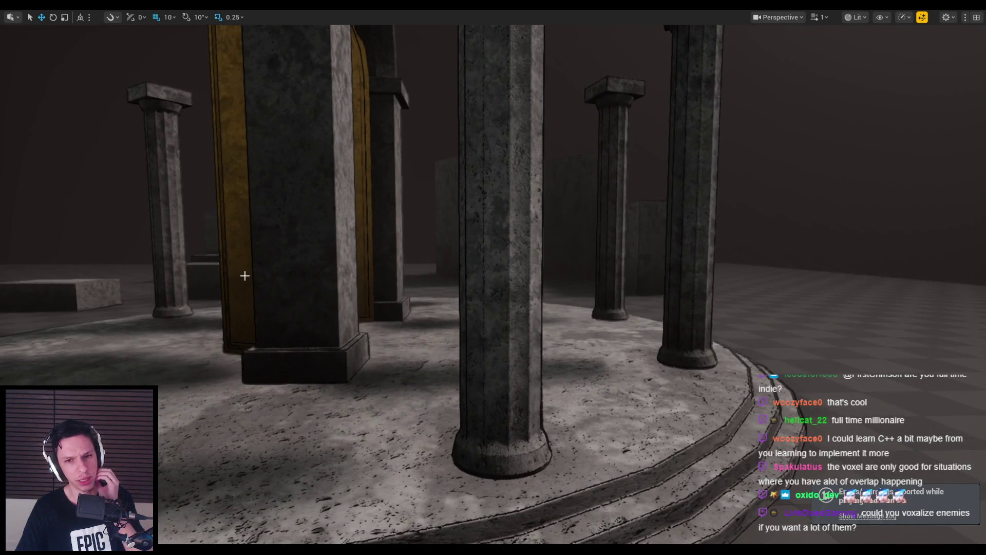
# - Fly the viewport camera out beside the temple toward the enemies and play from there
pyautogui.moveTo(245, 276)
pyautogui.mouseDown()
pyautogui.moveTo(195, 278)
pyautogui.moveTo(463, 307)
pyautogui.mouseUp()
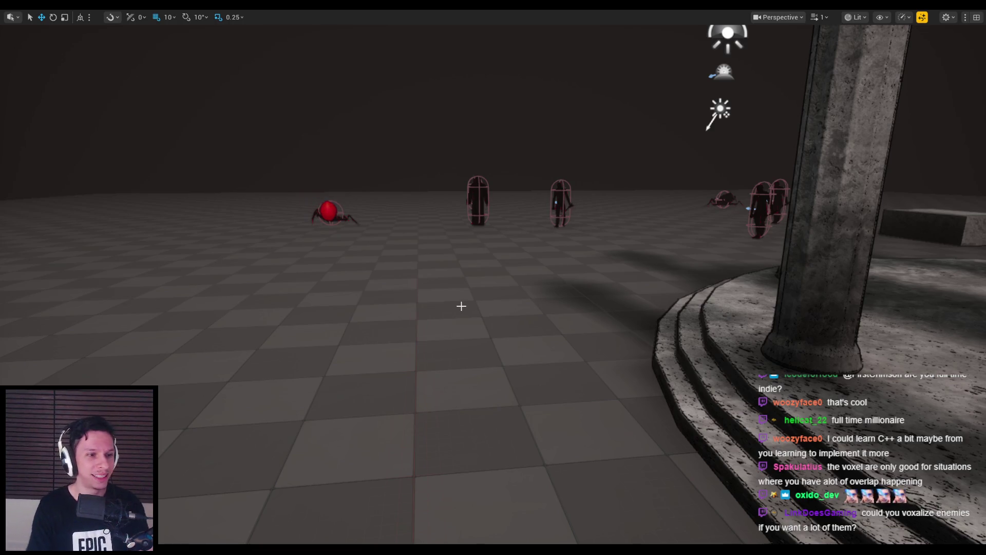
pyautogui.hotkey('alt', 'p')
# - Switch to the bow and shoot five arrows at the enemies
pyautogui.press('2')
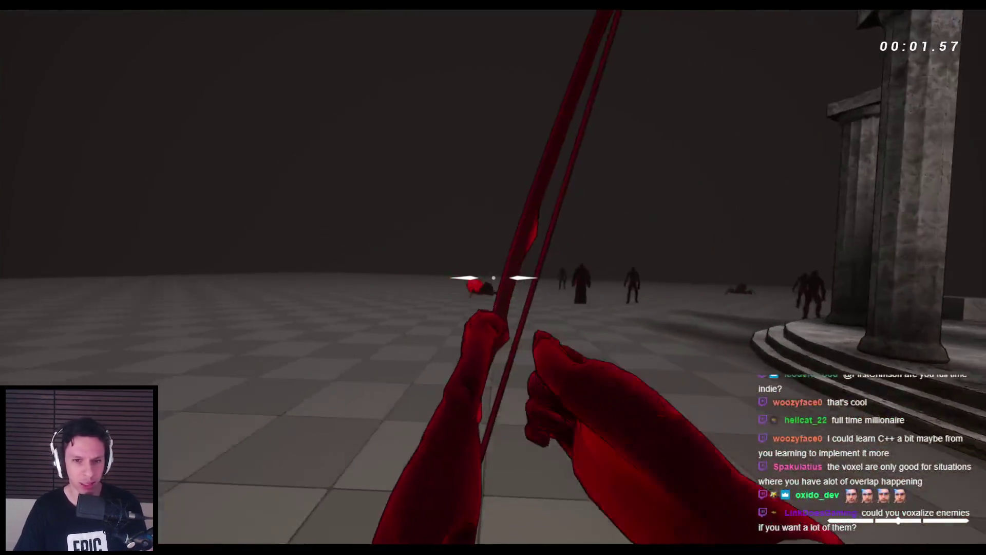
pyautogui.click(461, 306)
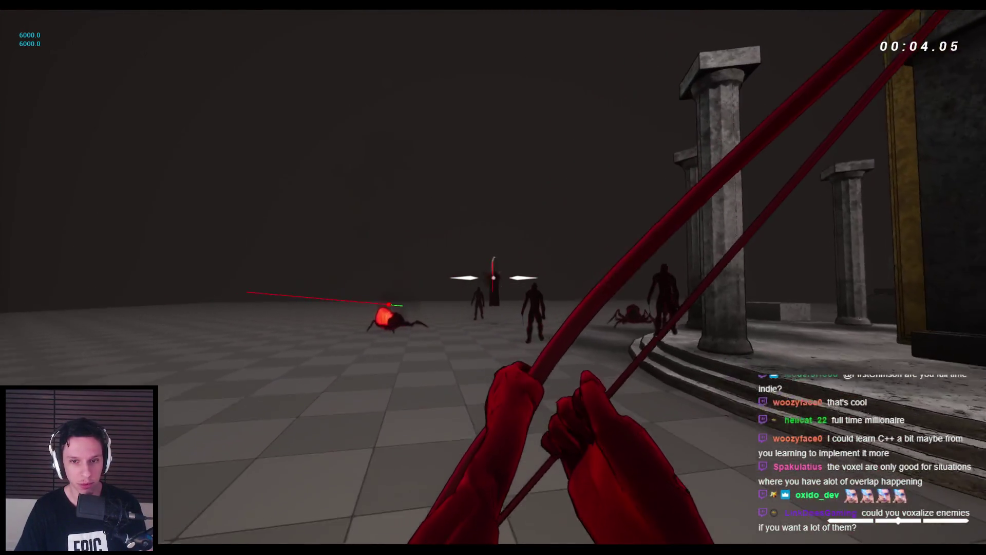
pyautogui.click(493, 277)
pyautogui.click(493, 277)
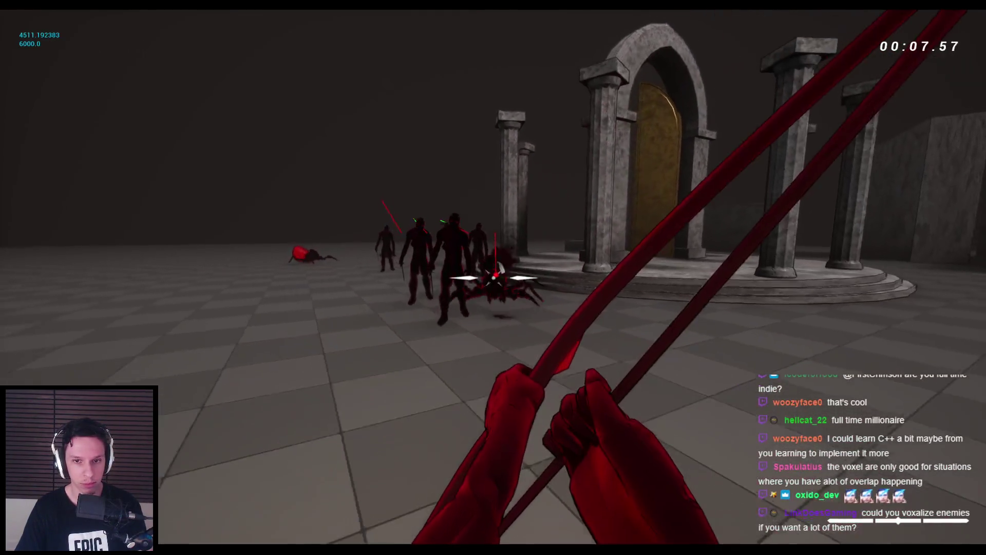
pyautogui.click(493, 278)
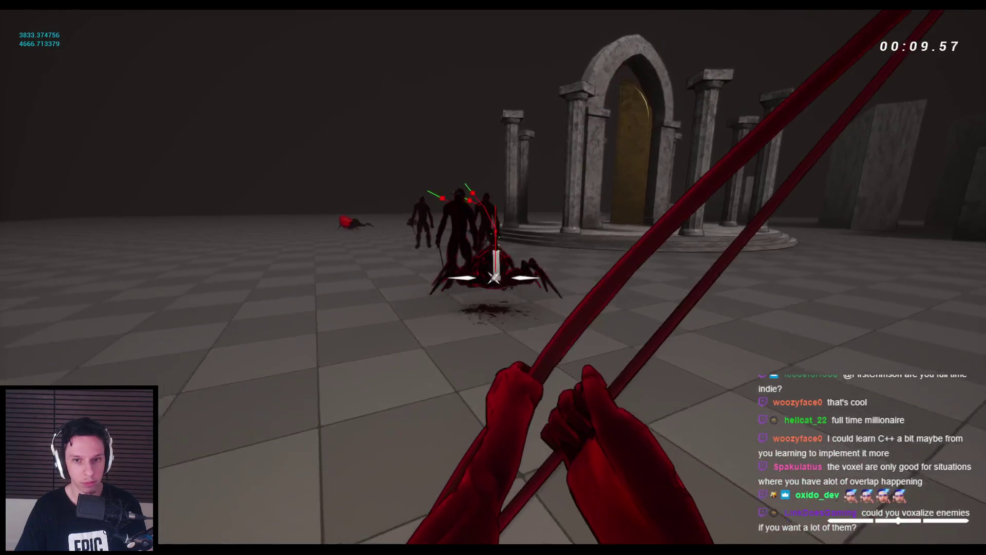
pyautogui.click(493, 277)
# - Switch to the sword and slash the demons near the archway until finished off
pyautogui.press('2')
pyautogui.click(493, 278)
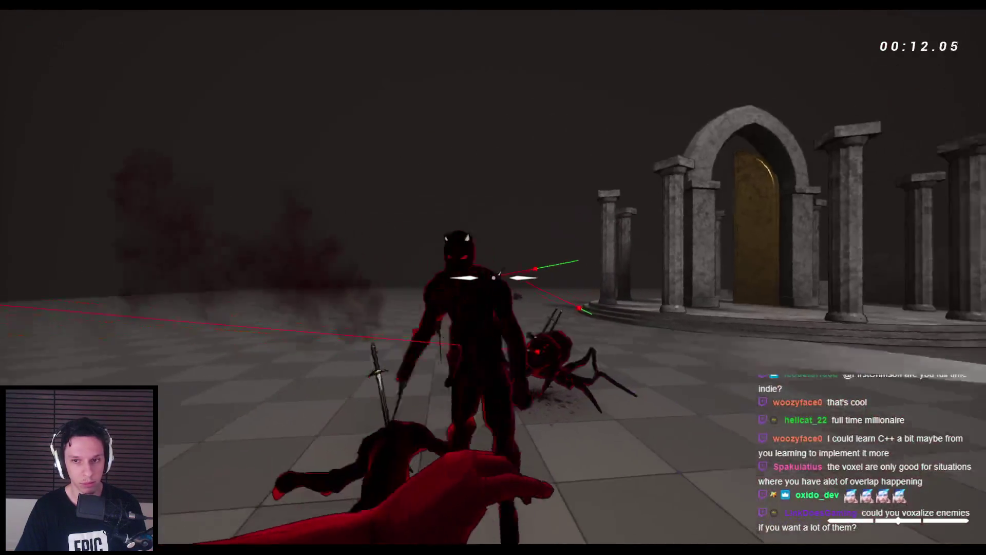
pyautogui.click(493, 277)
pyautogui.click(493, 278)
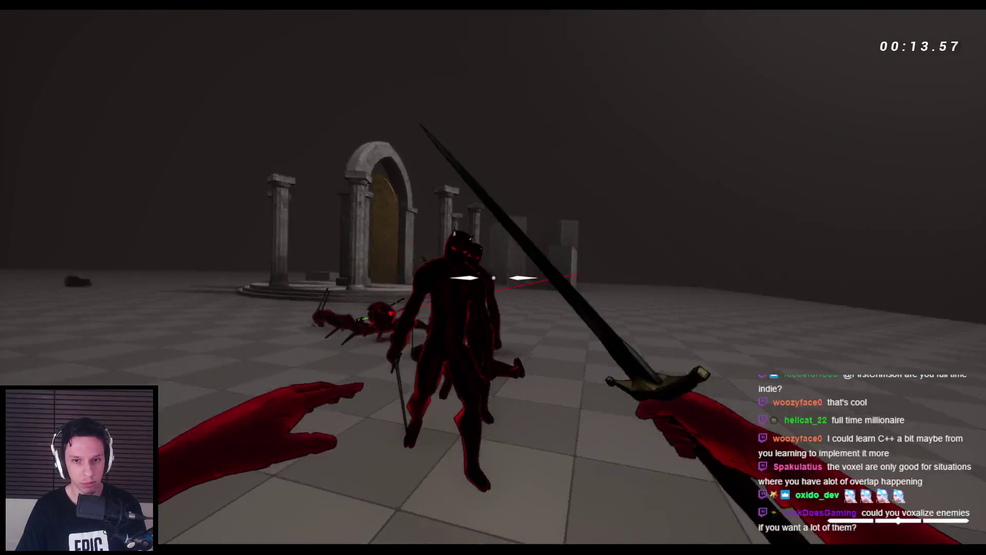
pyautogui.click(493, 277)
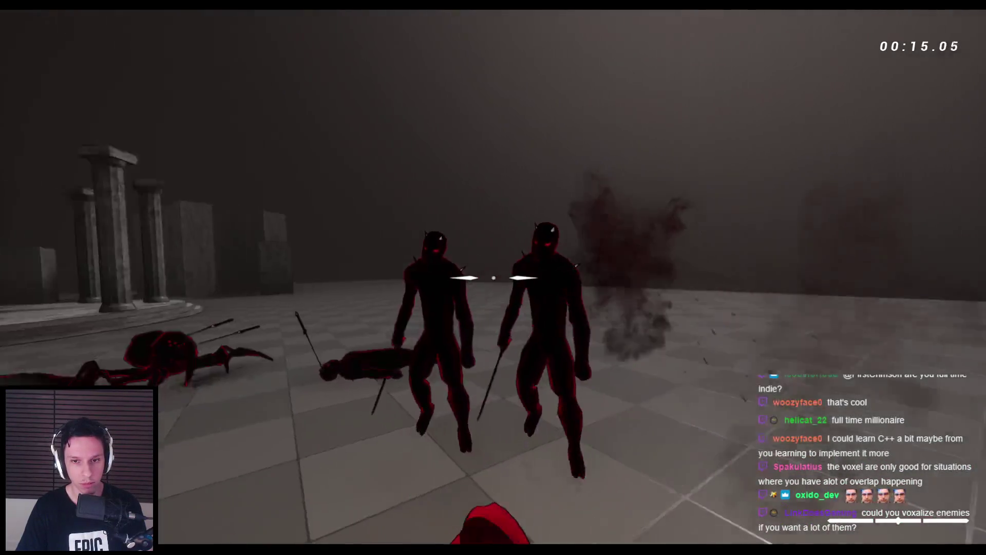
pyautogui.click(493, 277)
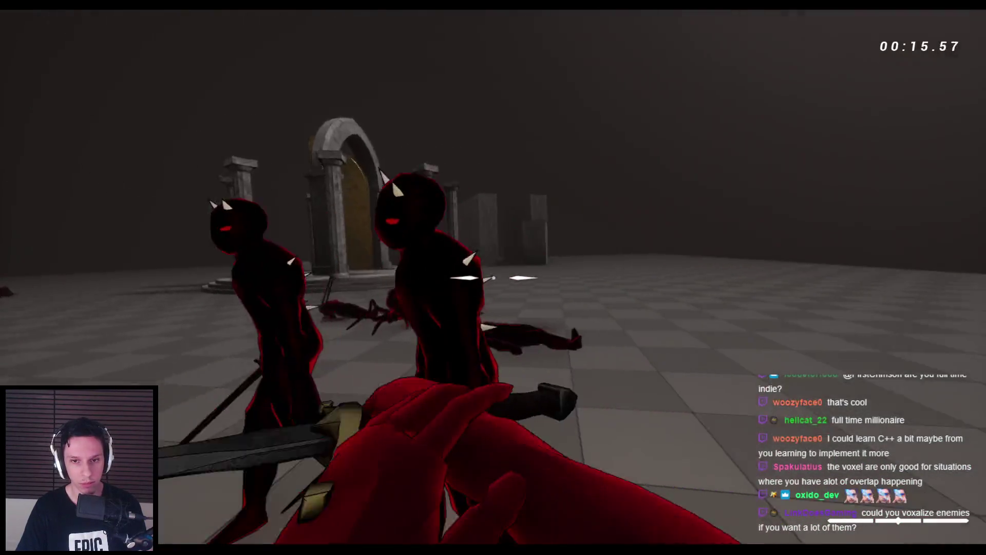
pyautogui.click(493, 277)
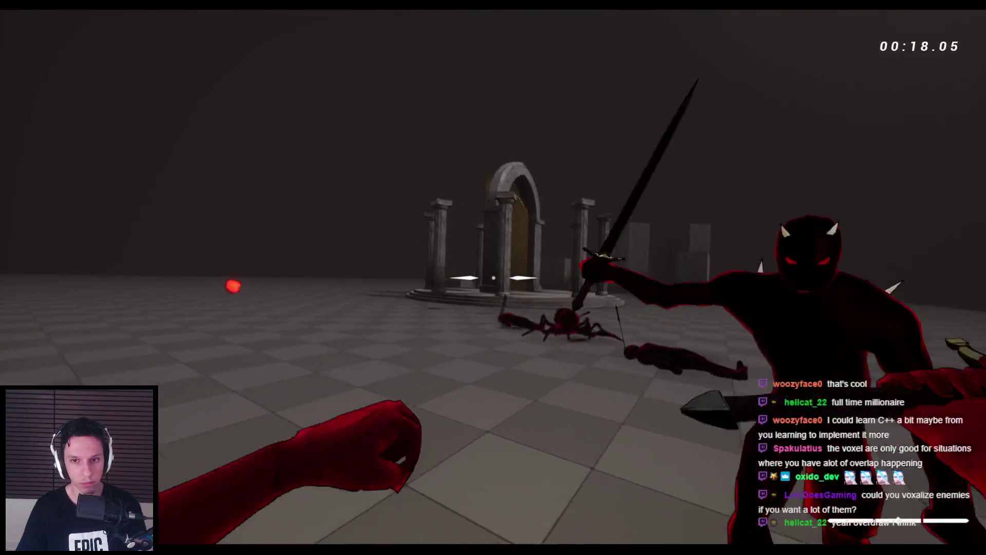
pyautogui.click(493, 277)
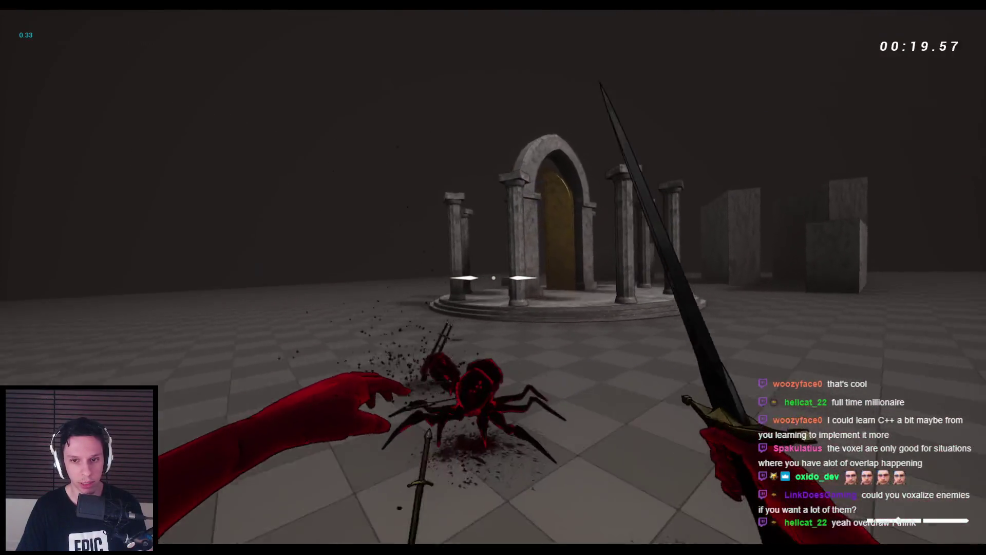
# - Crouch past the archway, jump across stone blocks and wall-run between the concrete walls
pyautogui.press('c')
pyautogui.press('c')
pyautogui.press('space')
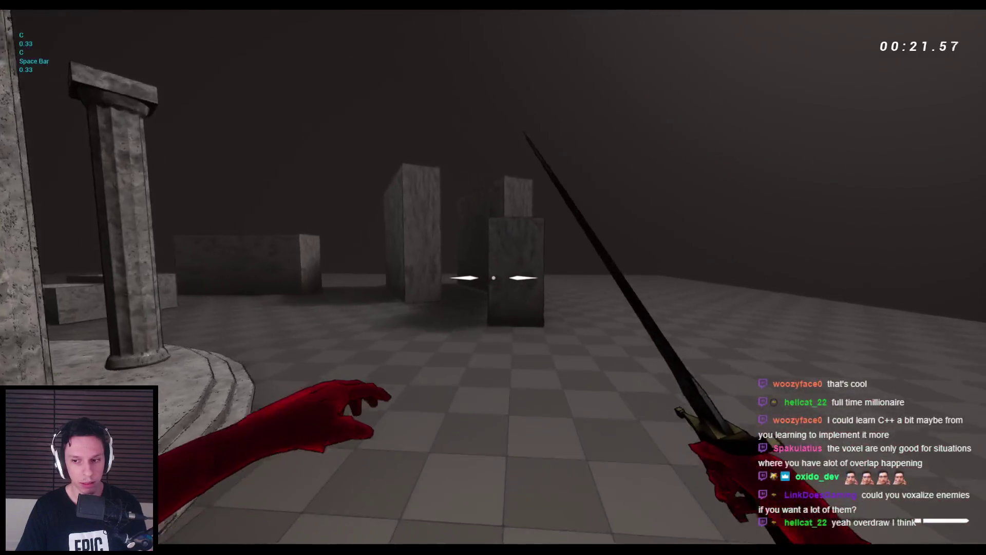
pyautogui.press('space')
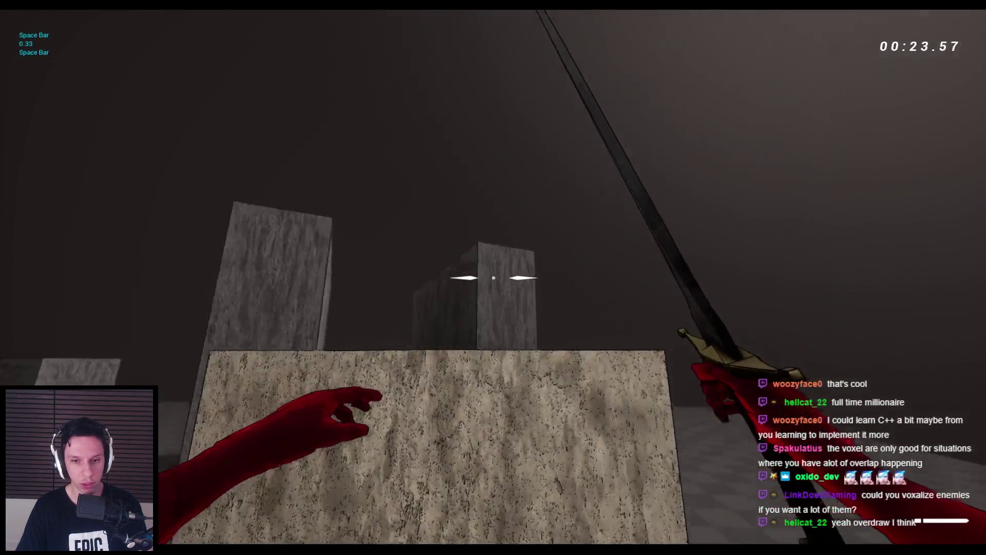
pyautogui.press('space')
pyautogui.press('space')
pyautogui.press('space')
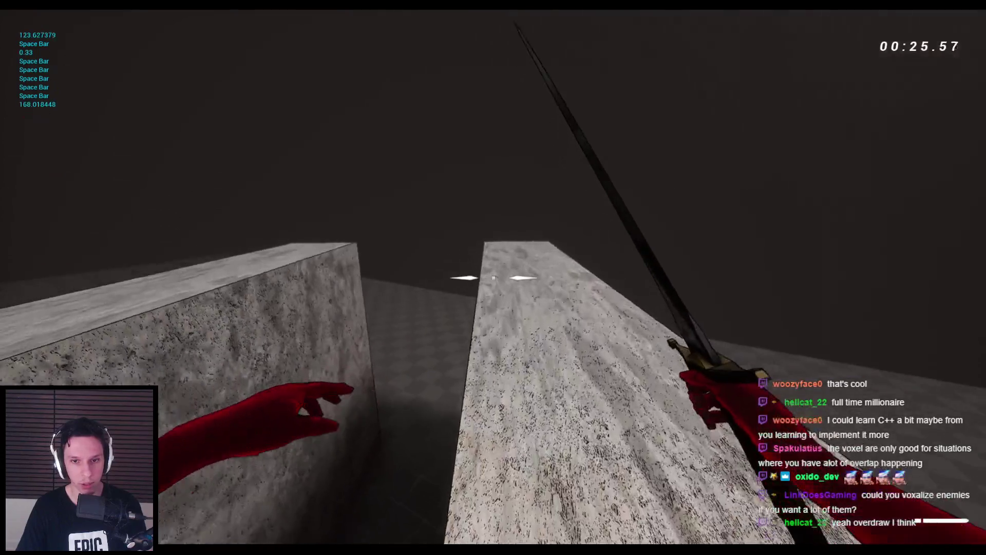
pyautogui.press('space')
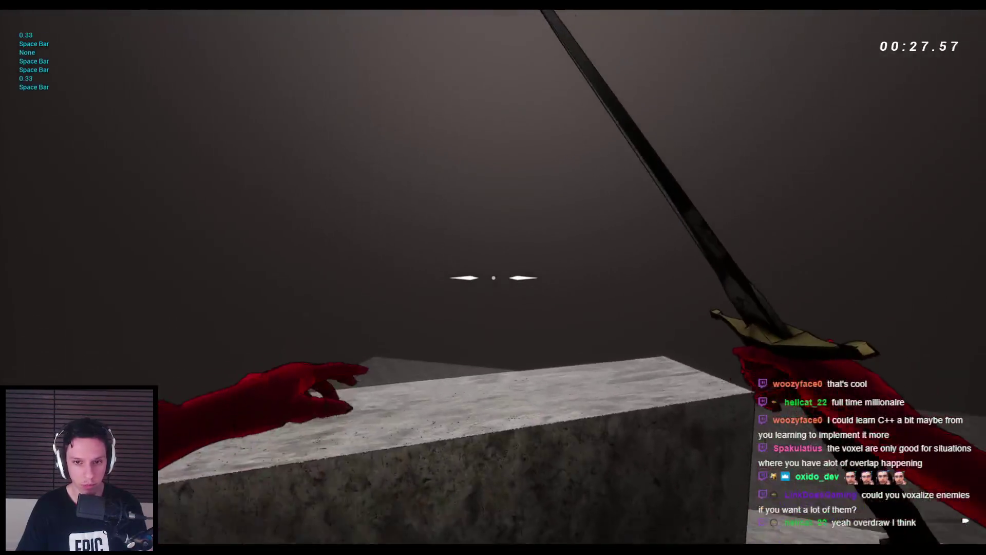
pyautogui.press('space')
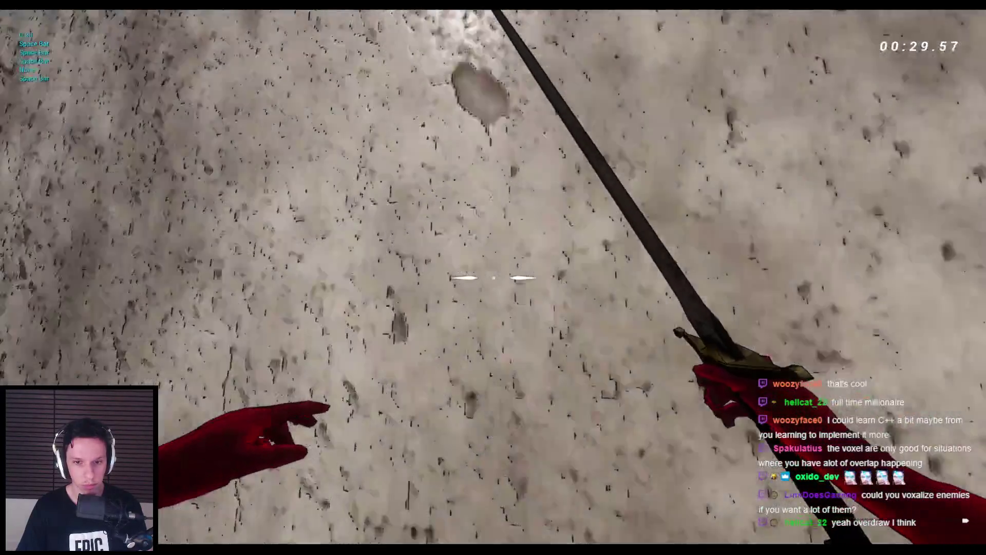
pyautogui.press('space')
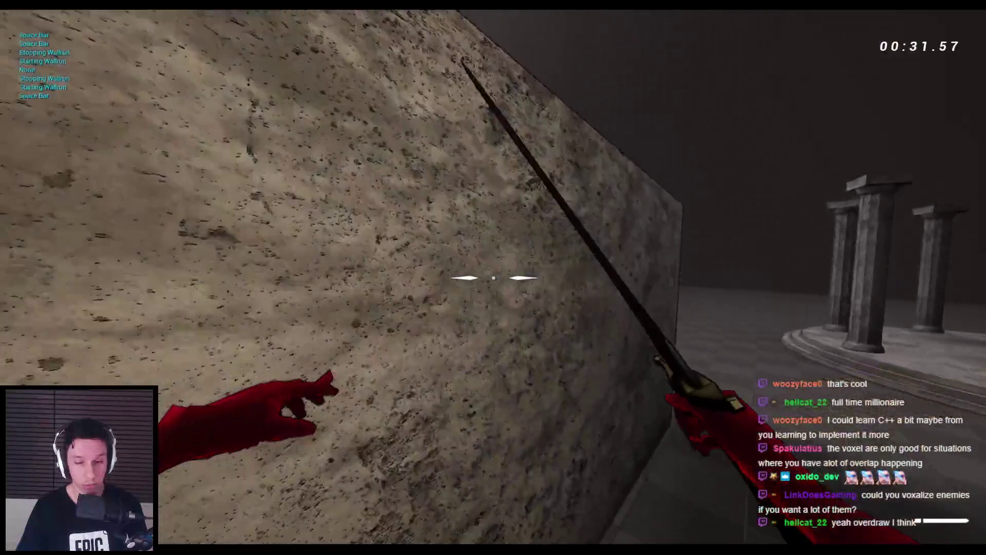
pyautogui.press('space')
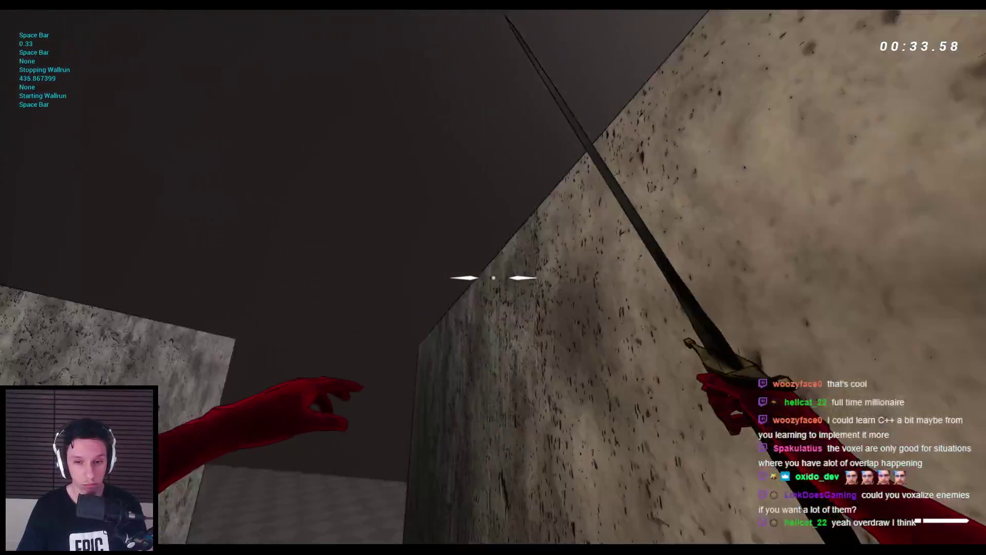
pyautogui.press('space')
pyautogui.press('space')
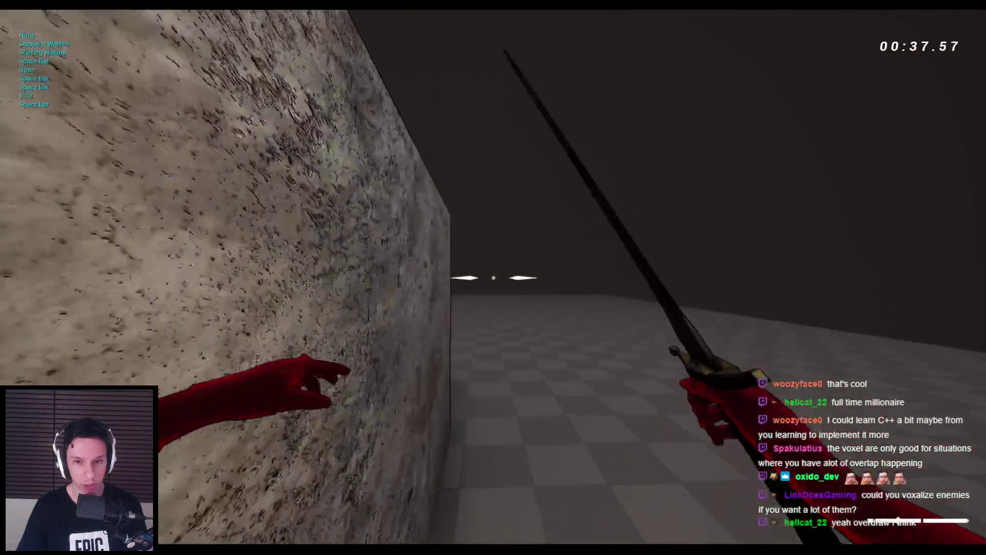
# - Jump and wall-run over the stone blocks, then stop the play session
pyautogui.press('space')
pyautogui.press('space')
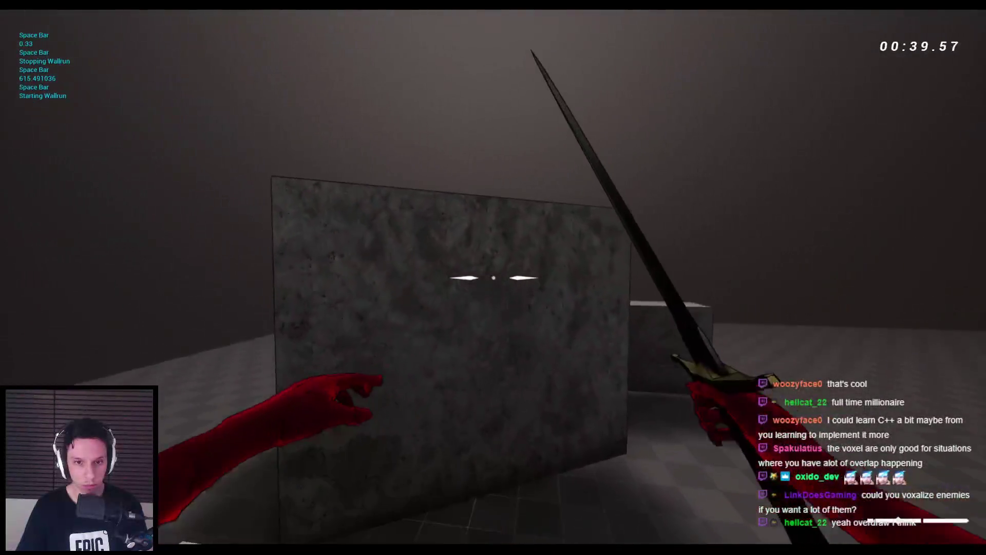
pyautogui.press('space')
pyautogui.press('space')
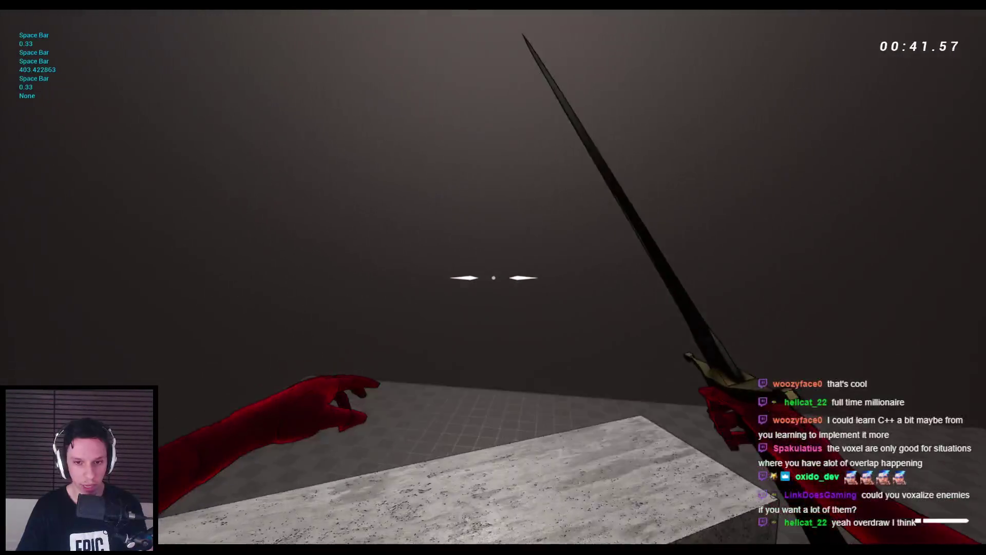
pyautogui.press('space')
pyautogui.press('space')
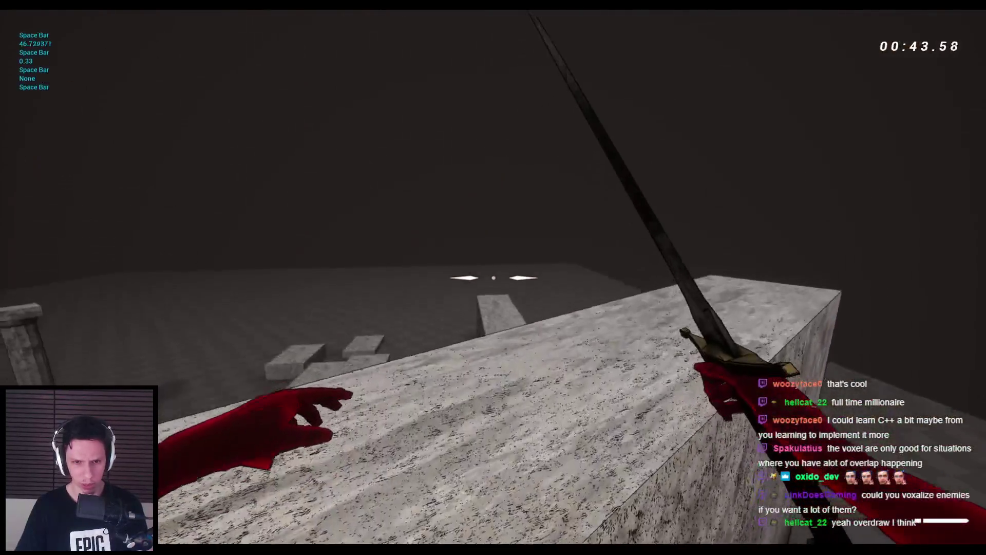
pyautogui.press('space')
pyautogui.press('space')
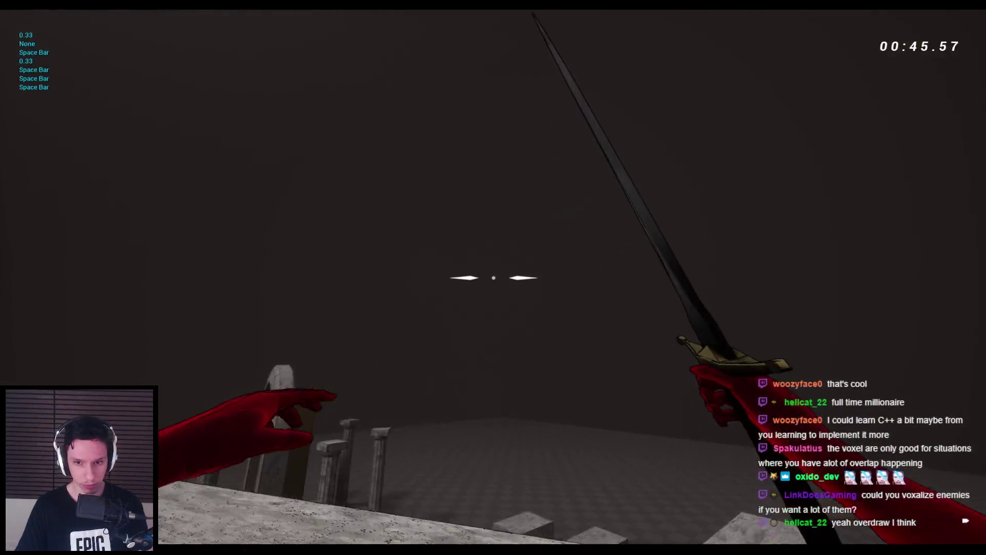
pyautogui.press('space')
pyautogui.press('space')
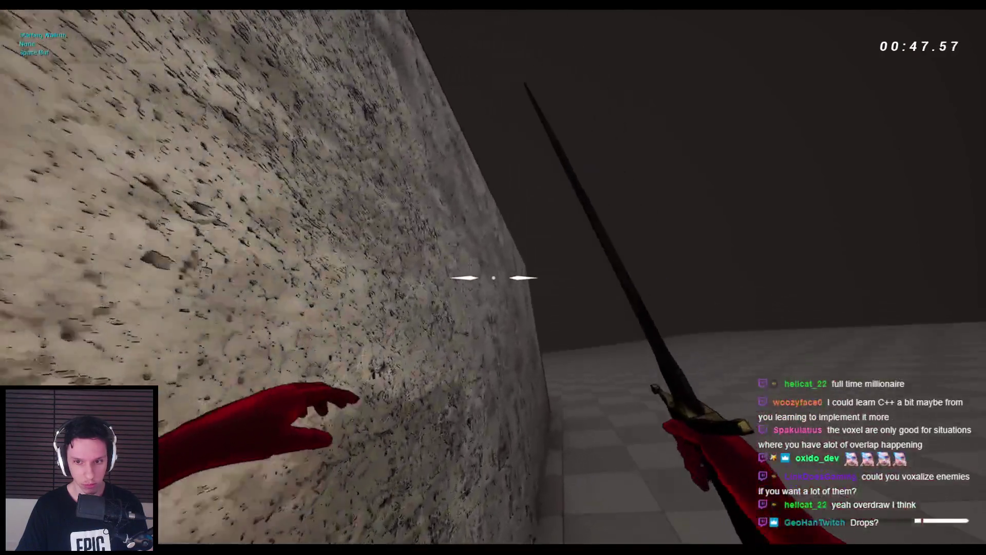
pyautogui.press('space')
pyautogui.press('space')
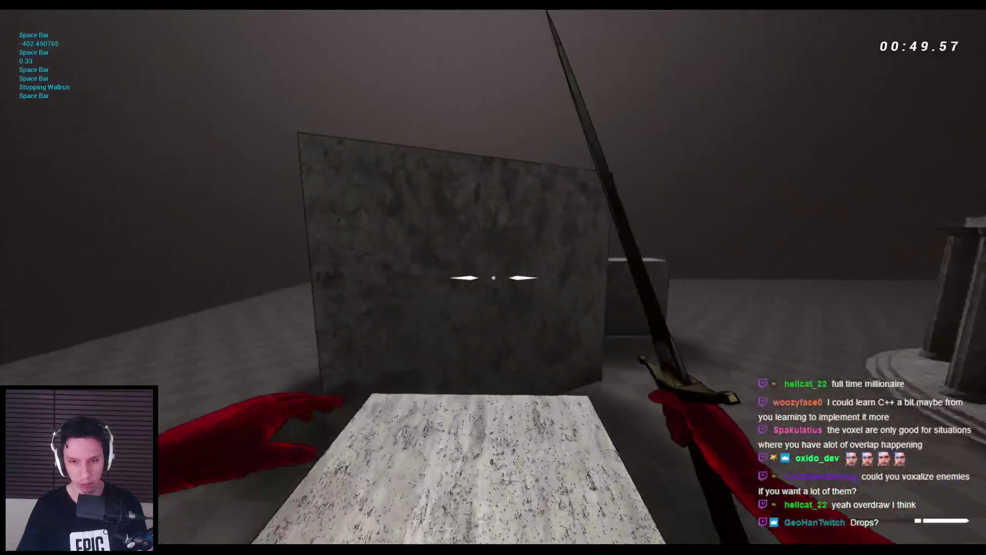
pyautogui.press('space')
pyautogui.press('space')
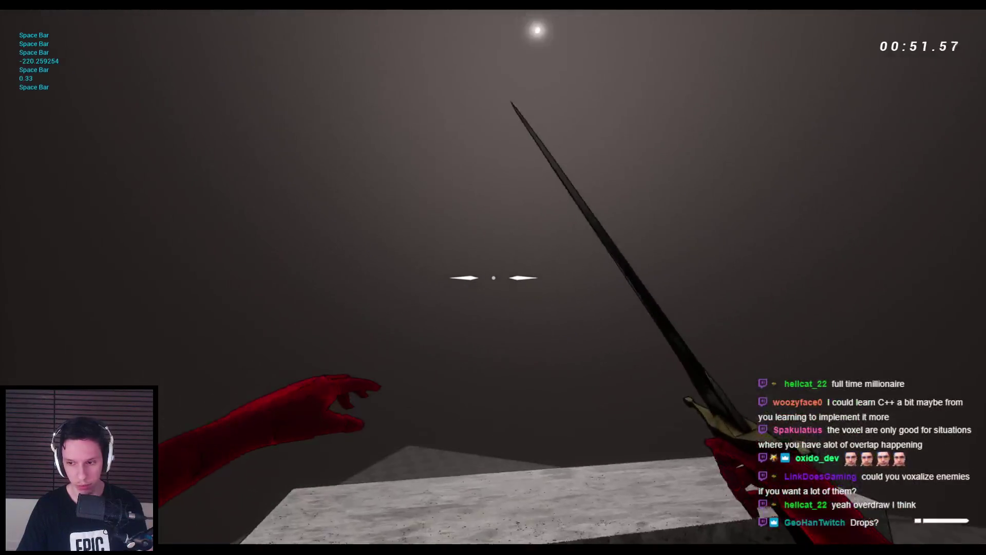
pyautogui.press('Escape')
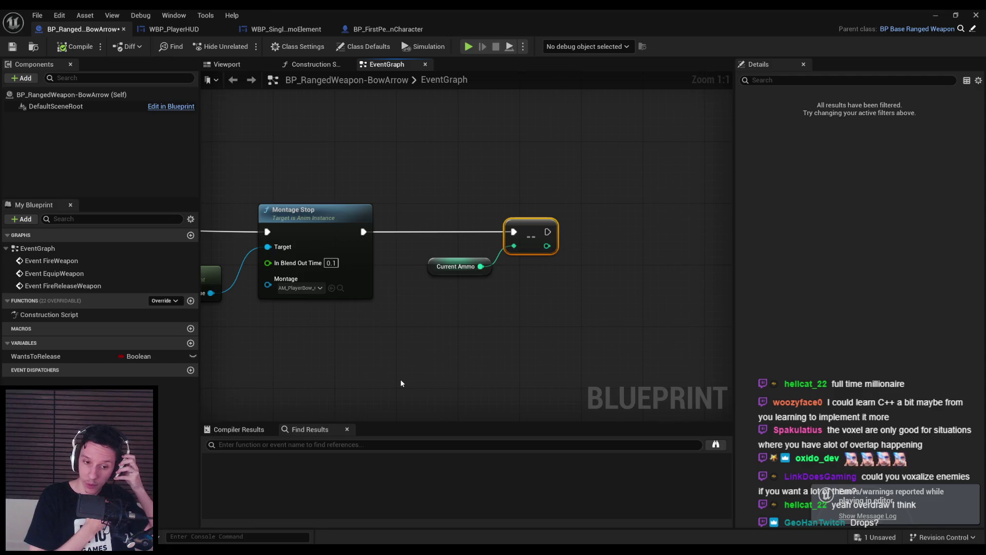
pyautogui.click(360, 148)
pyautogui.hotkey('ctrl', 's')
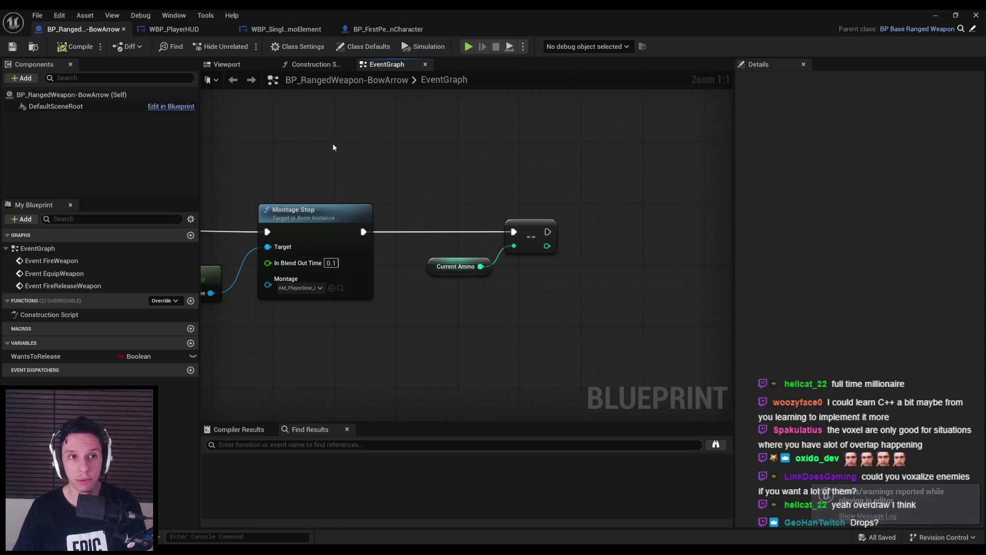
pyautogui.click(298, 33)
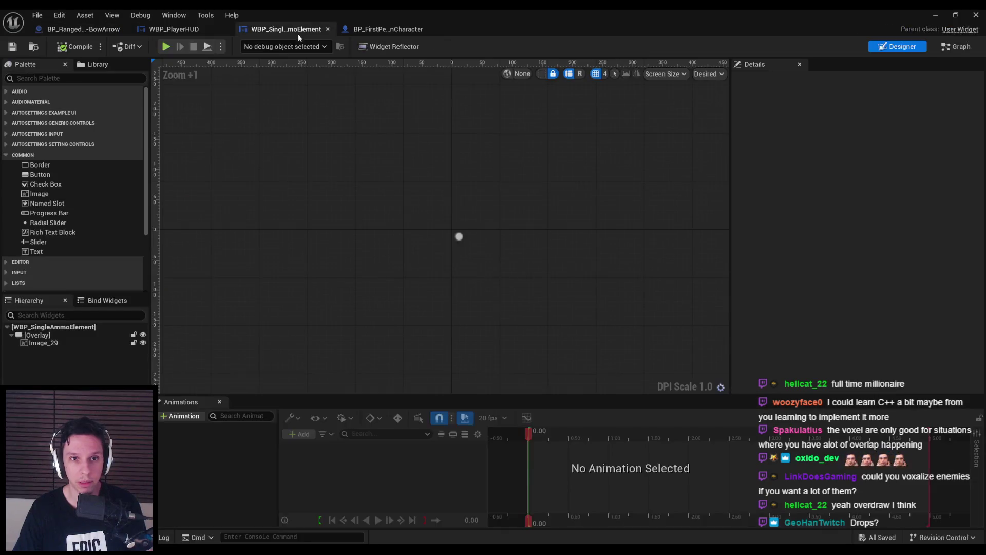
pyautogui.click(60, 343)
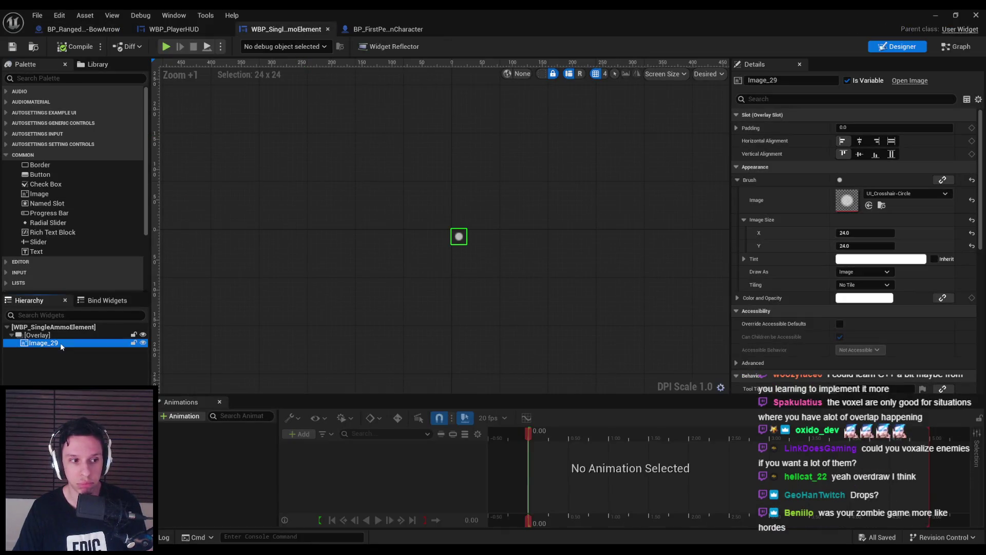
pyautogui.click(70, 357)
pyautogui.click(63, 343)
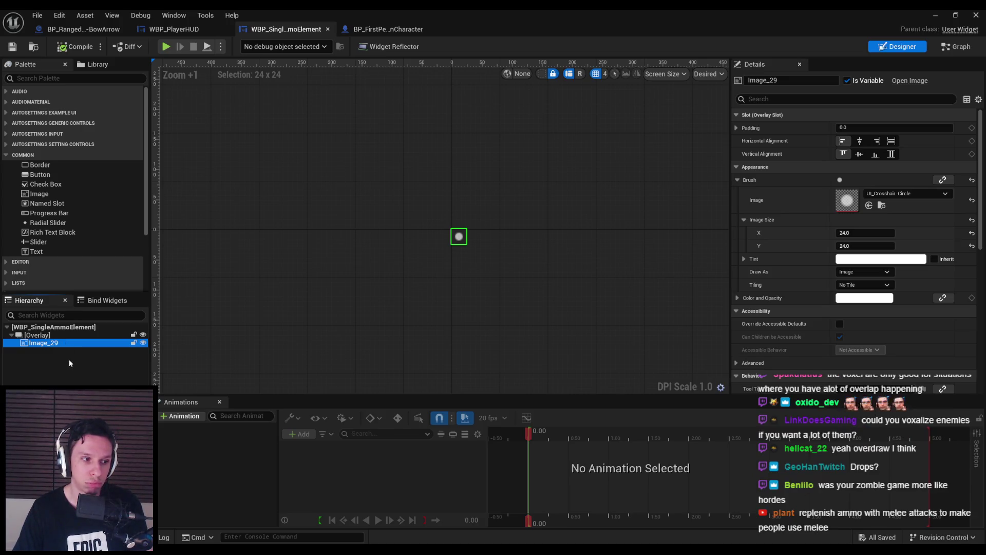
pyautogui.click(69, 360)
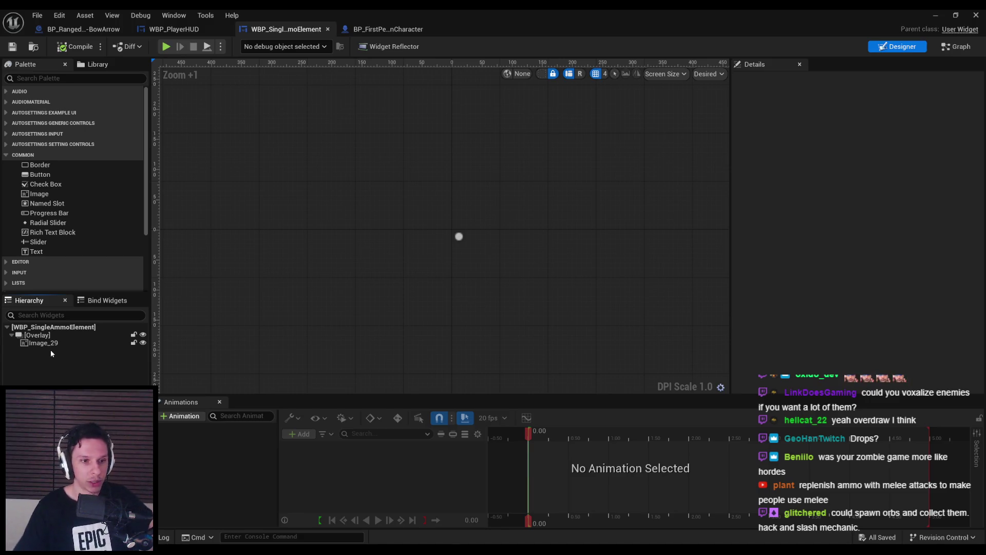
pyautogui.click(59, 344)
pyautogui.click(58, 350)
pyautogui.click(57, 343)
pyautogui.click(59, 372)
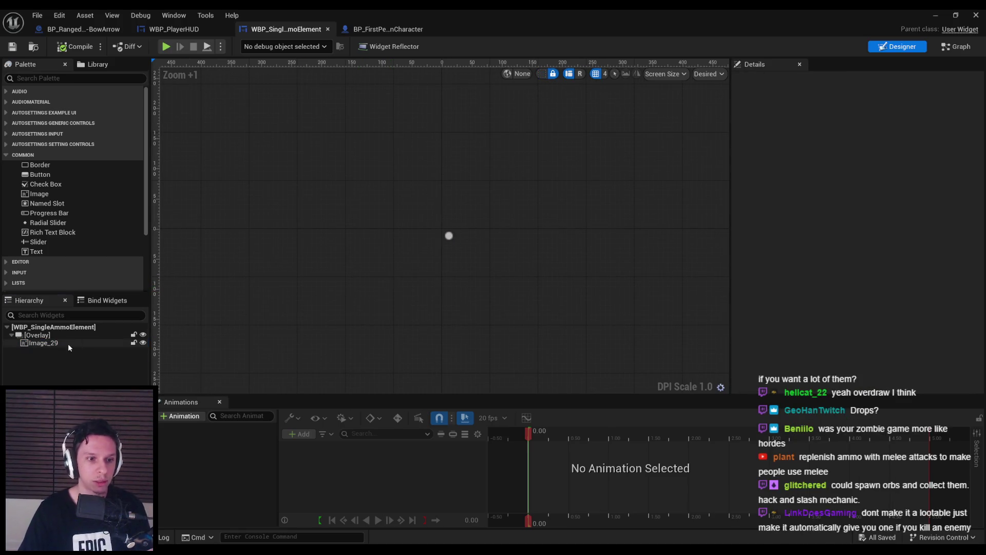
pyautogui.click(68, 343)
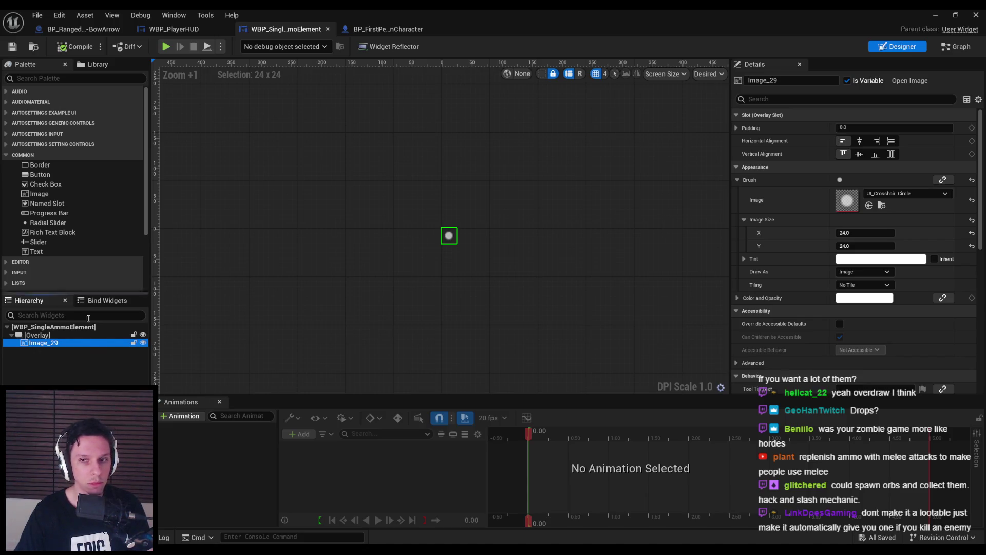
pyautogui.click(37, 335)
pyautogui.click(56, 343)
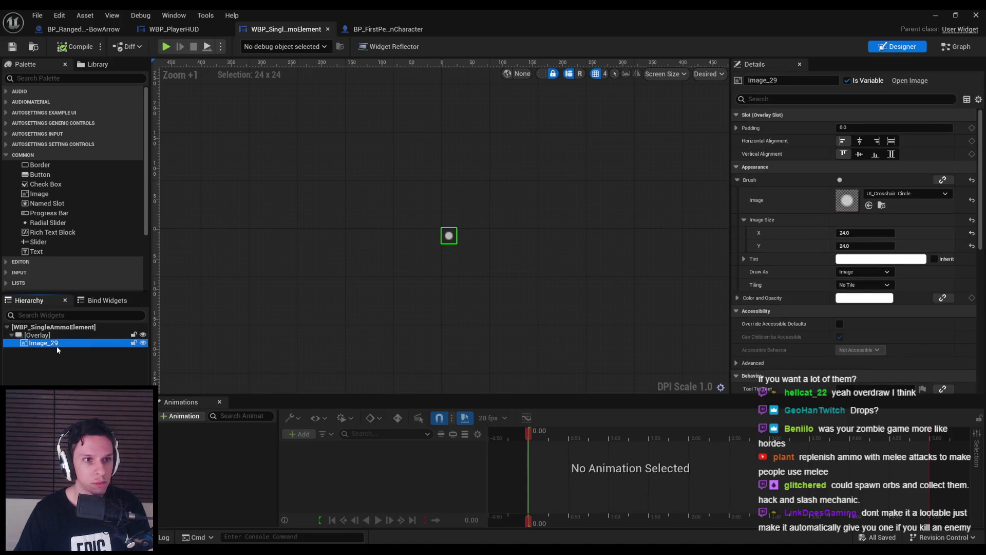
pyautogui.click(60, 360)
pyautogui.click(54, 345)
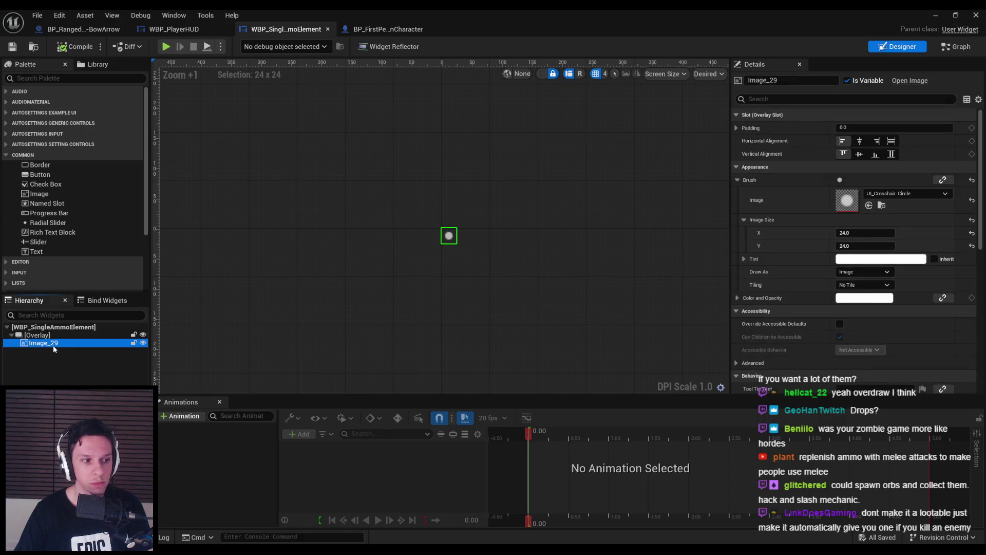
pyautogui.click(63, 377)
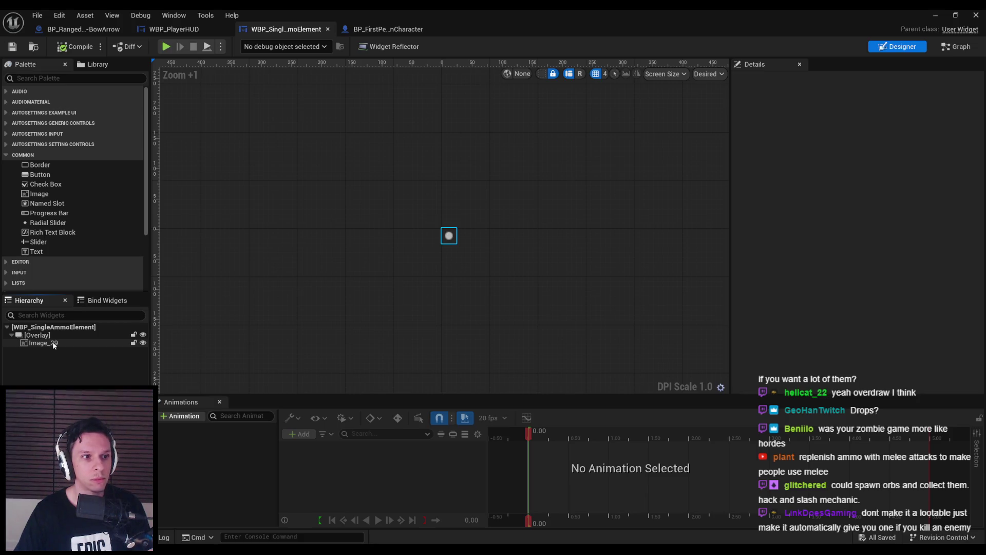
pyautogui.click(53, 343)
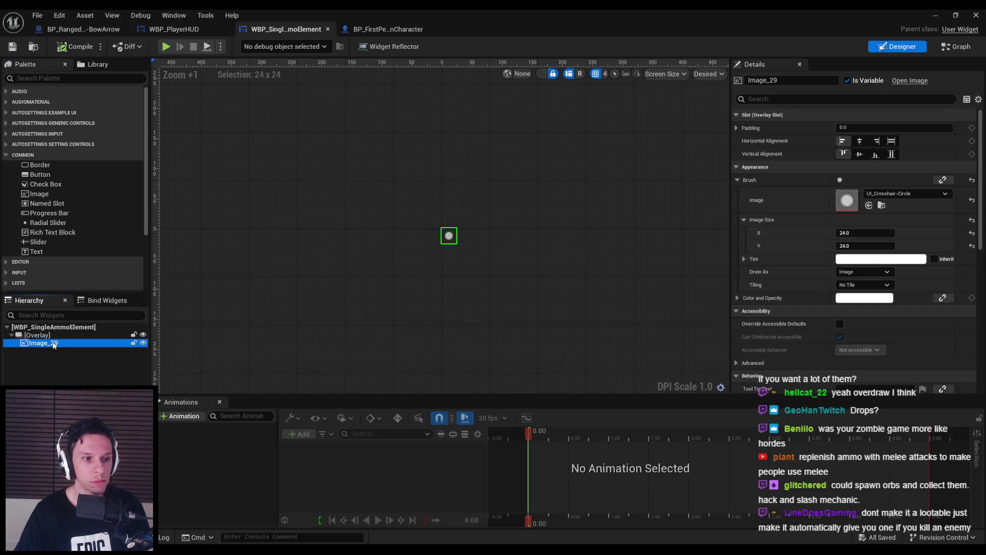
pyautogui.click(53, 359)
pyautogui.click(54, 343)
# - Replace Image_29 with a Progress Bar under Overlay and open its Background Image texture picker
pyautogui.press('Delete')
pyautogui.click(55, 78)
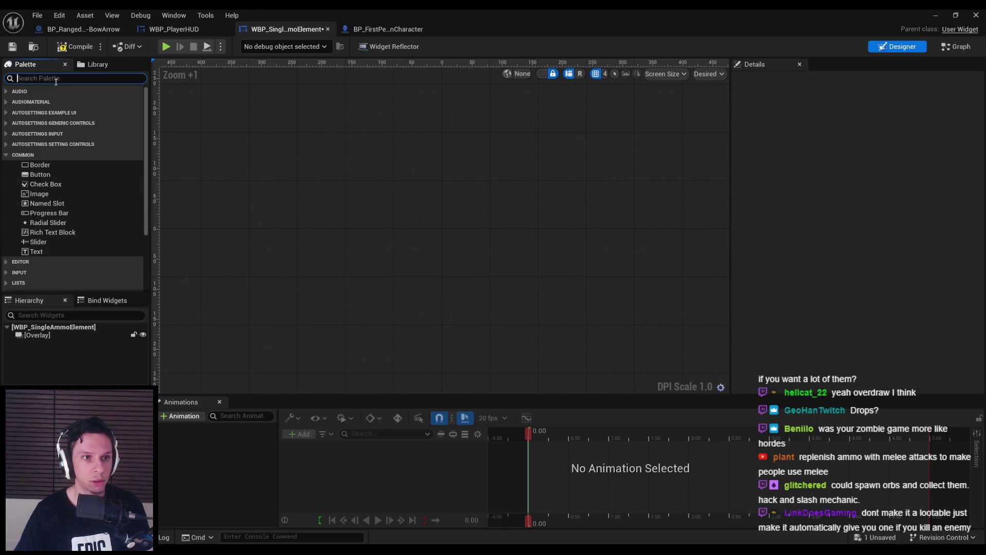
pyautogui.write('progress bar')
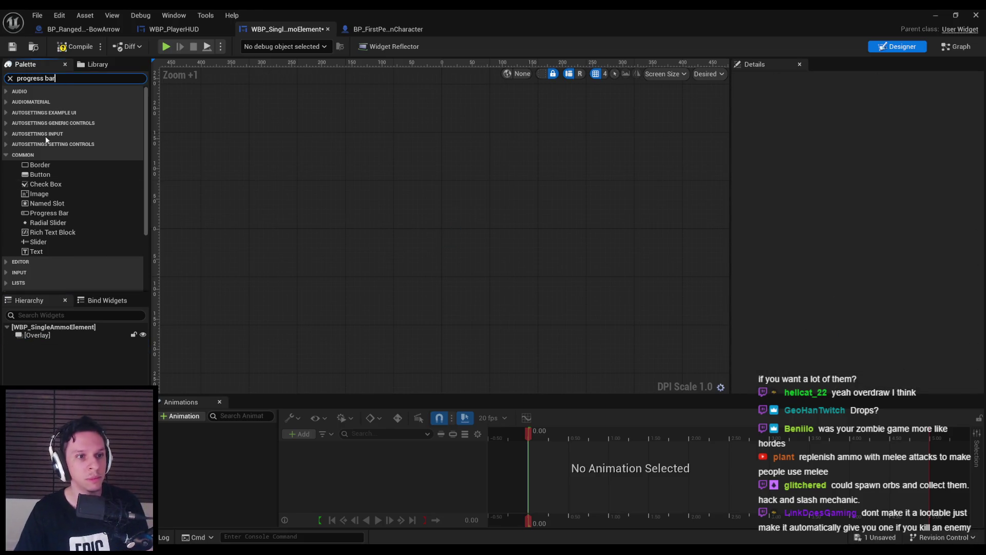
pyautogui.moveTo(49, 101); pyautogui.dragTo(41, 336)
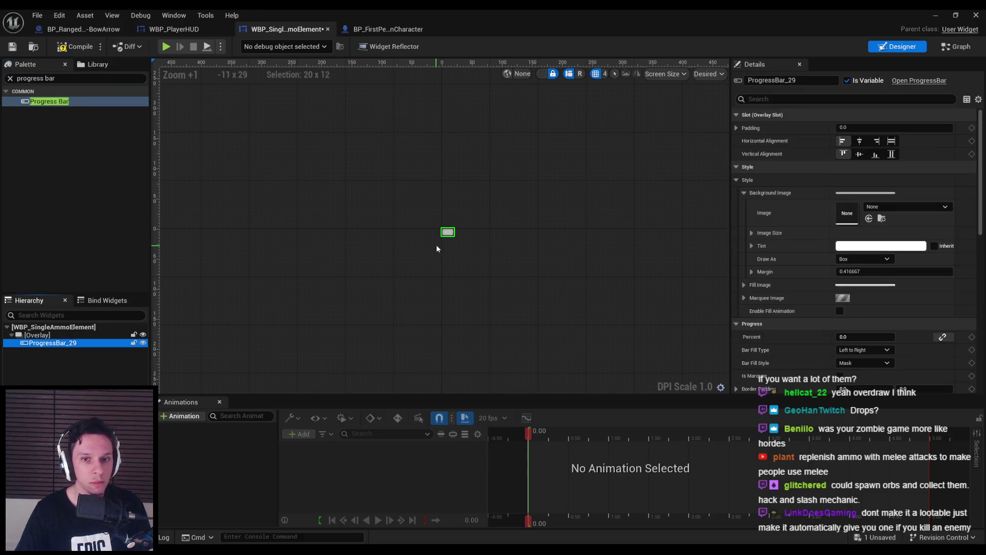
pyautogui.click(751, 233)
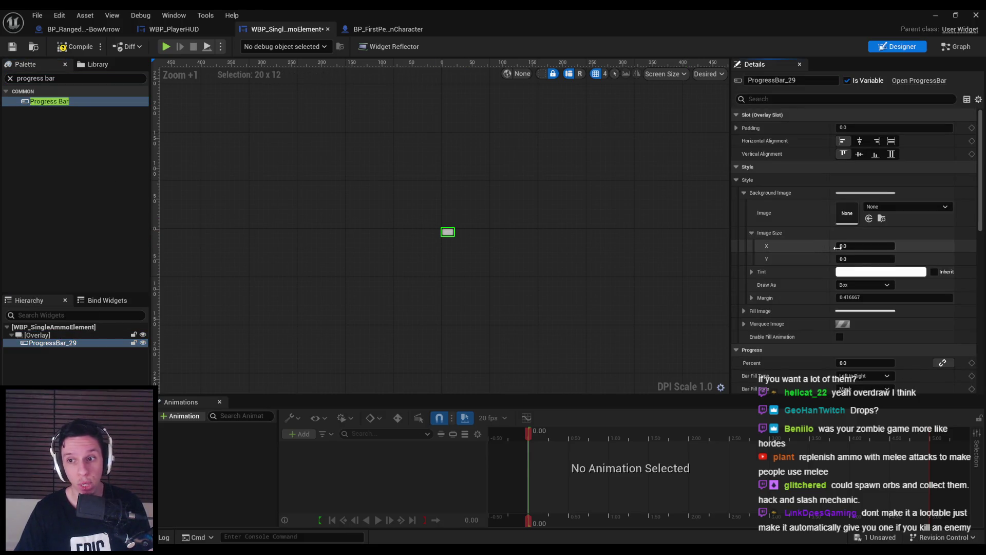
pyautogui.click(899, 206)
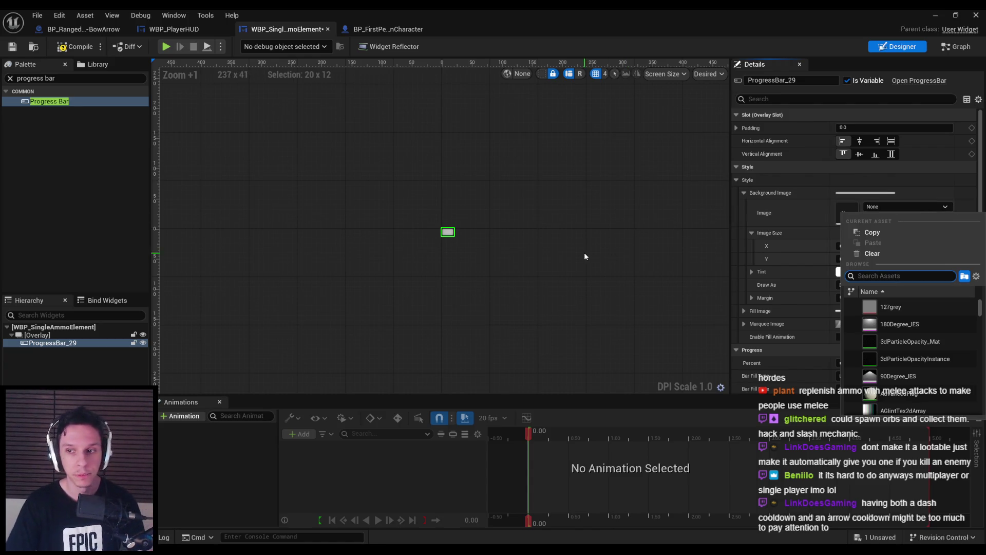
# - Set the progress bar's Background Image to UI_Crosshair-Circle
pyautogui.write('crosshair')
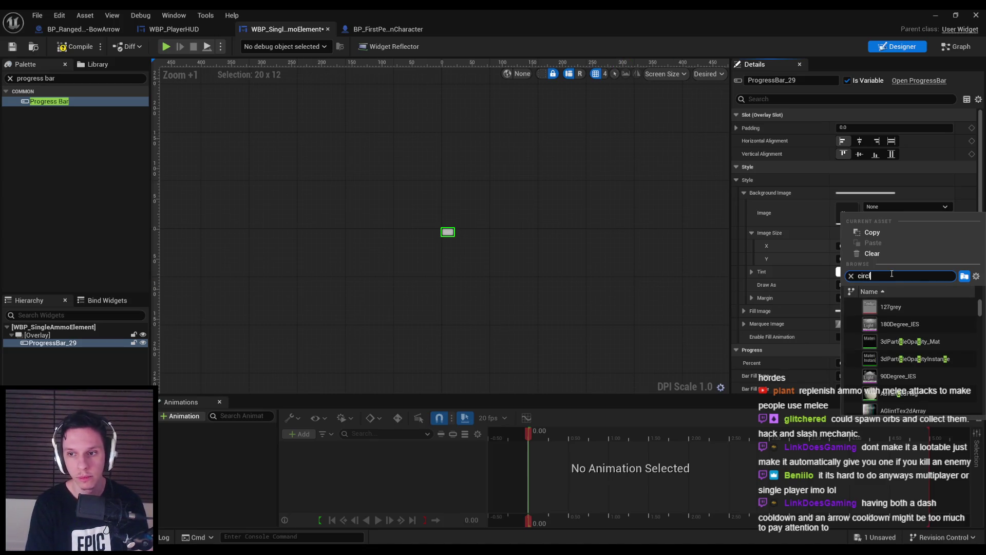
pyautogui.click(872, 388)
pyautogui.click(494, 280)
pyautogui.click(447, 232)
pyautogui.scroll(2, 451, 253)
pyautogui.click(37, 335)
pyautogui.click(53, 342)
# - Size the background image to 24 by 24, then compile and save the widget
pyautogui.click(865, 246)
pyautogui.write('24')
pyautogui.press('Tab')
pyautogui.write('24')
pyautogui.press('Return')
pyautogui.click(75, 46)
pyautogui.click(12, 46)
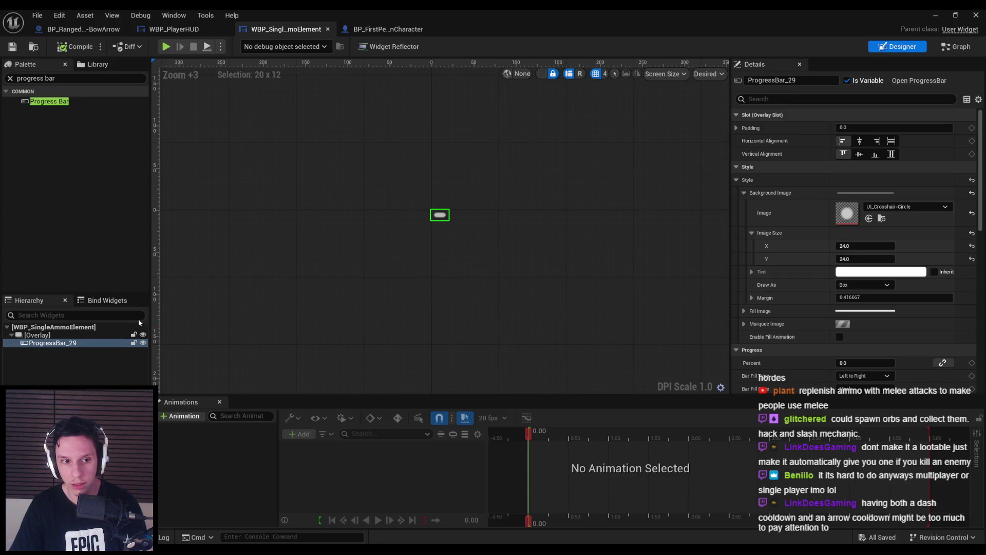
# - Preview the bar filling by dragging Percent, leaving it at 0
pyautogui.scroll(-3, 859, 321)
pyautogui.scroll(-4, 839, 317)
pyautogui.click(863, 254)
pyautogui.moveTo(862, 254)
pyautogui.mouseDown()
pyautogui.moveTo(889, 255)
pyautogui.moveTo(863, 255)
pyautogui.mouseUp()
pyautogui.scroll(-10, 805, 323)
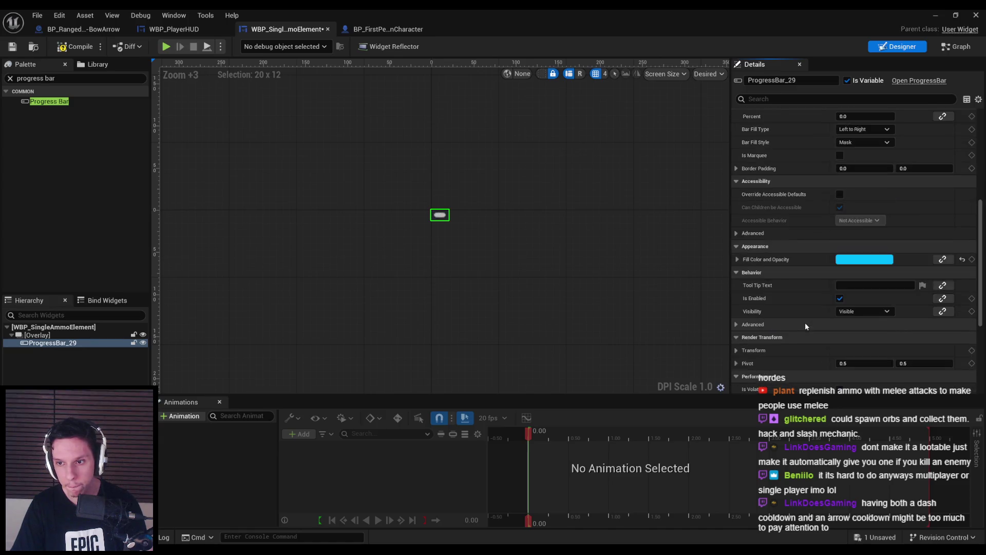
pyautogui.scroll(12, 804, 318)
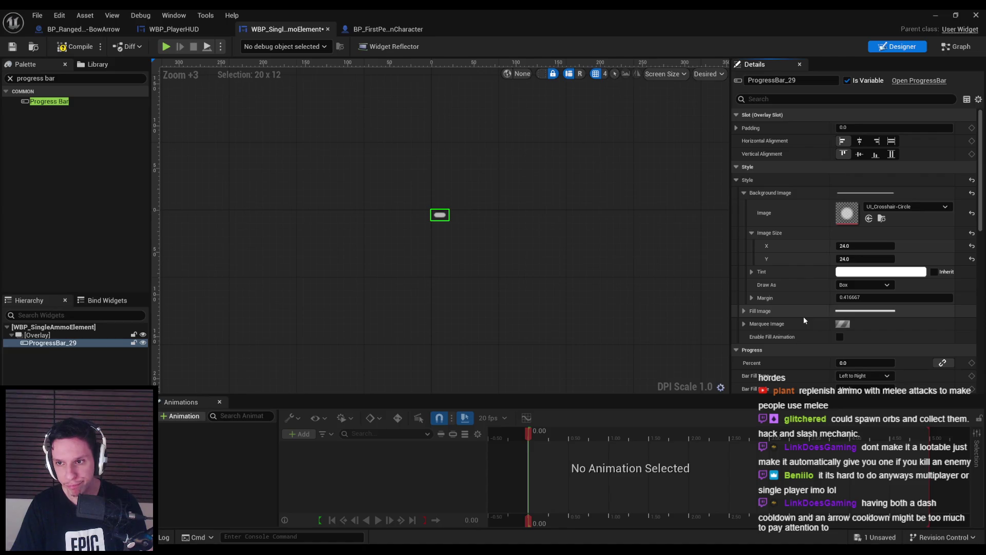
# - Draw the background as Image and resize it to 32 by 32
pyautogui.click(850, 286)
pyautogui.click(849, 325)
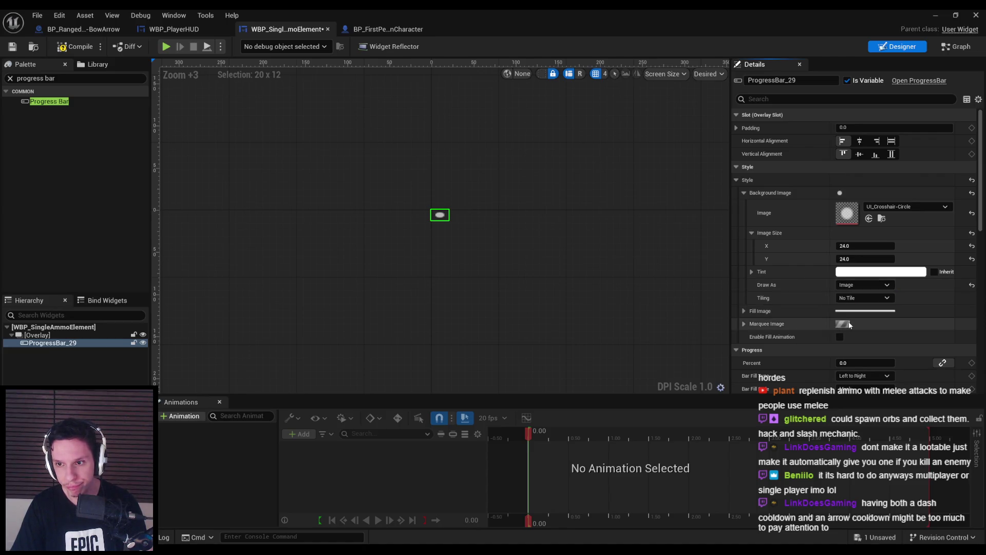
pyautogui.click(865, 245)
pyautogui.write('32')
pyautogui.press('Tab')
pyautogui.write('32')
pyautogui.press('Return')
pyautogui.click(37, 335)
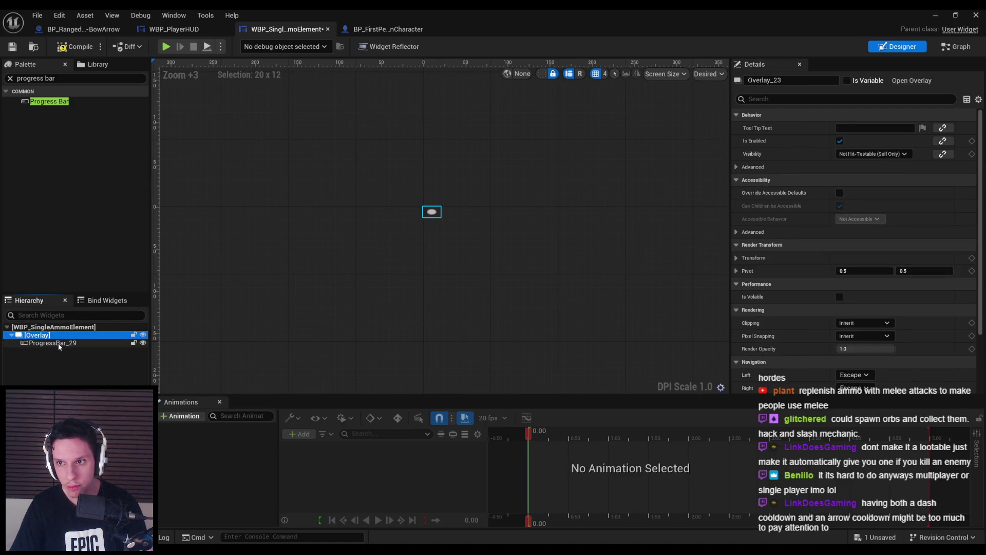
pyautogui.click(59, 343)
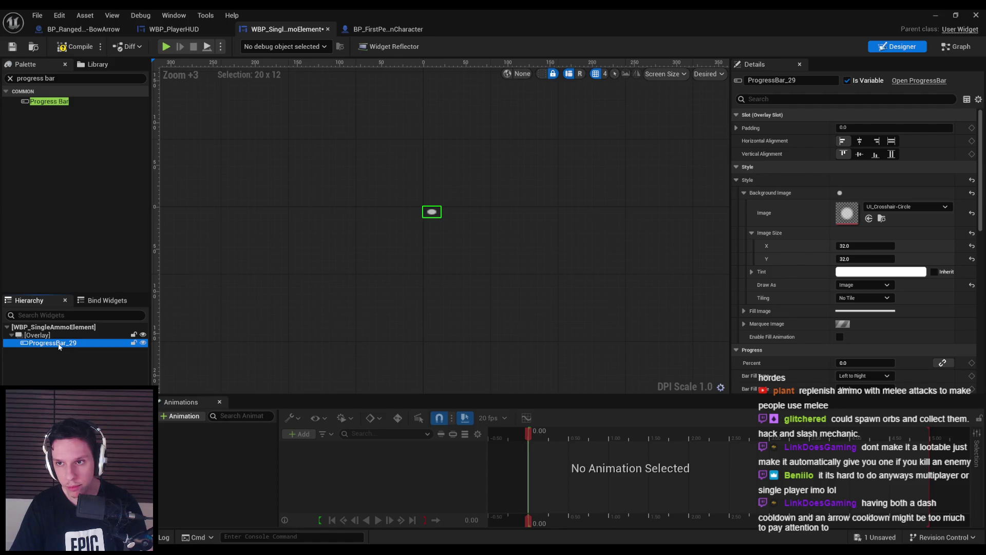
# - Try Bar Fill Style Scale, revert to Mask, then compile and save
pyautogui.scroll(-3, 833, 301)
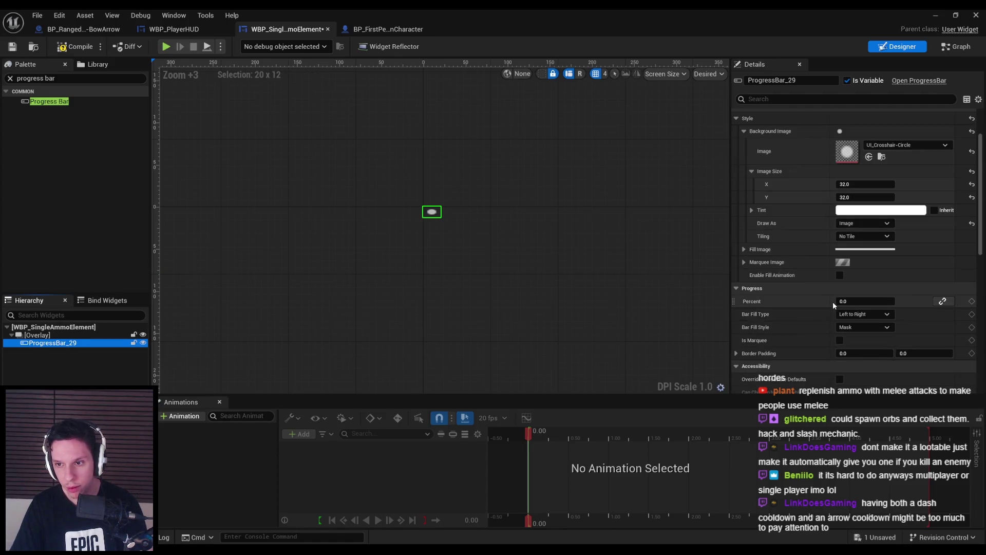
pyautogui.click(852, 297)
pyautogui.click(853, 315)
pyautogui.moveTo(865, 271)
pyautogui.mouseDown()
pyautogui.moveTo(898, 271)
pyautogui.moveTo(865, 270)
pyautogui.mouseUp()
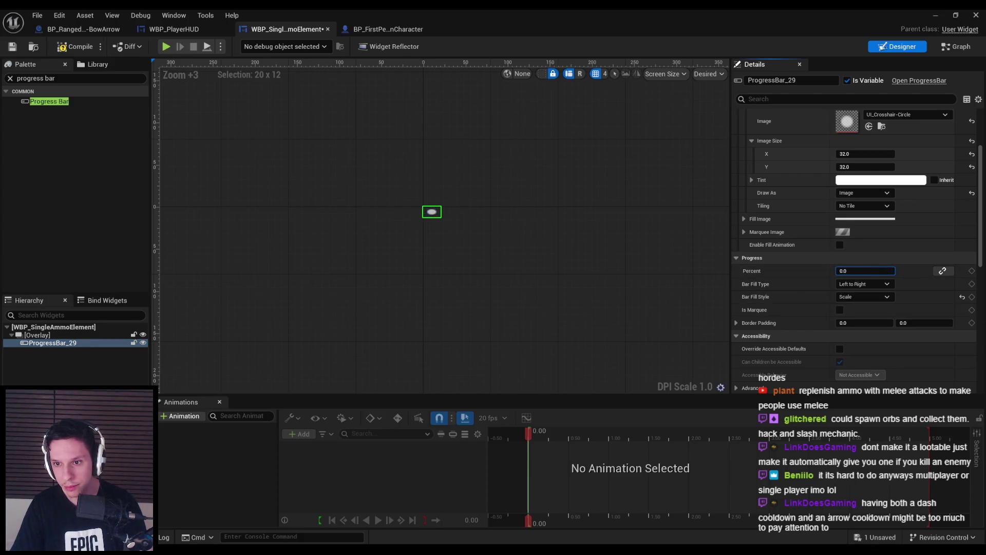
pyautogui.click(860, 297)
pyautogui.click(859, 307)
pyautogui.click(75, 47)
pyautogui.click(12, 47)
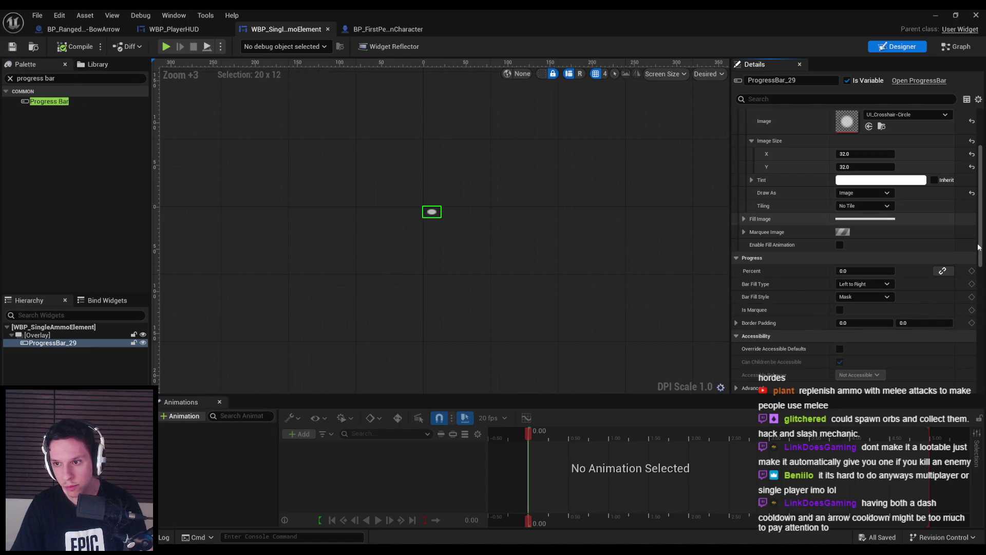
# - Inspect the Percent binding options, then close them
pyautogui.click(942, 271)
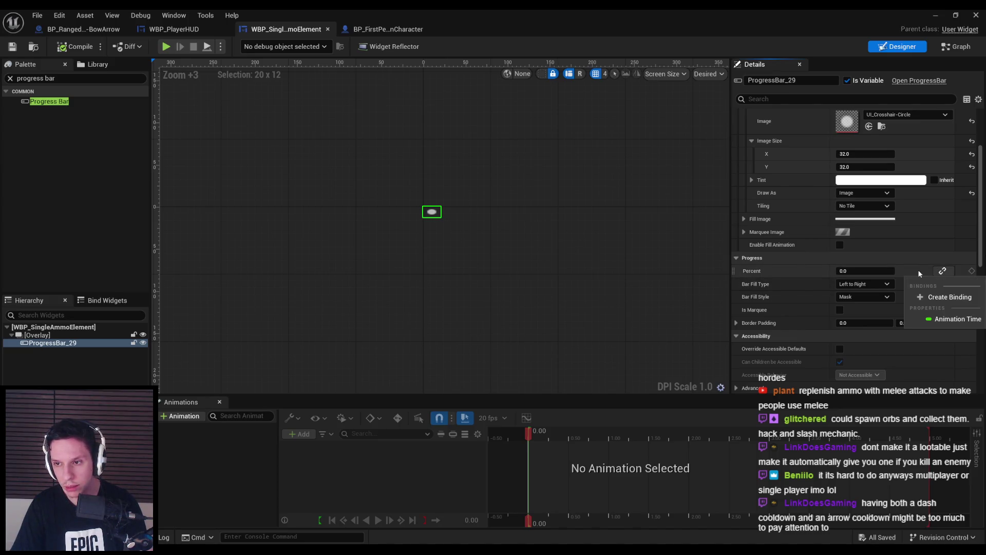
pyautogui.click(919, 274)
pyautogui.scroll(4, 846, 275)
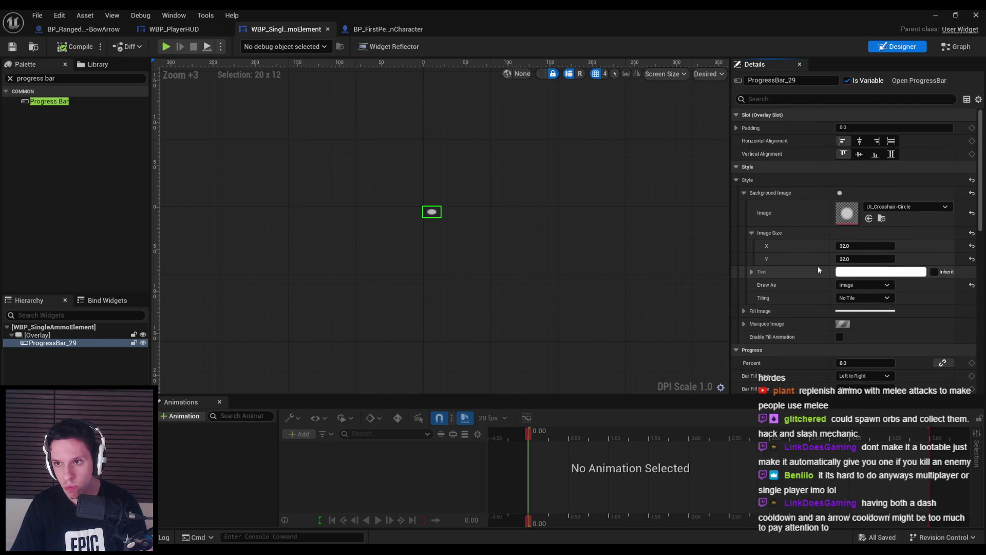
pyautogui.scroll(-5, 818, 269)
pyautogui.scroll(4, 818, 266)
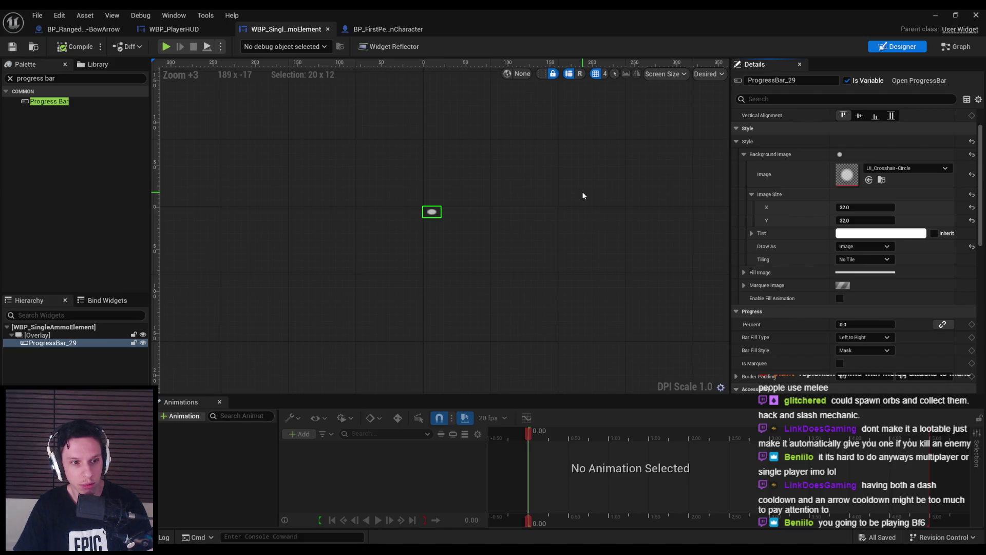
# - Save, clear the palette search, and reopen WBP_SingleAmmoElement from the UI folder
pyautogui.click(12, 46)
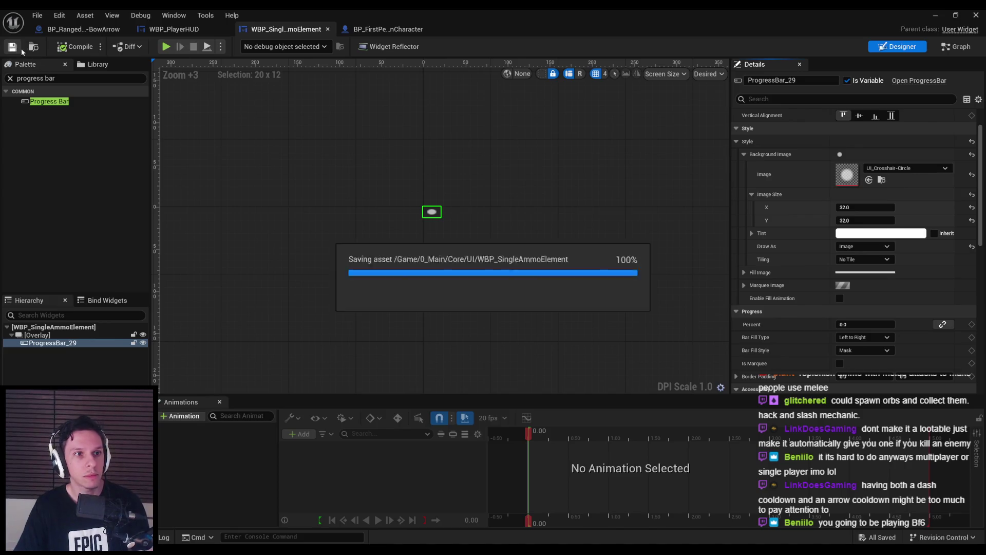
pyautogui.click(10, 78)
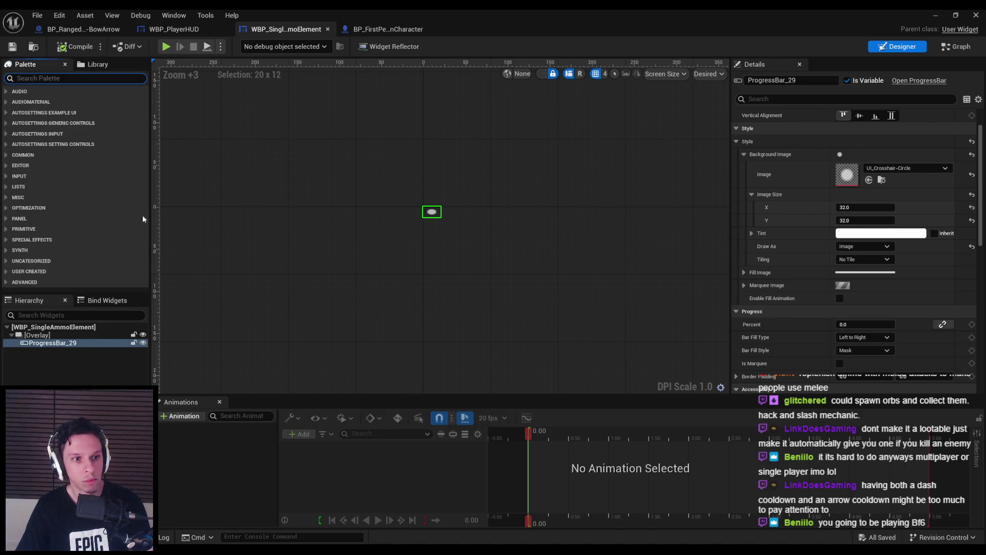
pyautogui.scroll(2, 797, 219)
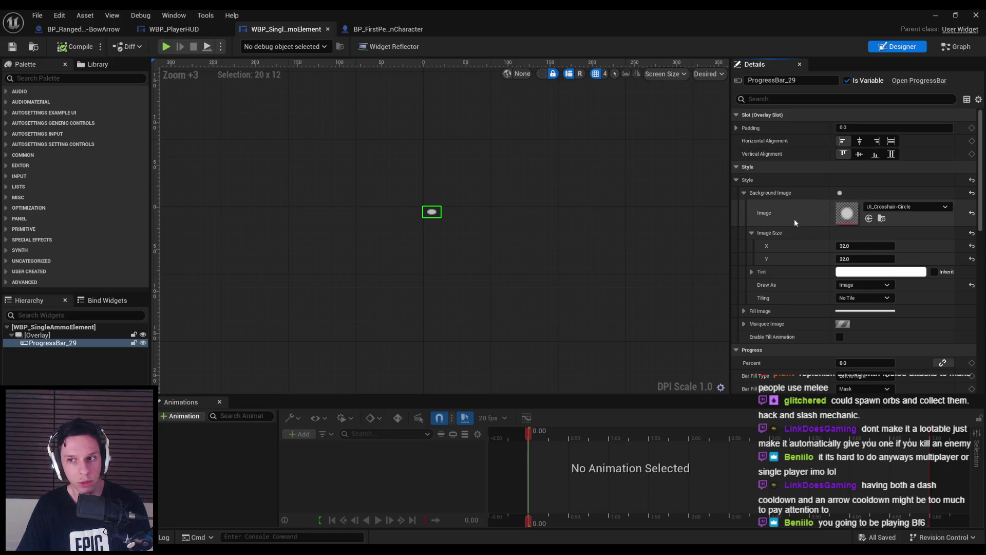
pyautogui.click(311, 168)
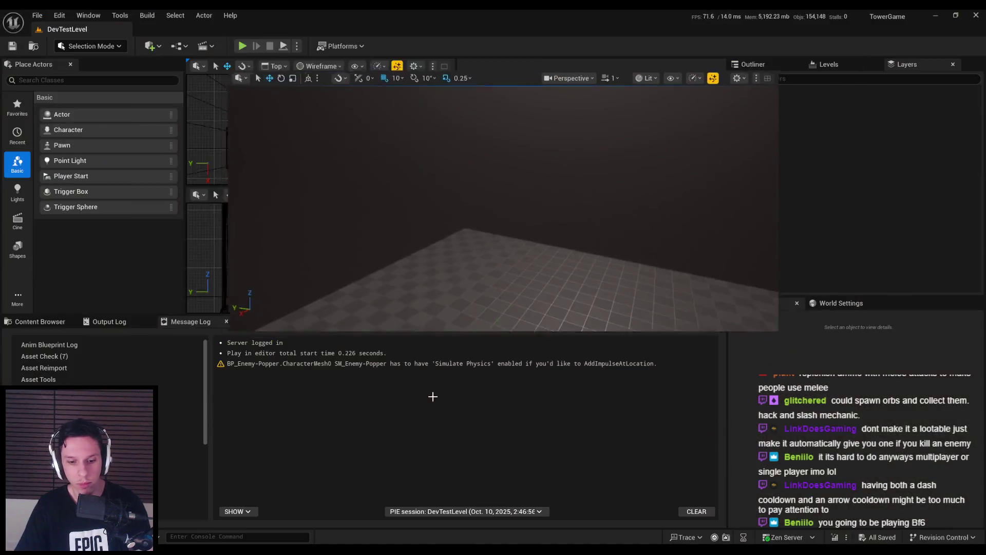
pyautogui.click(40, 322)
pyautogui.scroll(-1, 484, 472)
pyautogui.doubleClick(208, 462)
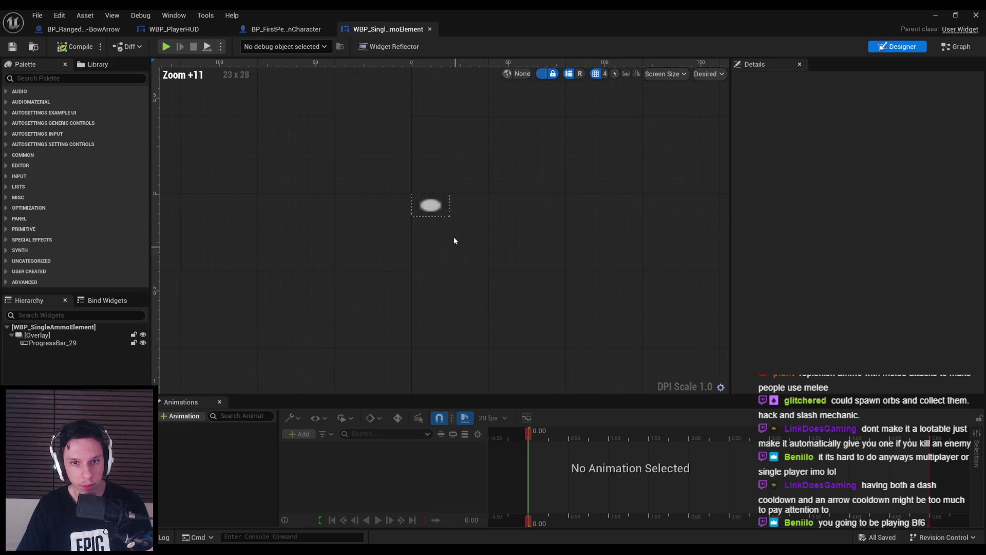
# - Reselect the progress bar and confirm its background image width of 32
pyautogui.click(430, 205)
pyautogui.click(852, 246)
pyautogui.press('Return')
pyautogui.moveTo(586, 305); pyautogui.dragTo(559, 320)
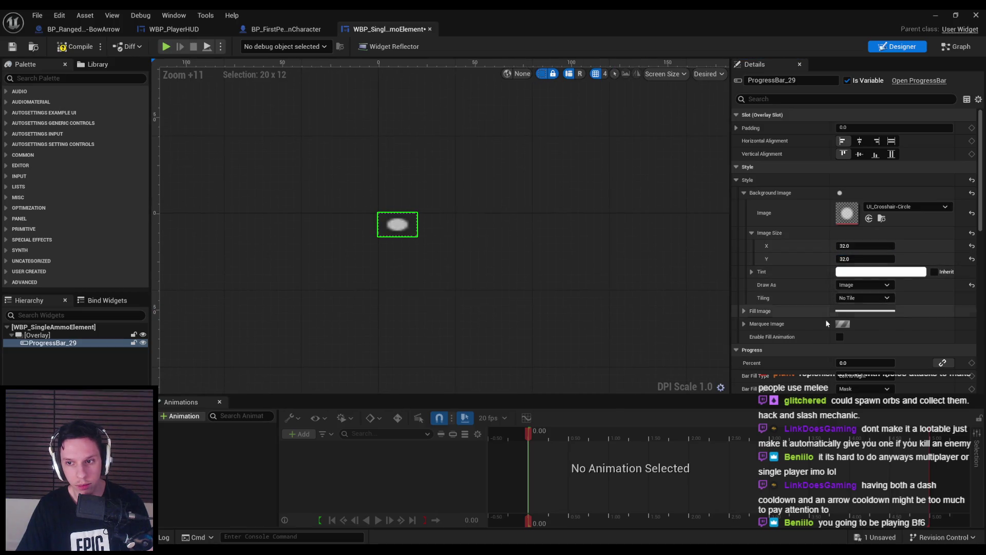
# - Paste UI_Crosshair-Circle as the Fill Image, drawn as Image at 32 by 32
pyautogui.click(745, 311)
pyautogui.hotkey('ctrl', 'v')
pyautogui.click(751, 350)
pyautogui.scroll(-2, 821, 339)
pyautogui.click(862, 356)
pyautogui.click(853, 385)
pyautogui.click(852, 317)
pyautogui.write('32')
pyautogui.press('Tab')
pyautogui.write('32')
pyautogui.press('Return')
# - Try a border padding of 32, then reset the padding to 0
pyautogui.scroll(-2, 788, 340)
pyautogui.scroll(-3, 788, 340)
pyautogui.scroll(-4, 788, 341)
pyautogui.scroll(2, 792, 343)
pyautogui.click(863, 288)
pyautogui.write('32')
pyautogui.press('Tab')
pyautogui.write('32')
pyautogui.press('Return')
pyautogui.click(859, 288)
pyautogui.write('0')
pyautogui.press('Tab')
pyautogui.write('0')
pyautogui.press('Return')
# - Compile and save the ammo element widget
pyautogui.click(12, 47)
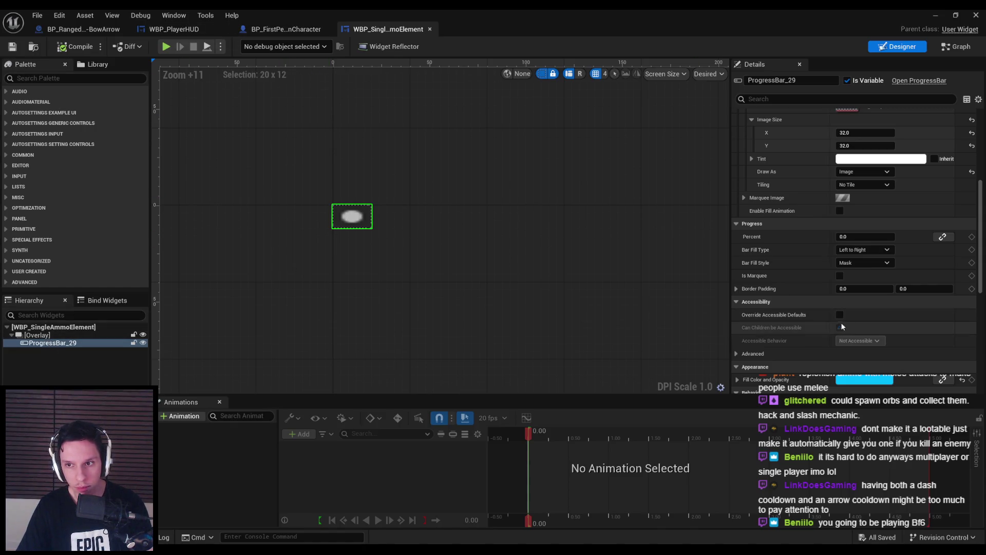
pyautogui.scroll(-2, 840, 322)
pyautogui.scroll(5, 843, 329)
pyautogui.scroll(3, 842, 329)
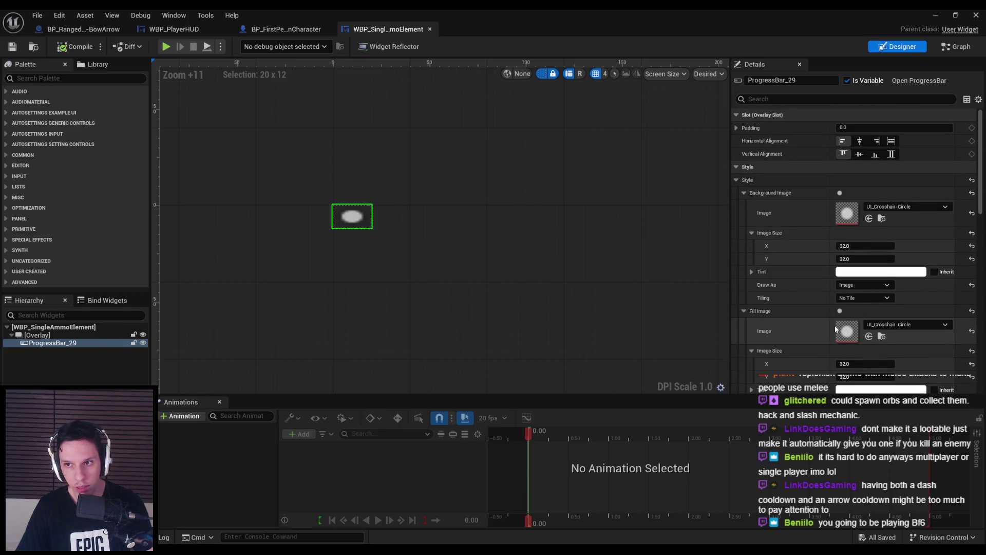
# - Set the progress bar's horizontal and vertical slot alignment to Fill
pyautogui.click(892, 143)
pyautogui.click(893, 154)
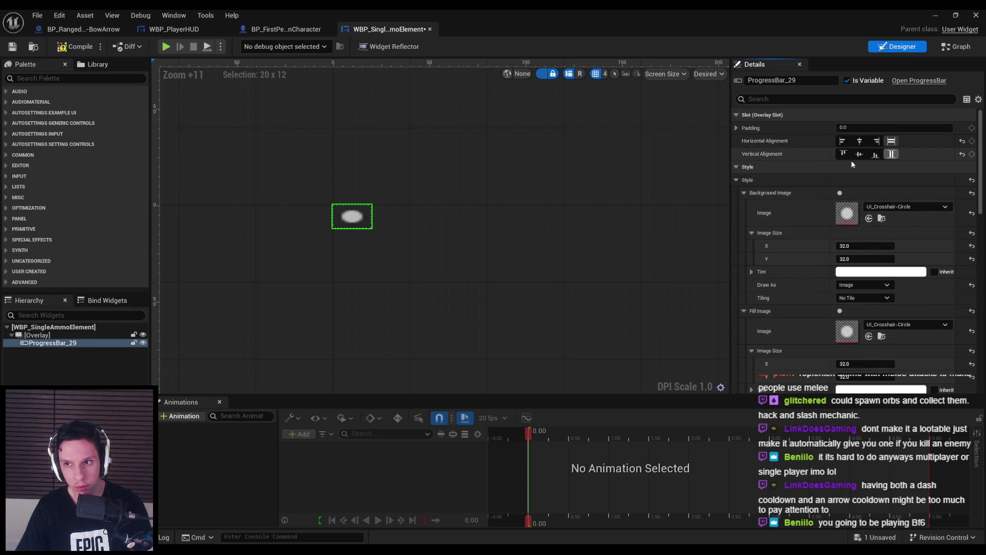
pyautogui.click(55, 335)
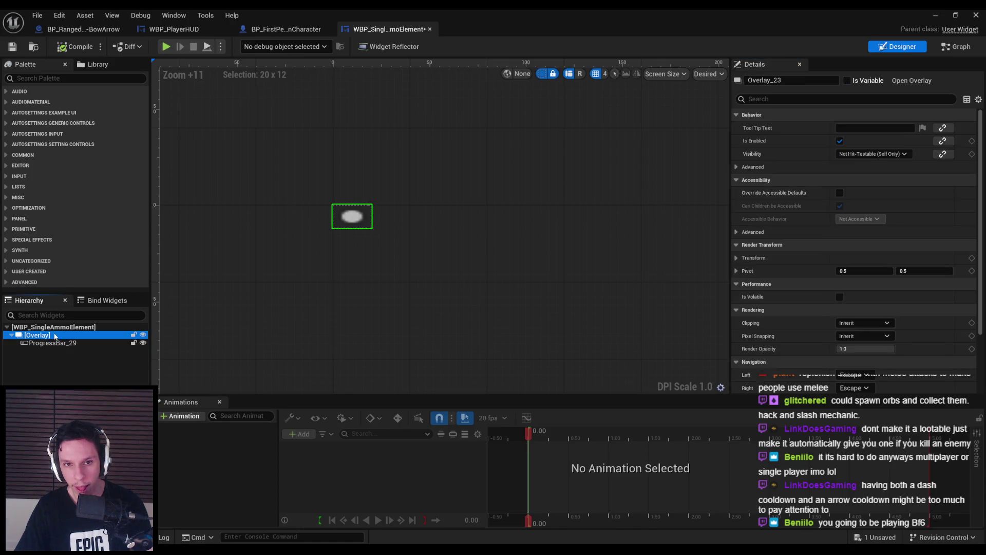
pyautogui.click(55, 343)
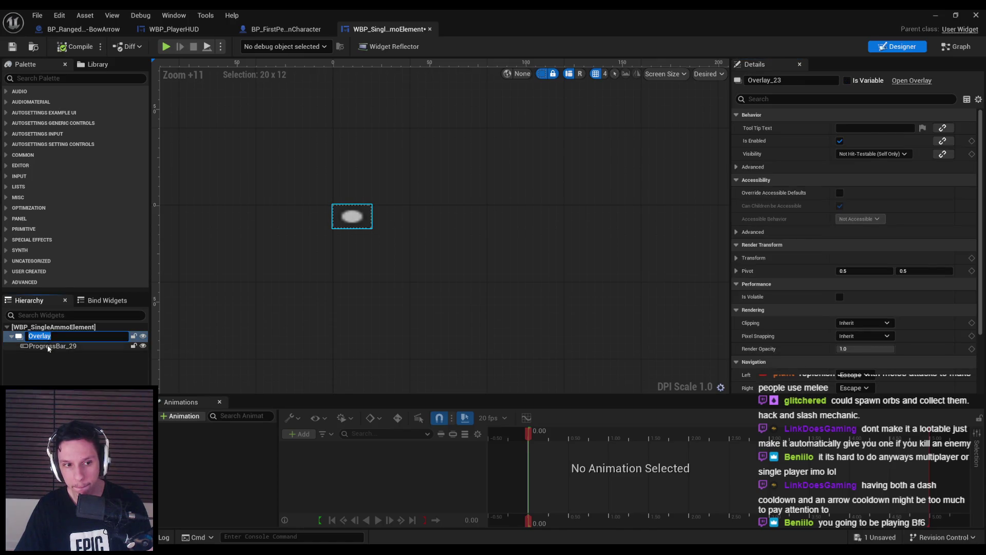
# - Keep the image tiling at No Tile and preview the bar partly filled
pyautogui.scroll(-3, 860, 221)
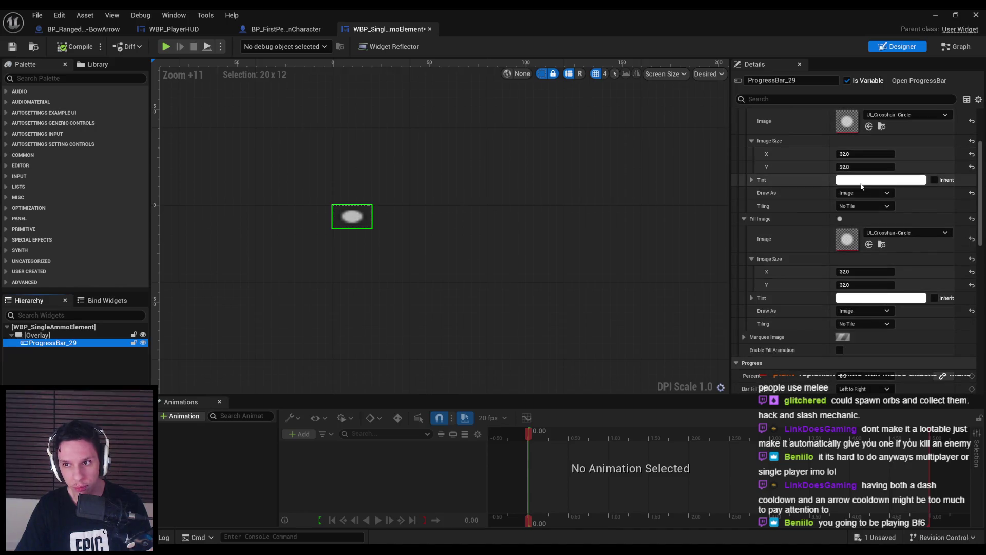
pyautogui.click(865, 207)
pyautogui.click(856, 216)
pyautogui.scroll(-5, 856, 297)
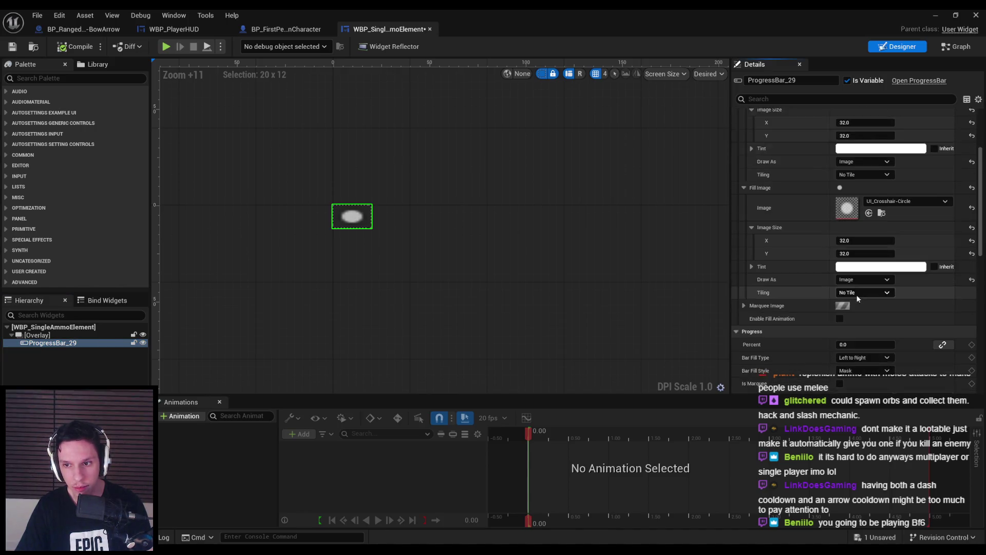
pyautogui.moveTo(866, 221)
pyautogui.mouseDown()
pyautogui.moveTo(875, 221)
pyautogui.moveTo(809, 240)
pyautogui.mouseUp()
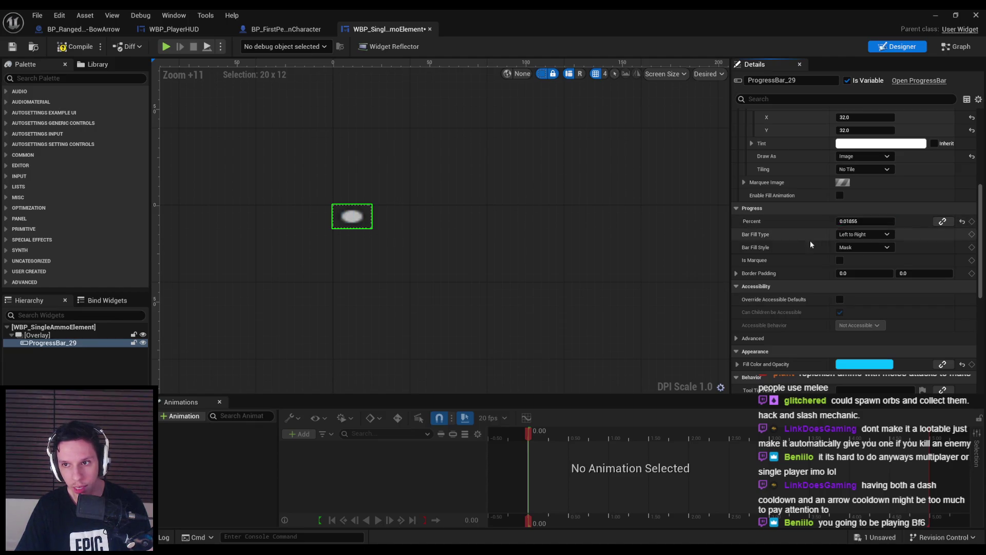
pyautogui.scroll(6, 809, 242)
# - Clear the UI_Crosshair-Circle images so the bar shows plain white
pyautogui.click(883, 268)
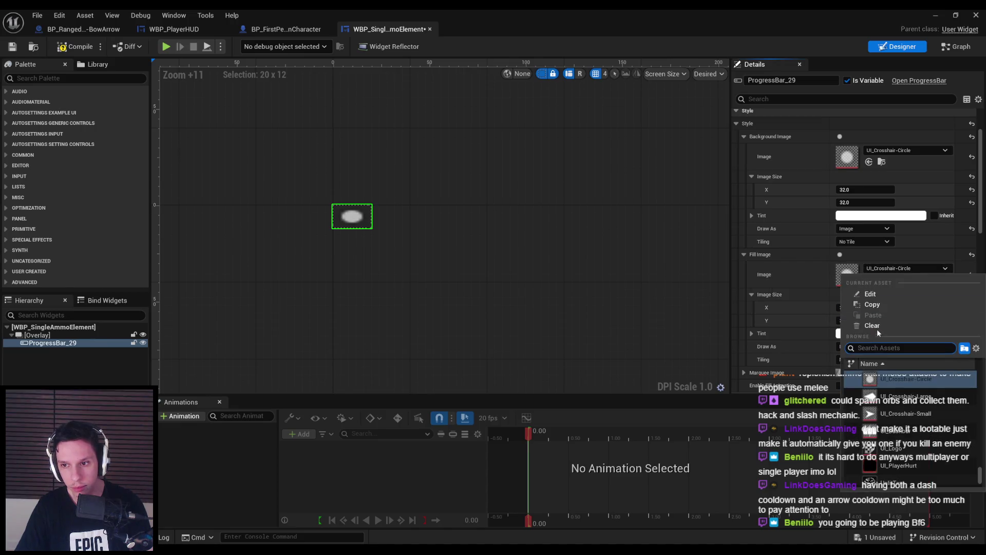
pyautogui.click(890, 150)
pyautogui.click(886, 207)
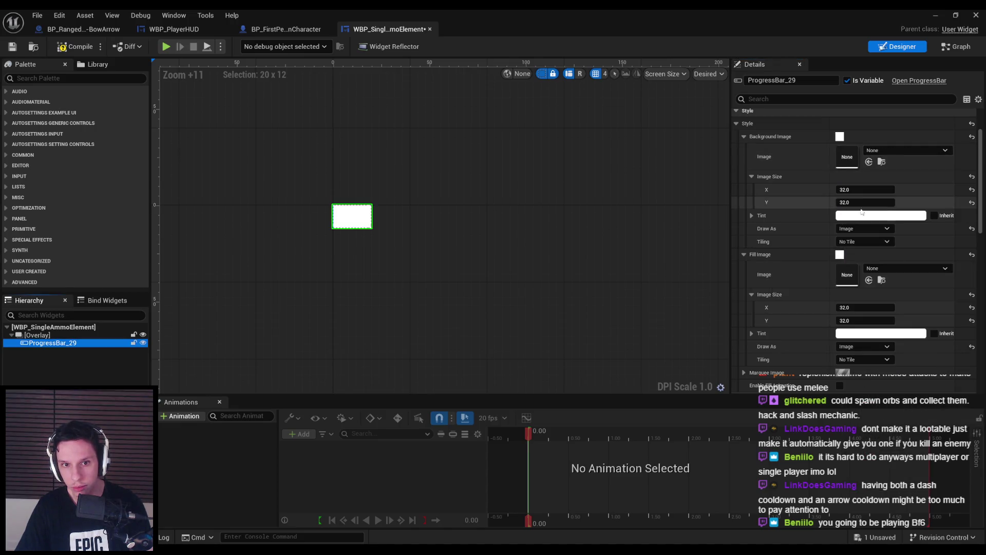
pyautogui.scroll(-4, 780, 260)
pyautogui.scroll(-2, 781, 260)
pyautogui.moveTo(863, 211)
pyautogui.mouseDown()
pyautogui.moveTo(893, 211)
pyautogui.moveTo(837, 211)
pyautogui.mouseUp()
# - Compile and save WBP_SingleAmmoElement with its plain white ProgressBar_29
pyautogui.click(13, 47)
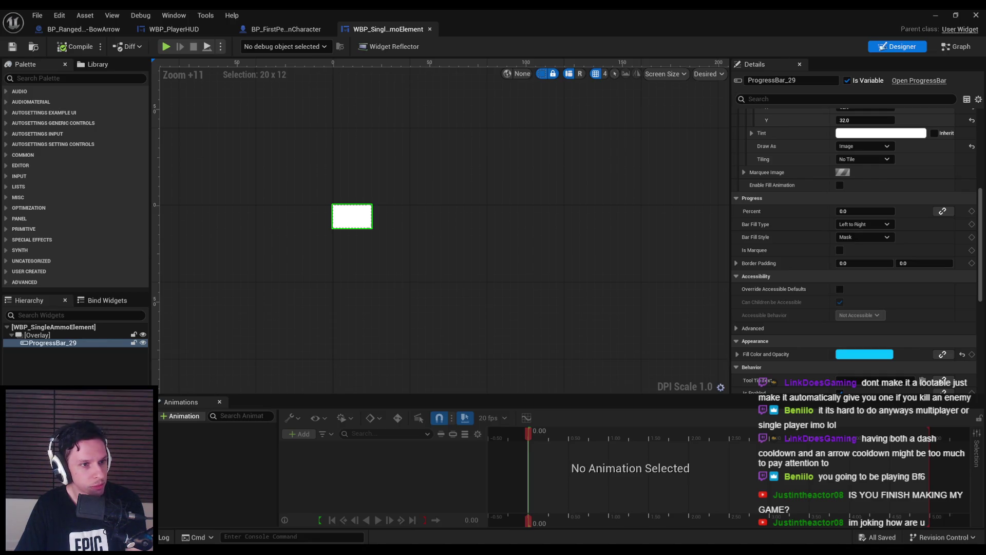
# - Try AICON-Green as the bar's background image, then undo it
pyautogui.click(362, 242)
pyautogui.click(357, 223)
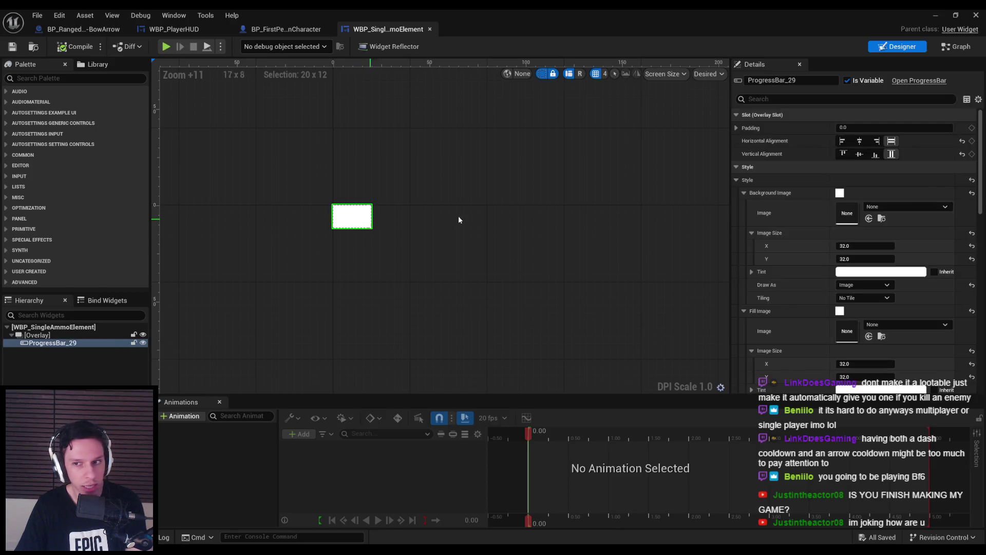
pyautogui.click(891, 207)
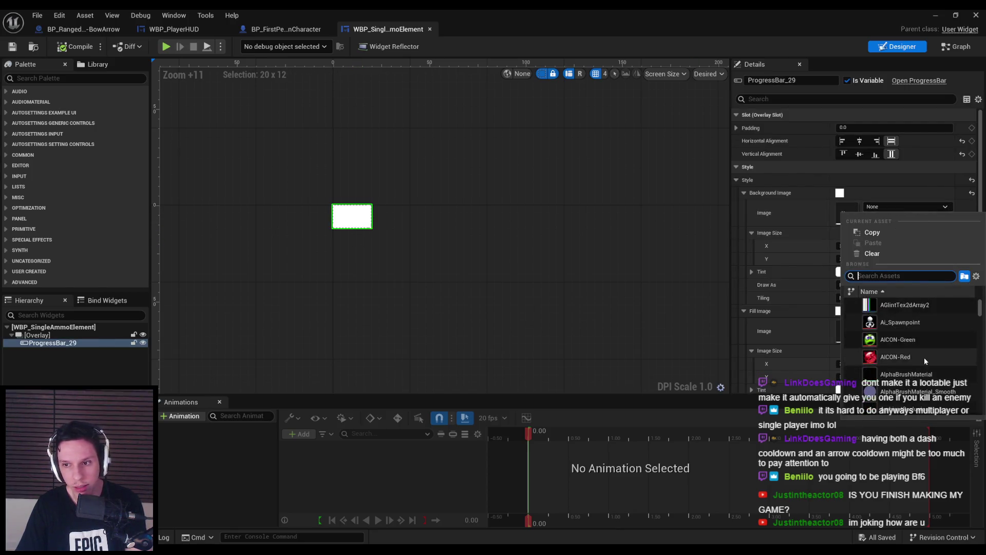
pyautogui.scroll(5, 919, 344)
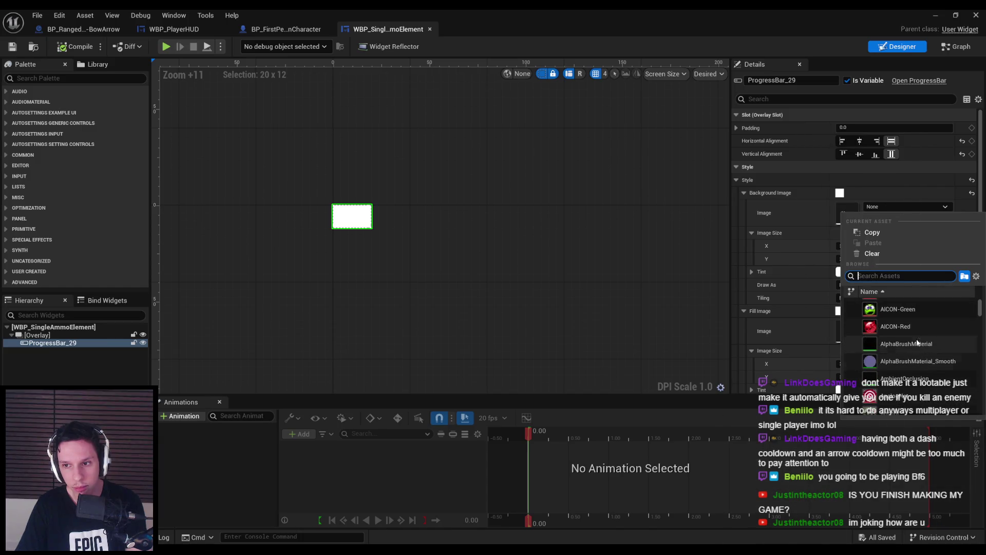
pyautogui.click(911, 315)
pyautogui.click(394, 261)
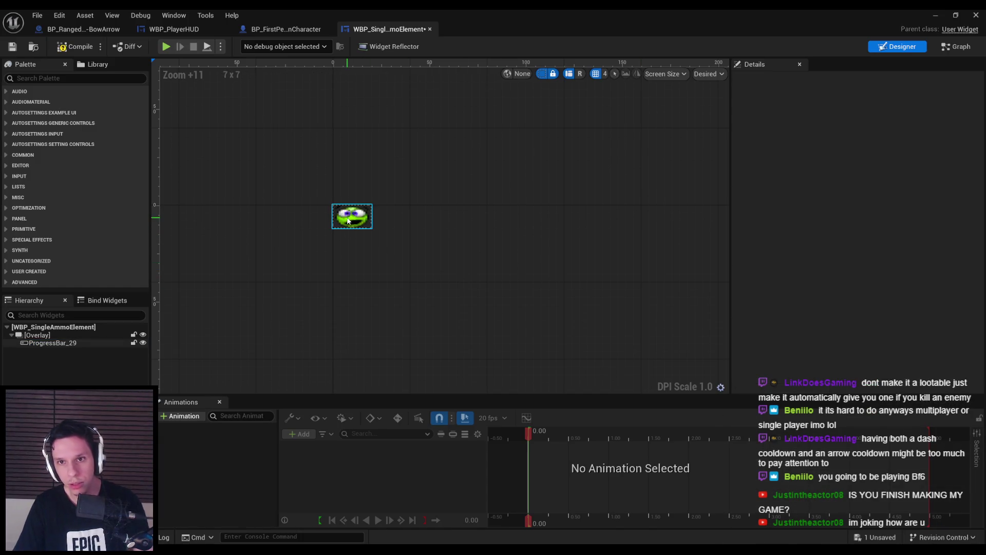
pyautogui.hotkey('ctrl', 'z')
# - Set the designer preview size to Custom at 100 by 100
pyautogui.click(704, 75)
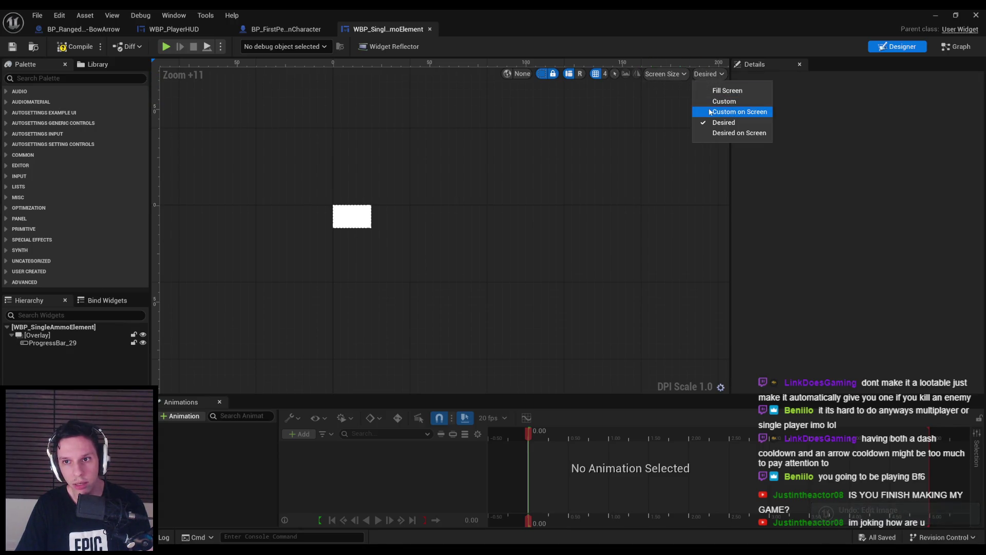
pyautogui.click(734, 132)
pyautogui.click(706, 74)
pyautogui.click(704, 123)
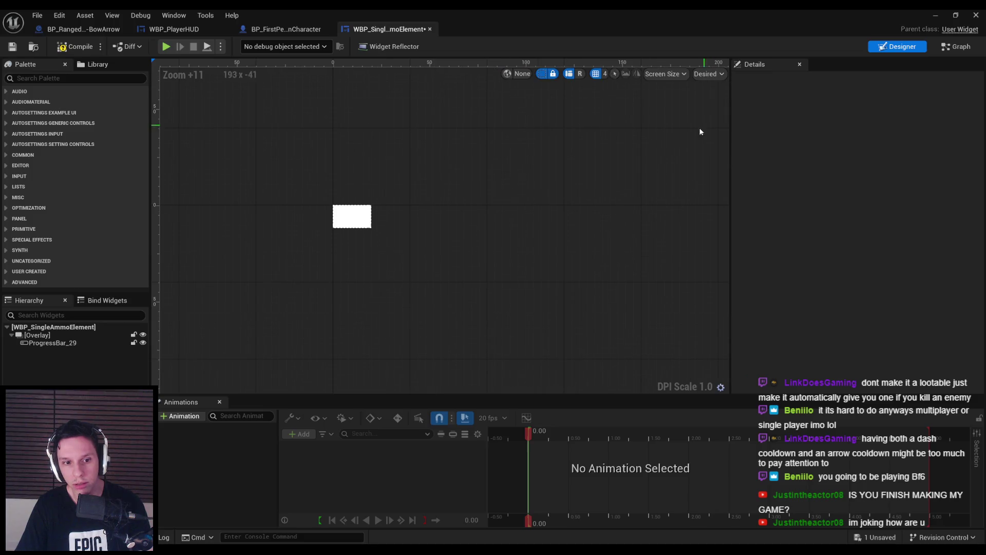
pyautogui.click(47, 343)
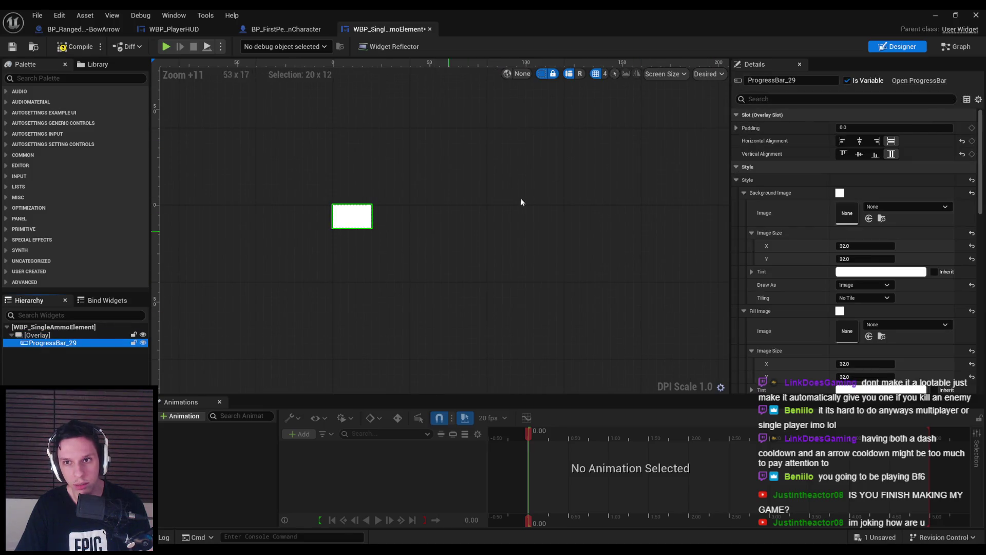
pyautogui.click(705, 75)
pyautogui.click(699, 106)
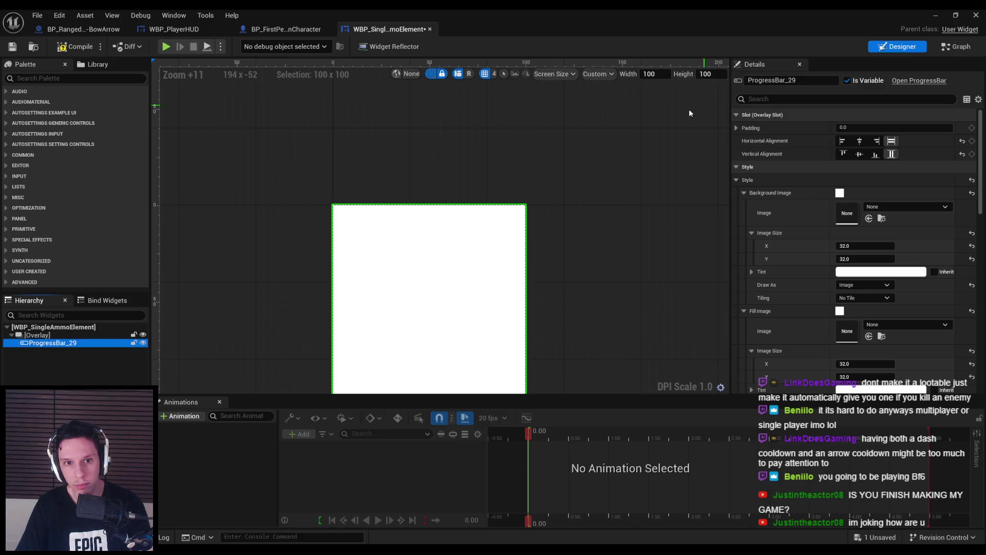
pyautogui.scroll(-6, 446, 215)
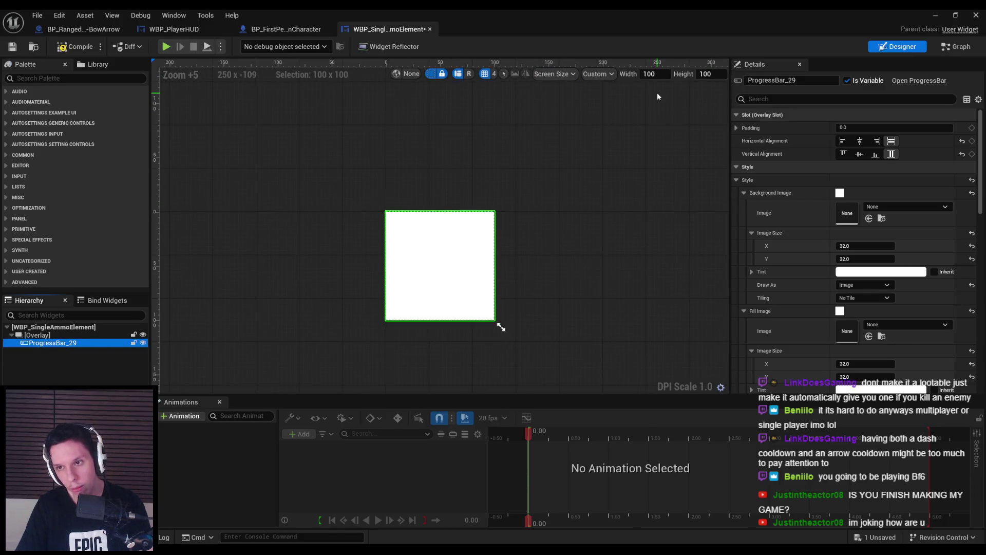
# - Save, then drag WBP_SingleAmmoElement from the palette into the HUD's BladesHBox
pyautogui.click(13, 47)
pyautogui.click(174, 29)
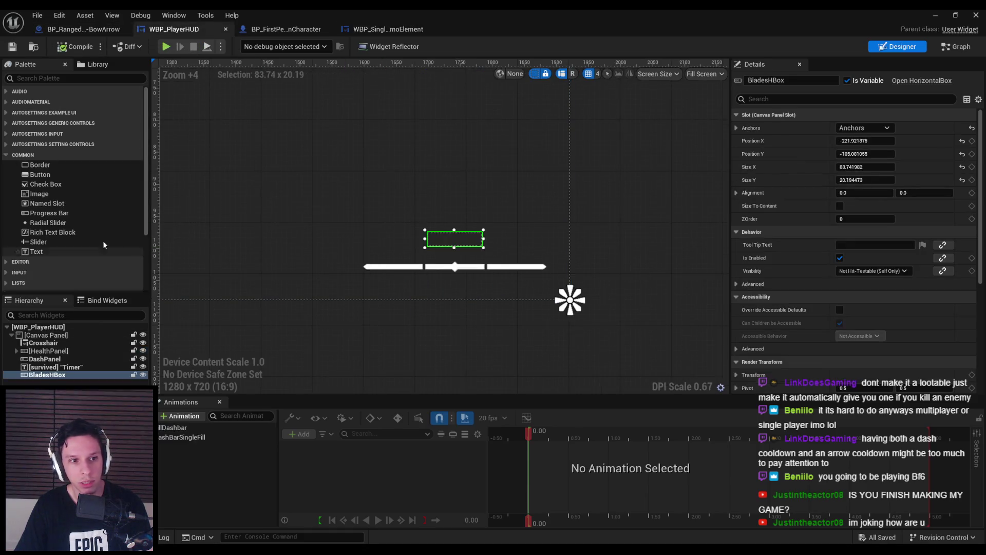
pyautogui.scroll(-5, 63, 176)
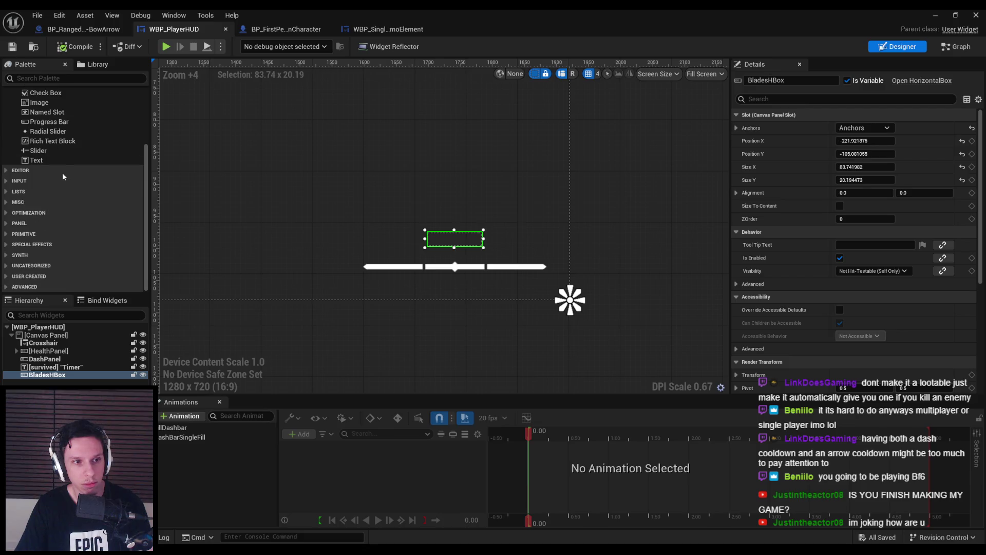
pyautogui.scroll(5, 63, 176)
pyautogui.click(49, 78)
pyautogui.write('singl')
pyautogui.moveTo(47, 106)
pyautogui.mouseDown()
pyautogui.moveTo(452, 241)
pyautogui.moveTo(416, 239)
pyautogui.mouseUp()
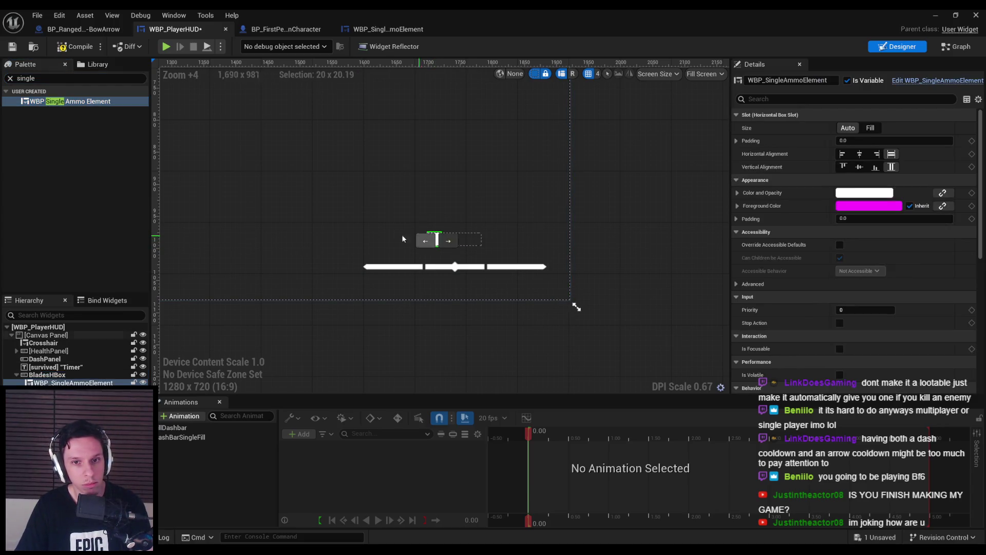
# - Delete the test ammo element, save WBP_PlayerHUD, and return to the ammo element
pyautogui.click(341, 235)
pyautogui.scroll(-6, 341, 235)
pyautogui.scroll(6, 405, 229)
pyautogui.click(473, 232)
pyautogui.press('Delete')
pyautogui.hotkey('ctrl', 's')
pyautogui.click(396, 29)
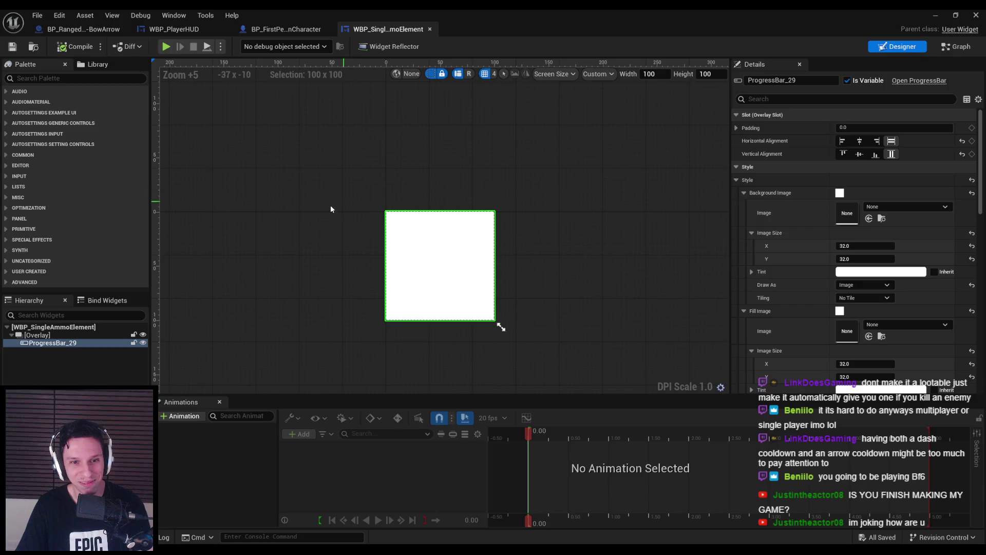
# - Set the progress bar's fill direction to Bottom to Top
pyautogui.scroll(-5, 337, 207)
pyautogui.click(52, 343)
pyautogui.scroll(-6, 848, 336)
pyautogui.click(853, 282)
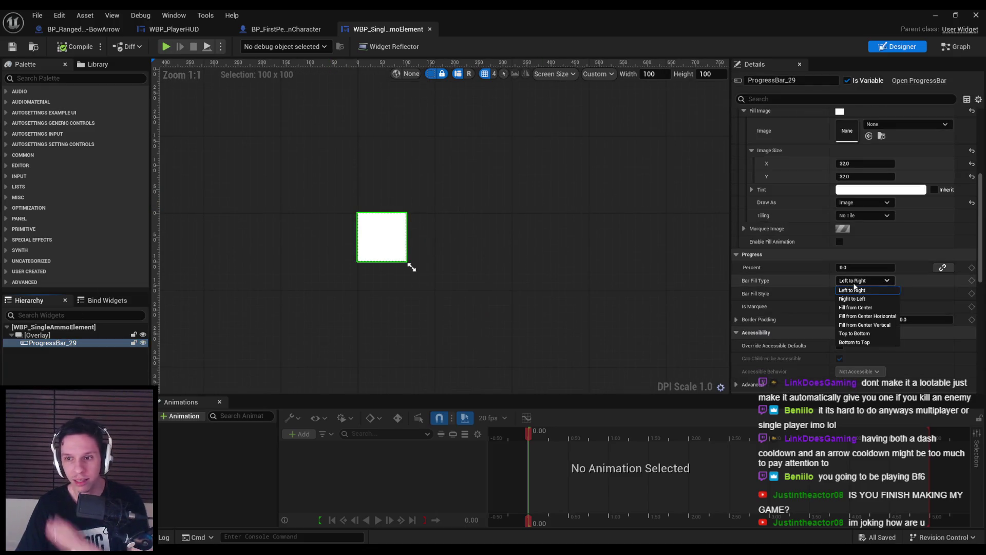
pyautogui.click(855, 342)
pyautogui.moveTo(856, 269)
pyautogui.mouseDown()
pyautogui.moveTo(893, 268)
pyautogui.moveTo(856, 269)
pyautogui.mouseUp()
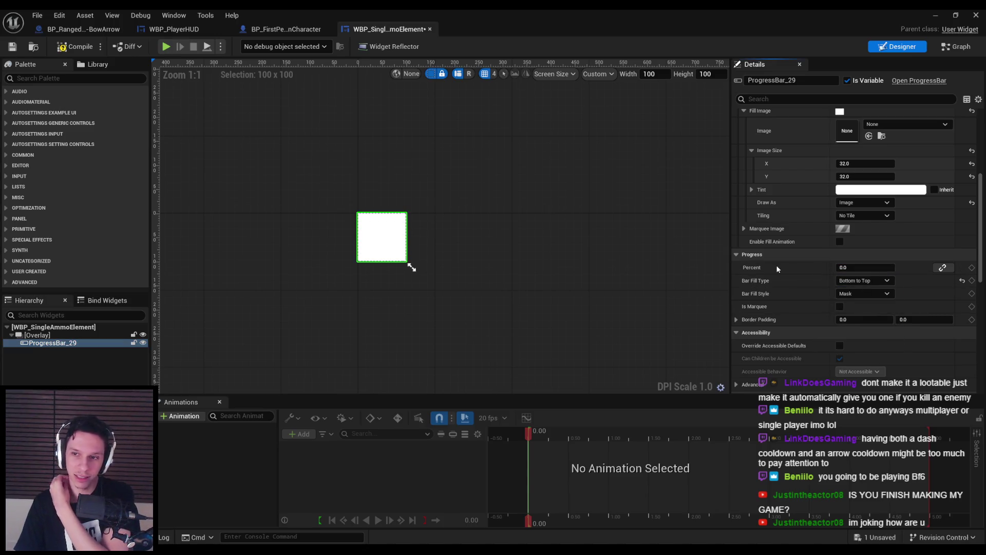
# - Darken the progress bar's background tint to a dark grey
pyautogui.scroll(5, 778, 268)
pyautogui.click(842, 241)
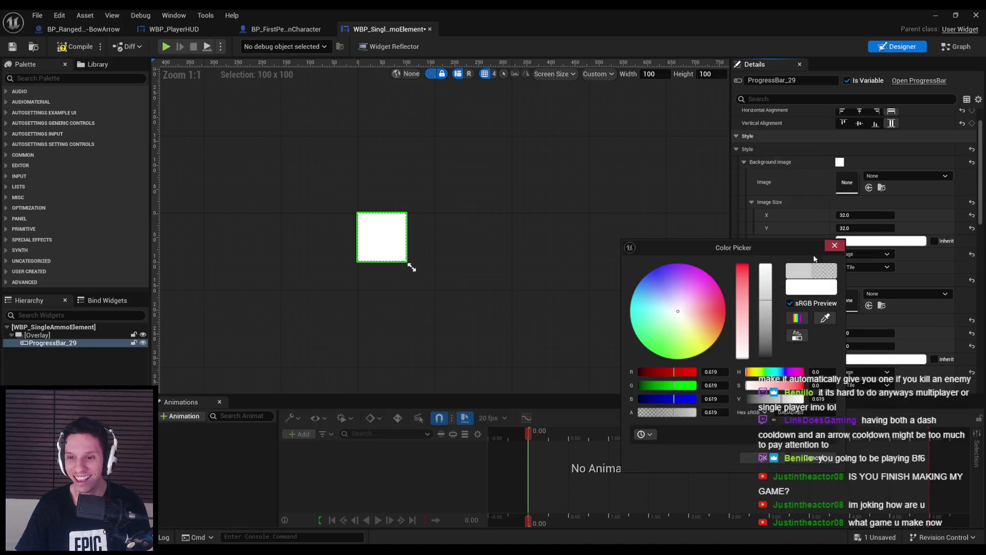
pyautogui.moveTo(765, 322); pyautogui.dragTo(765, 355)
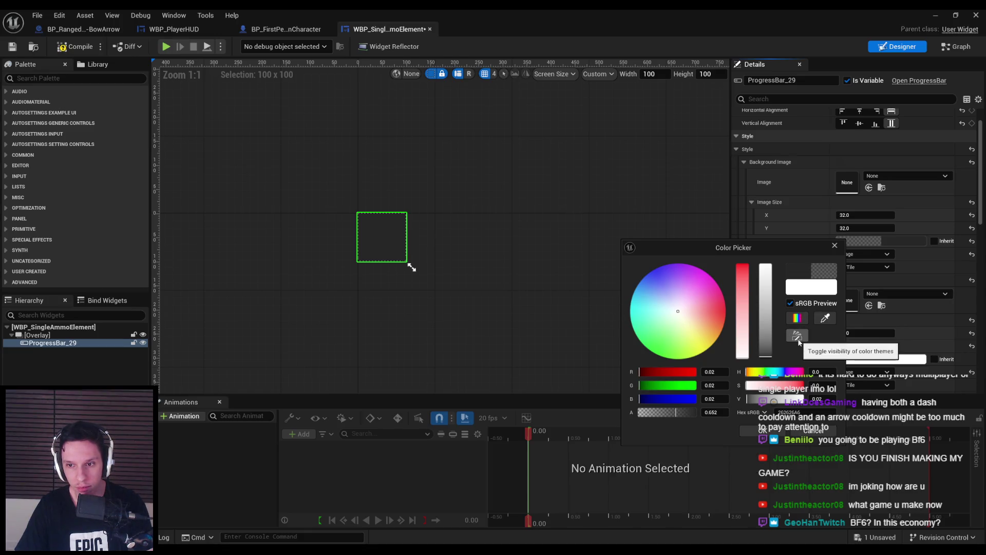
pyautogui.click(797, 336)
pyautogui.click(651, 434)
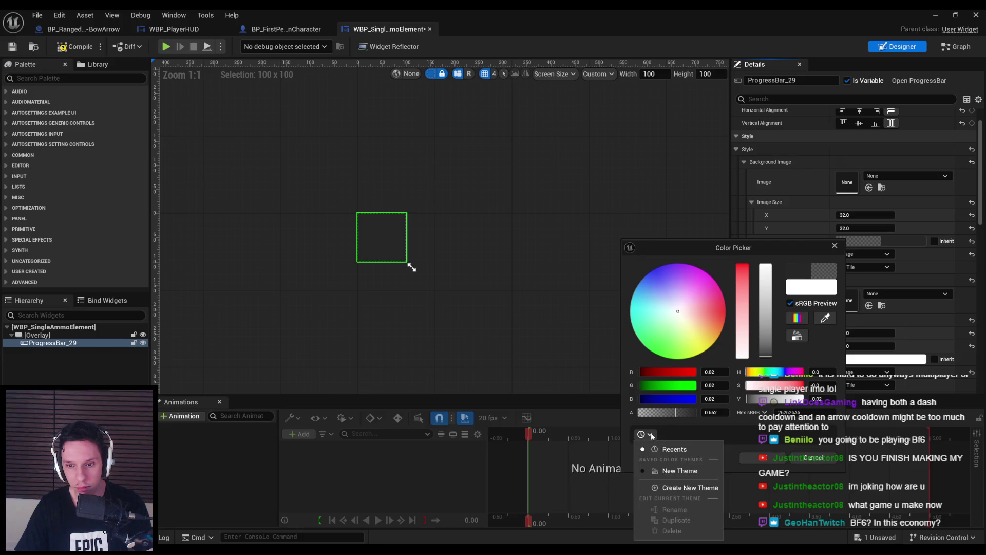
pyautogui.click(651, 435)
pyautogui.click(761, 459)
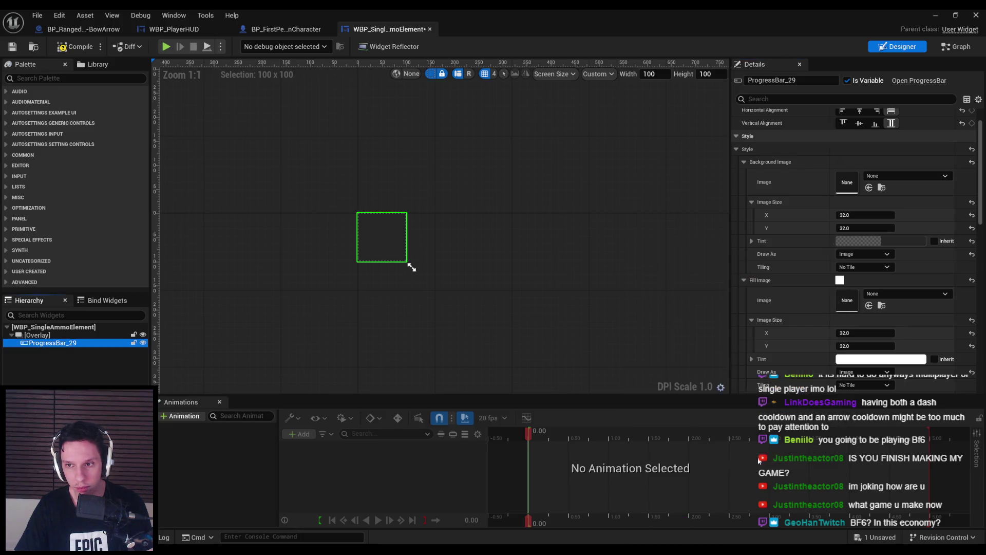
# - Set the progress bar's Fill Color and Opacity to white
pyautogui.scroll(-5, 791, 291)
pyautogui.moveTo(865, 298); pyautogui.dragTo(883, 298)
pyautogui.scroll(-3, 802, 325)
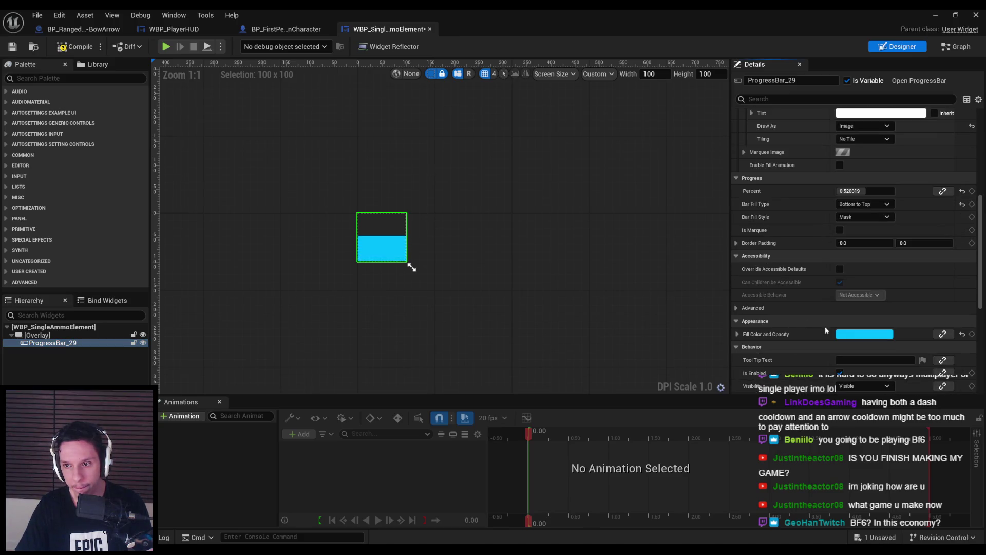
pyautogui.click(871, 334)
pyautogui.moveTo(751, 333); pyautogui.dragTo(761, 474)
pyautogui.click(767, 487)
# - Compile and save WBP_SingleAmmoElement, then minimize its editor window
pyautogui.scroll(3, 812, 346)
pyautogui.moveTo(852, 267)
pyautogui.mouseDown()
pyautogui.moveTo(868, 267)
pyautogui.moveTo(837, 267)
pyautogui.mouseUp()
pyautogui.click(16, 51)
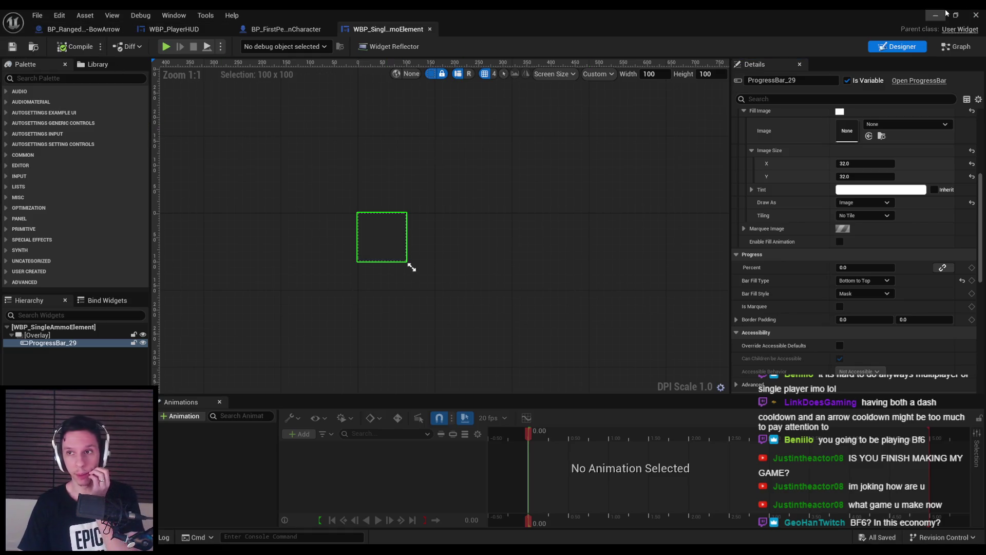
pyautogui.click(939, 15)
# - Start playing the level and dash toward the enemies by the temple columns
pyautogui.click(242, 46)
pyautogui.press('F11')
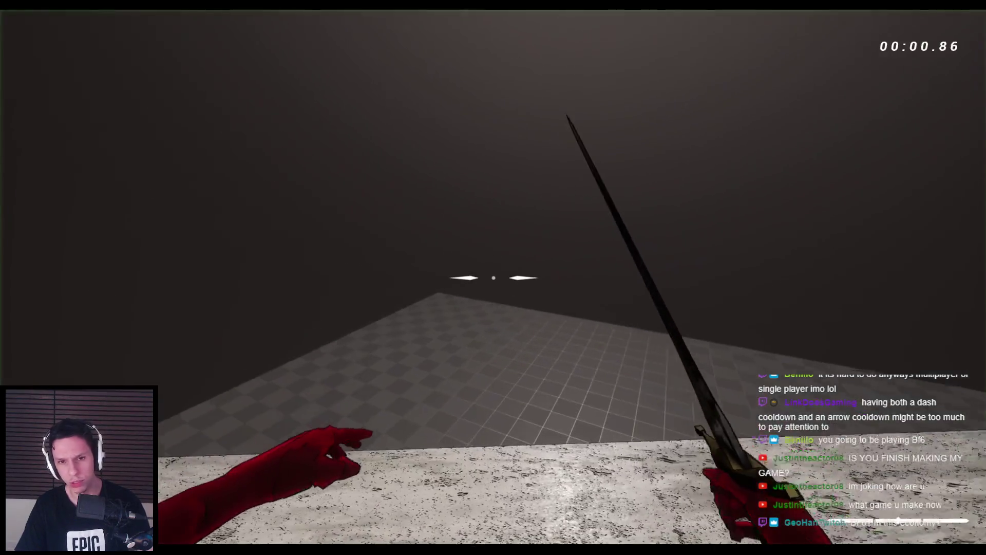
pyautogui.press('space')
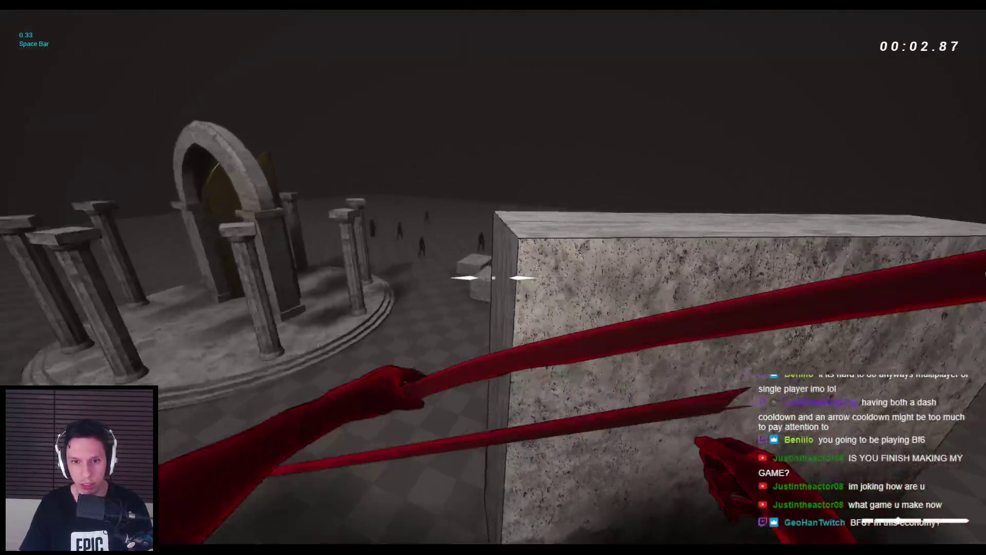
pyautogui.press('w')
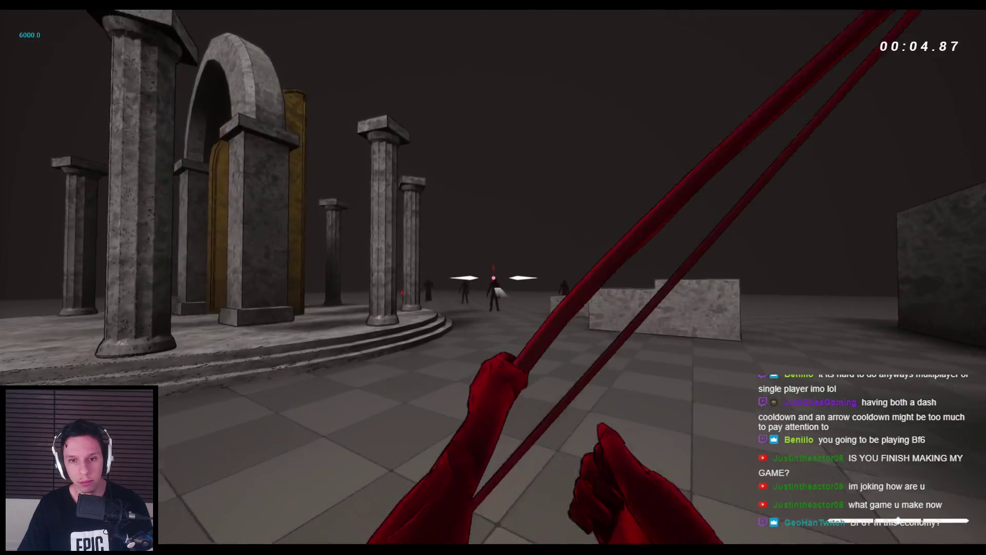
pyautogui.press('space')
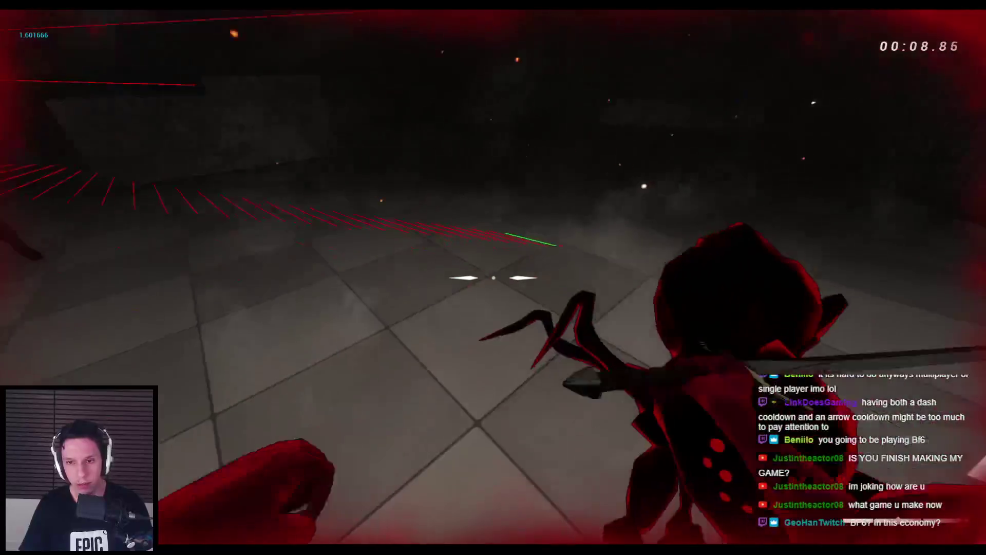
# - Fight the spider and demon with sword swings and arrows, swapping weapons
pyautogui.click(493, 278)
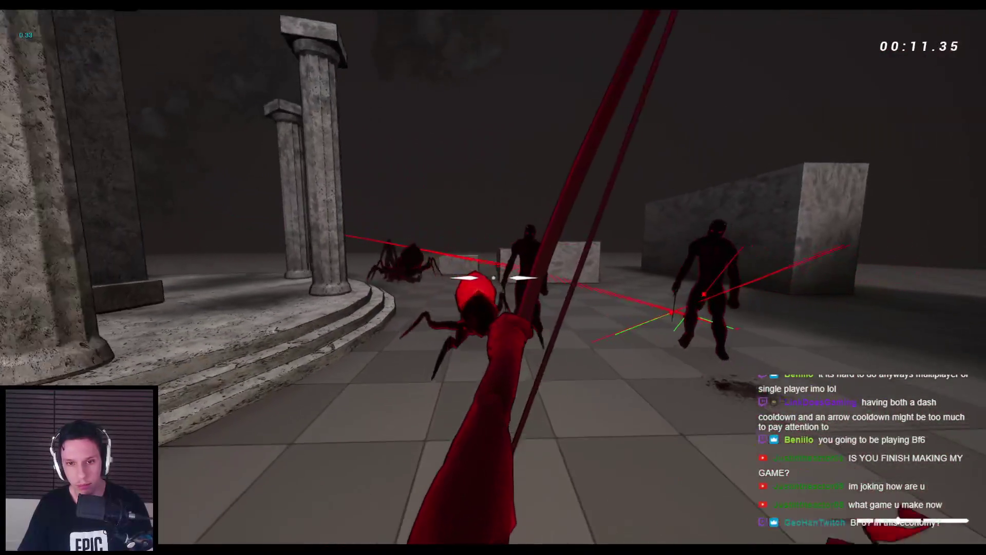
pyautogui.click(493, 277)
pyautogui.press('space')
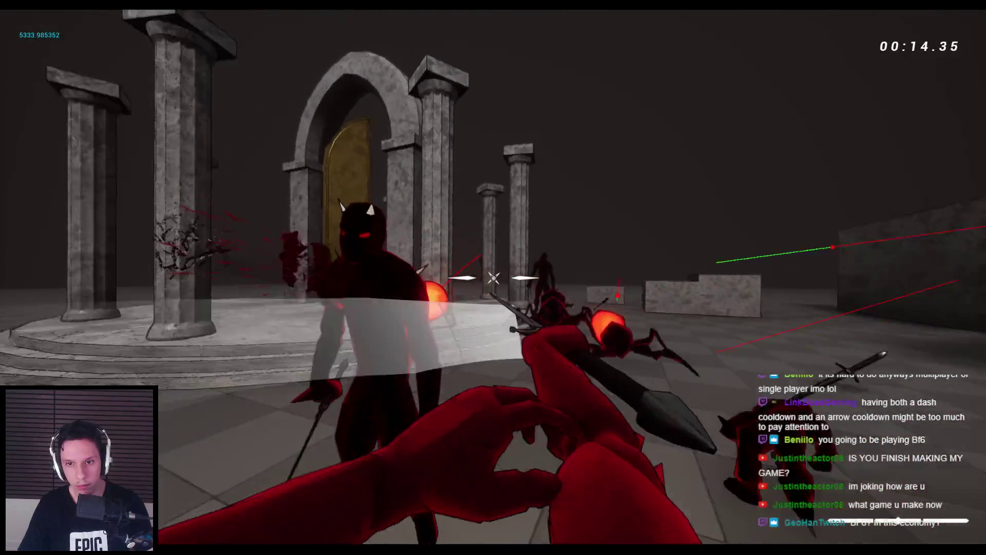
pyautogui.click(493, 277)
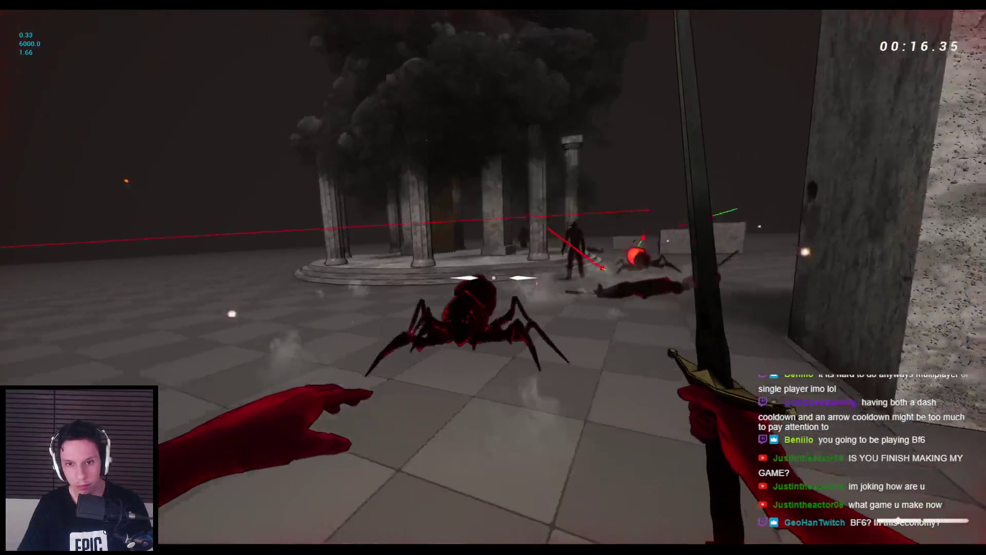
pyautogui.click(493, 277)
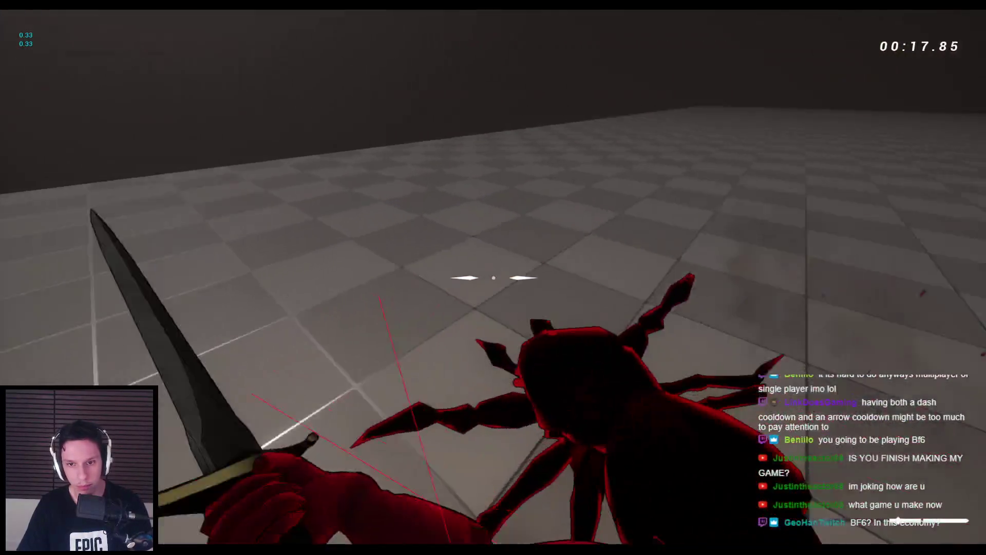
pyautogui.click(492, 277)
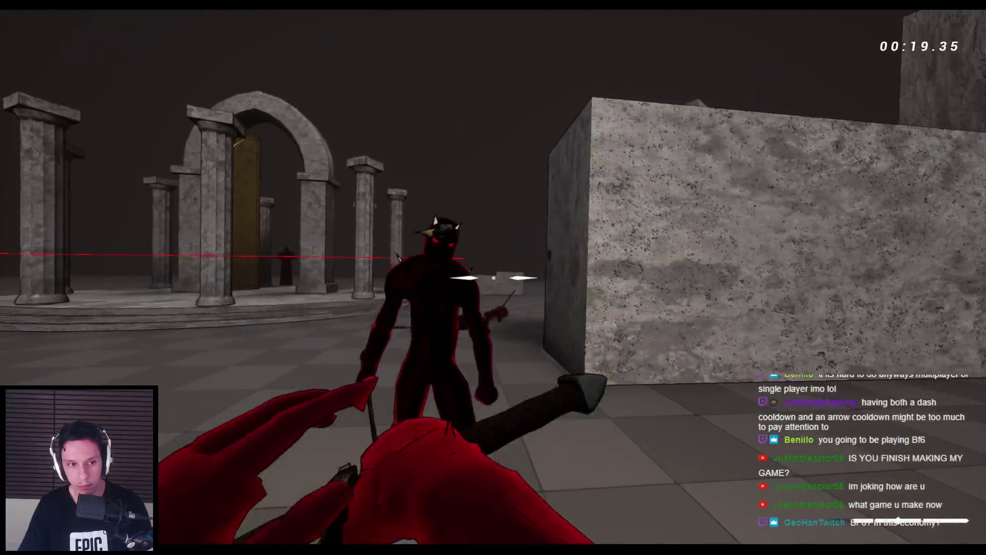
pyautogui.click(493, 278)
pyautogui.press('2')
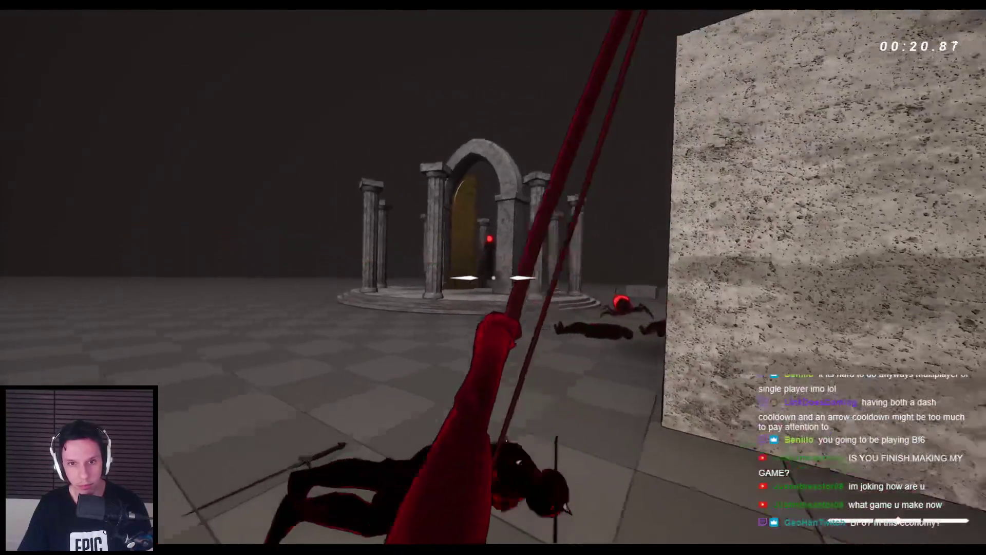
pyautogui.press('1')
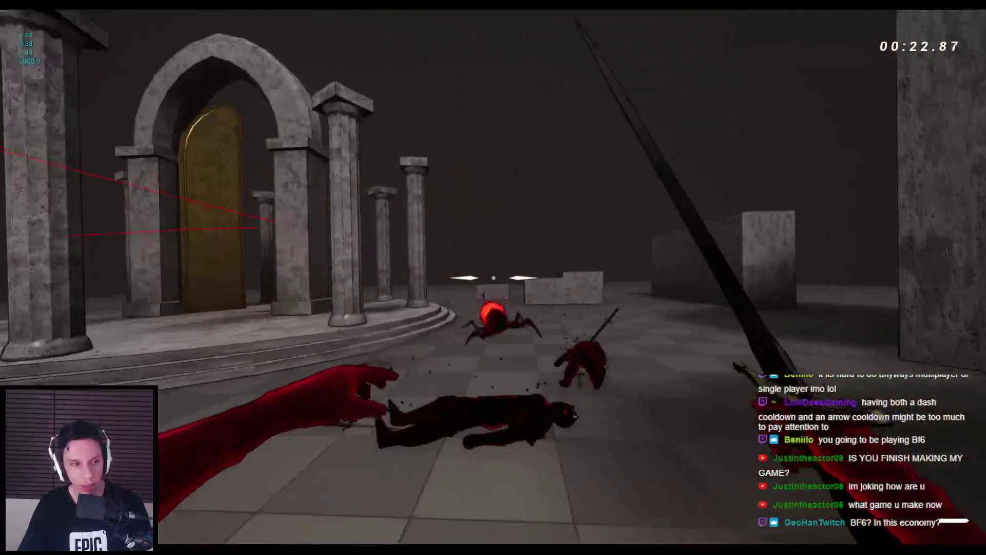
# - Wall-run, crouch and jump across the temple platform and stone blocks
pyautogui.press('space')
pyautogui.press('space')
pyautogui.press('space')
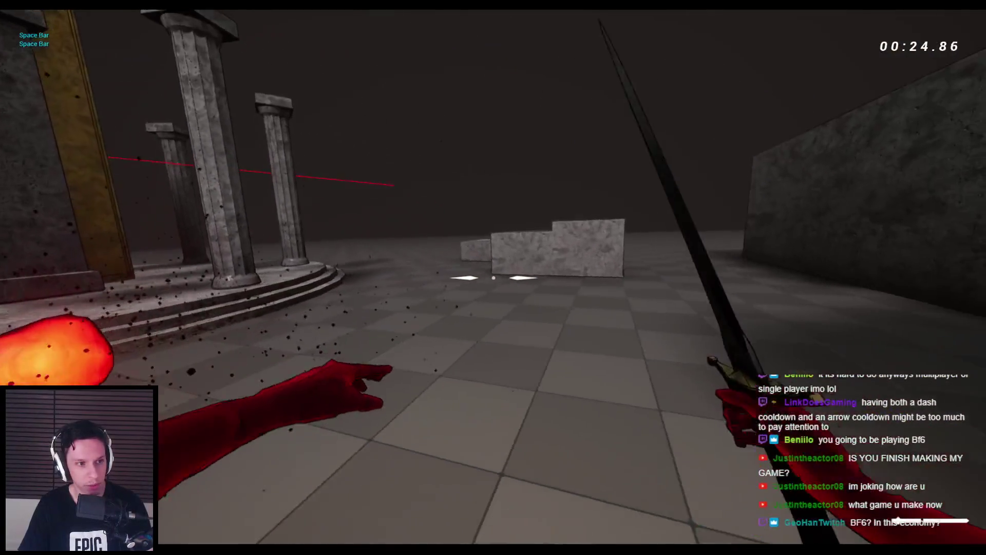
pyautogui.press('space')
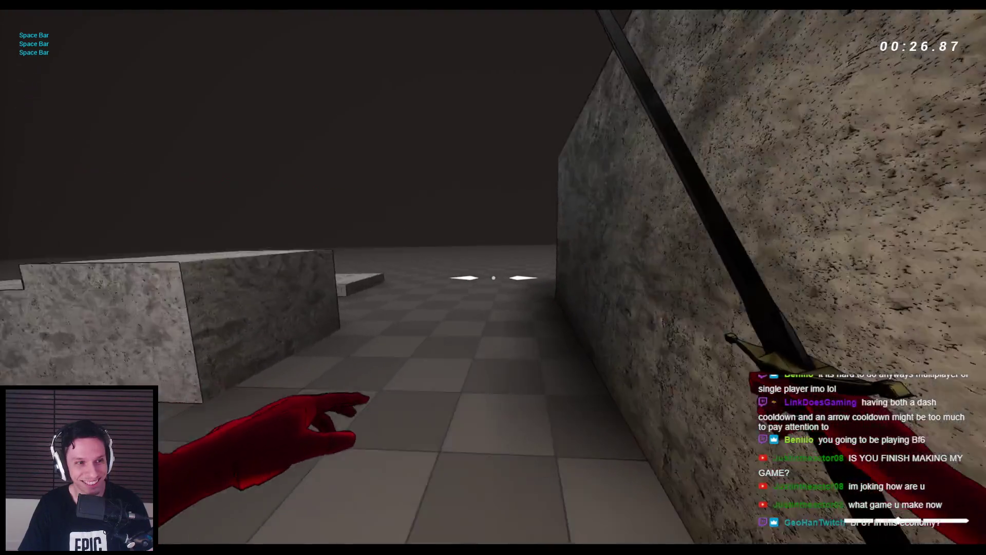
pyautogui.press('space')
pyautogui.press('c')
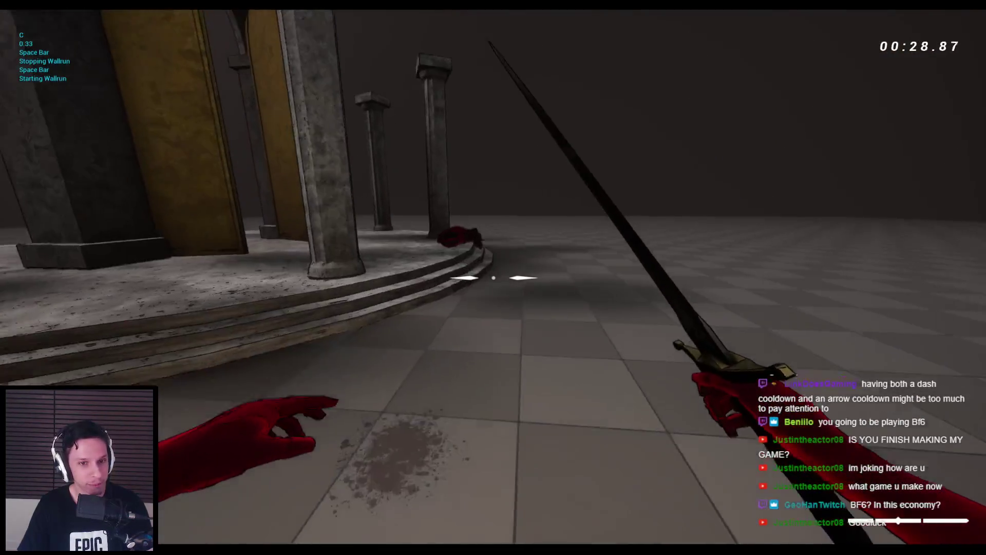
pyautogui.press('space')
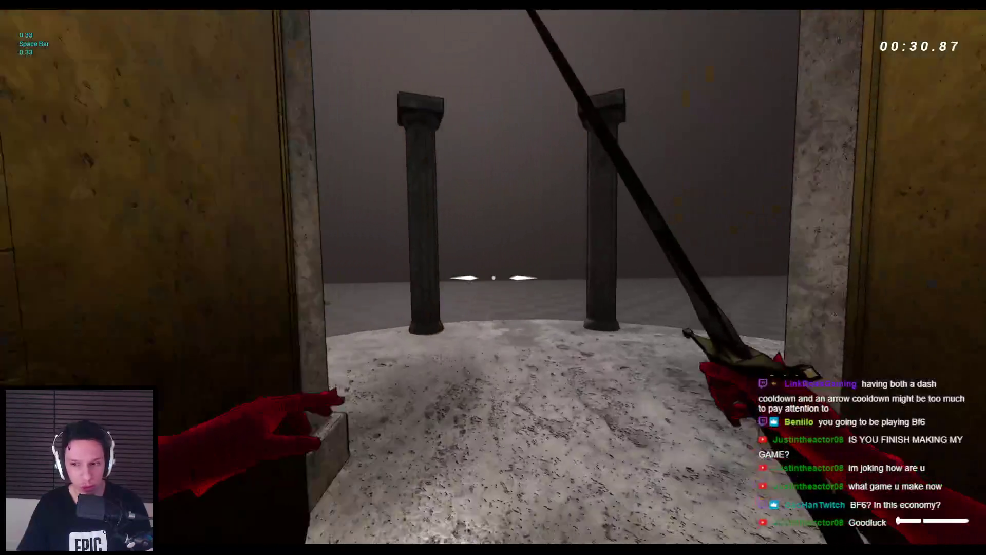
pyautogui.press('space')
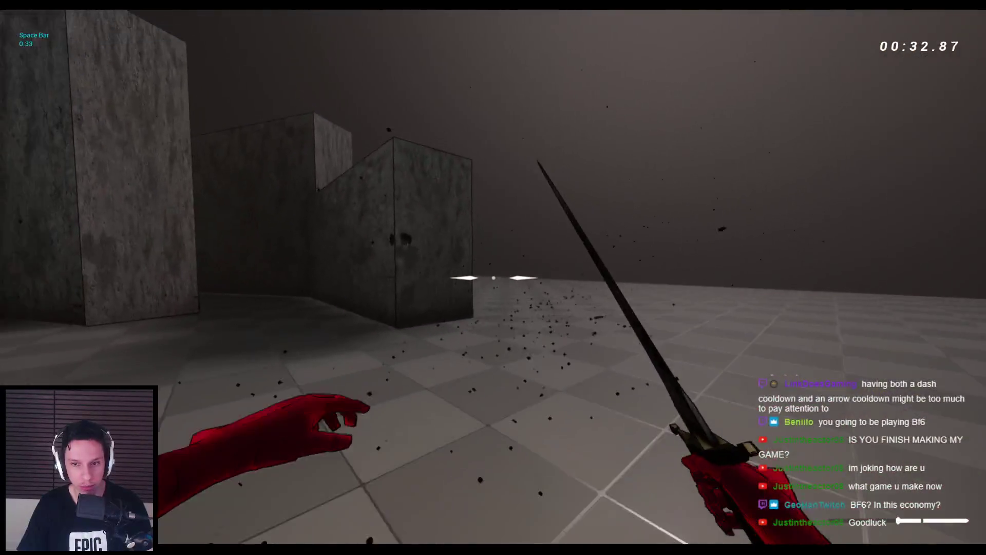
pyautogui.press('space')
pyautogui.press('space')
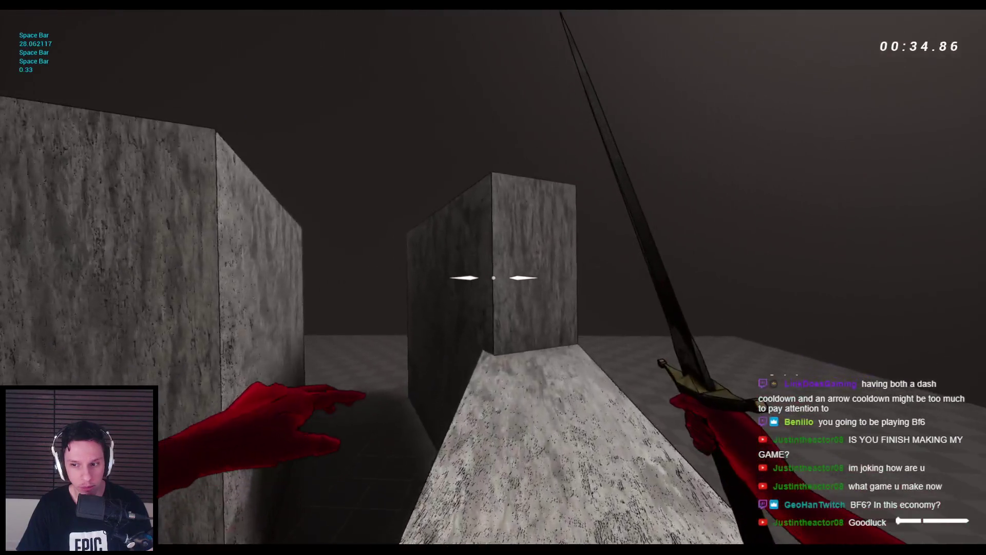
pyautogui.press('space')
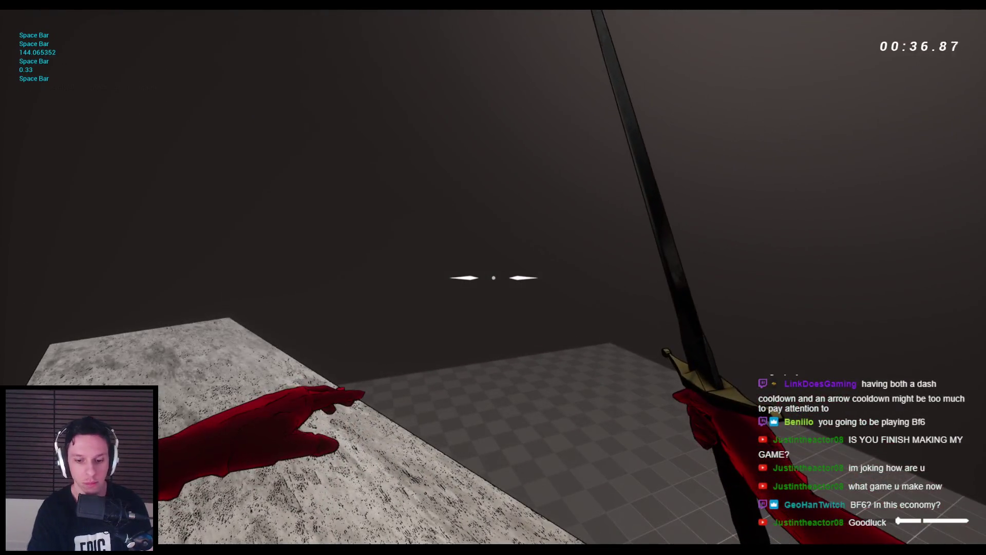
pyautogui.hotkey('alt', 'Tab')
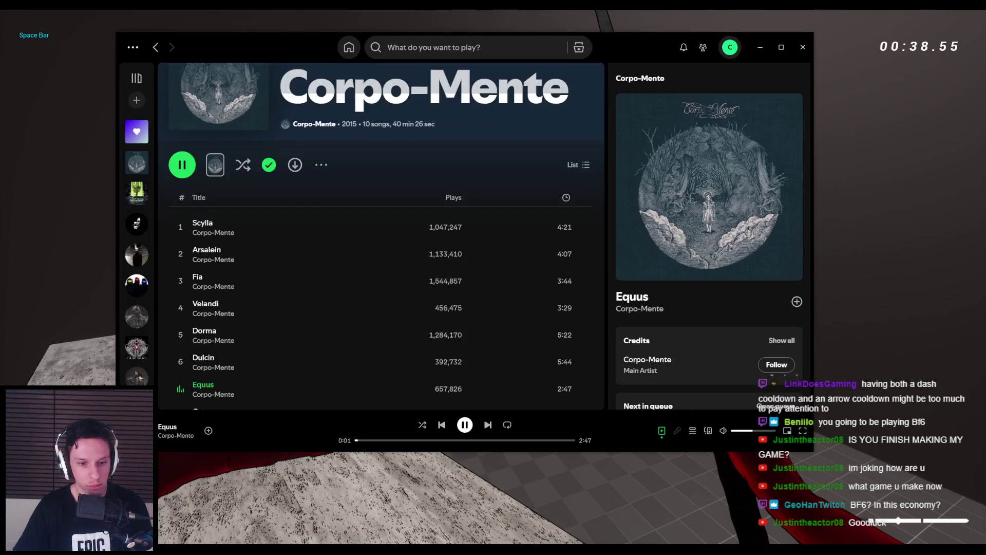
# - Search Spotify for 'risk of rain 2', play the album, and return to the game
pyautogui.scroll(1, 191, 252)
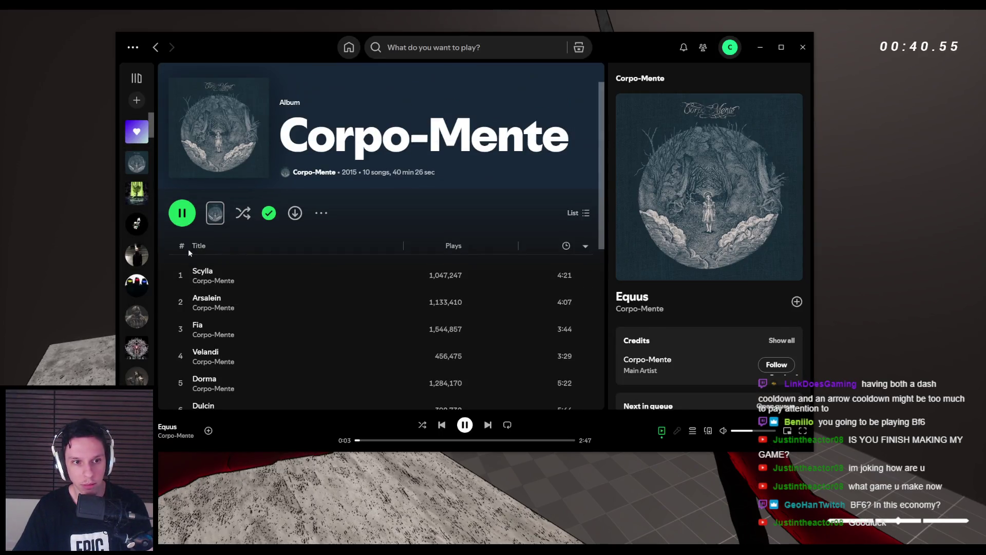
pyautogui.click(409, 48)
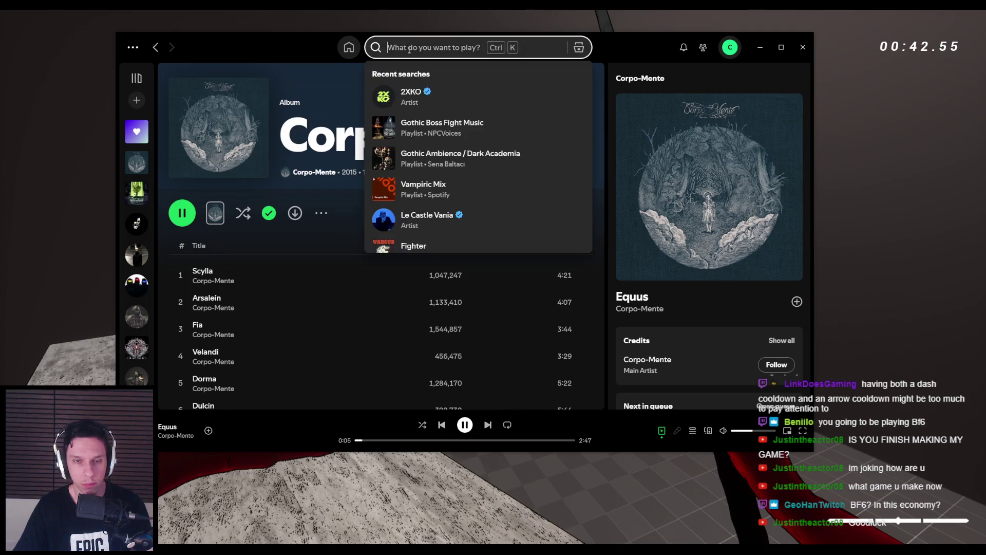
pyautogui.write('risk of rain 2')
pyautogui.press('Return')
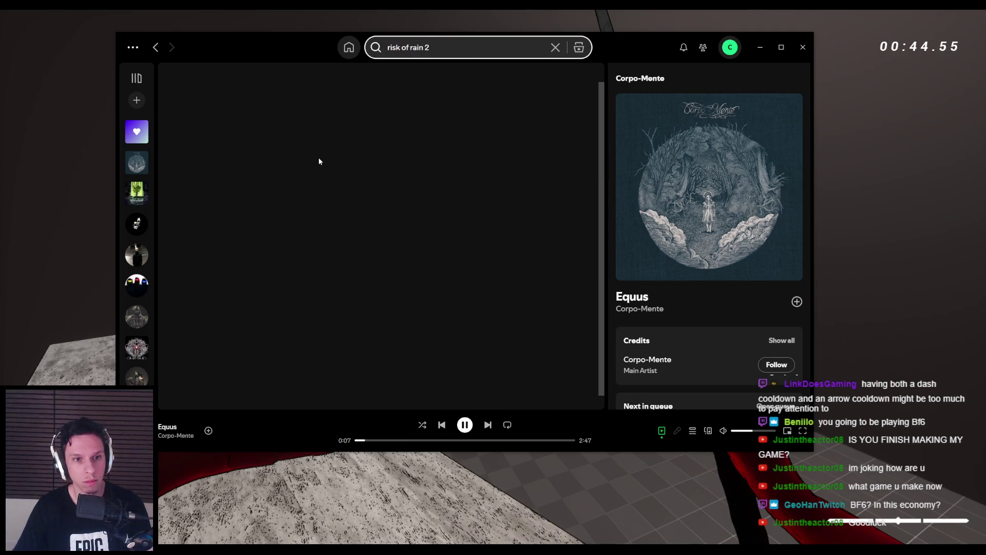
pyautogui.click(355, 214)
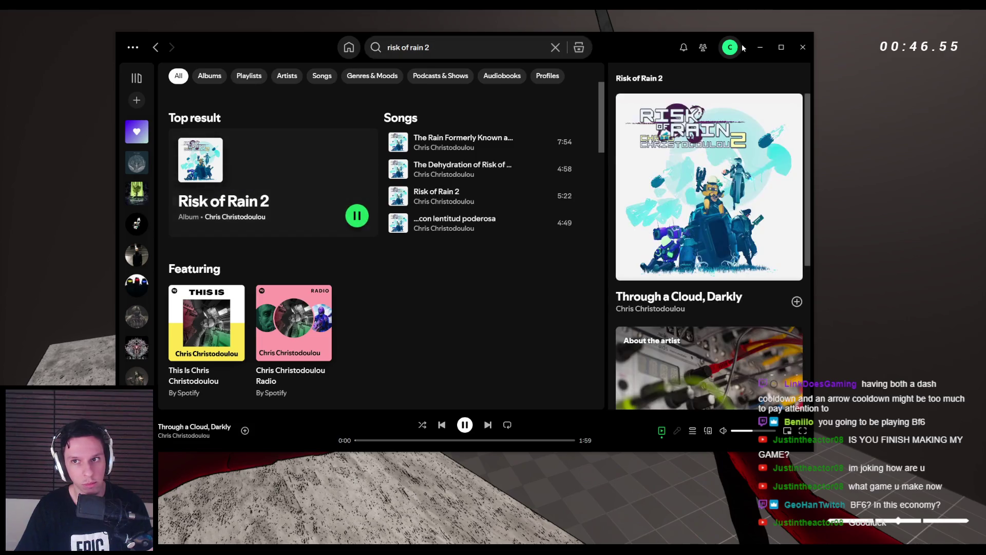
pyautogui.click(760, 46)
pyautogui.press('space')
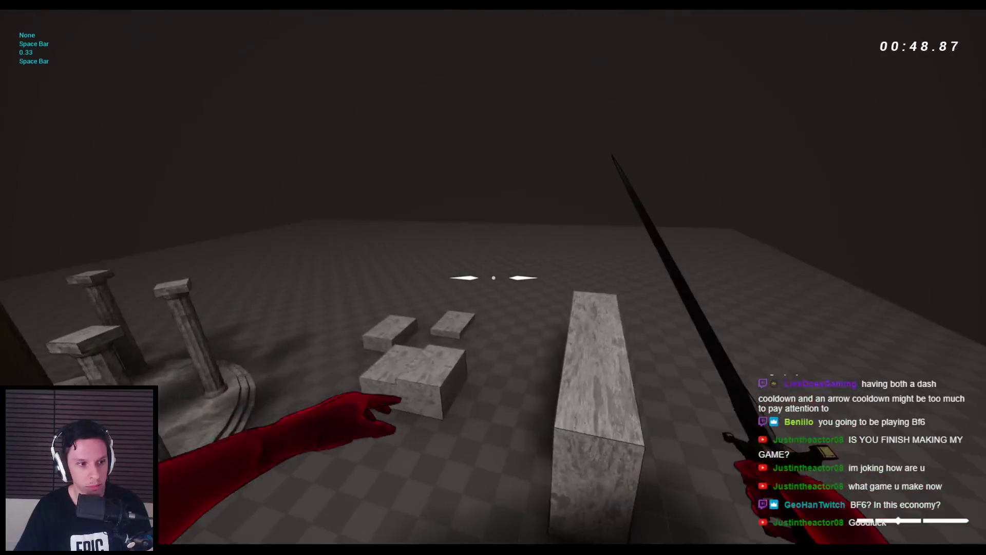
# - Jump across the stone blocks, swing the dagger, then stop the play session with Esc
pyautogui.press('w')
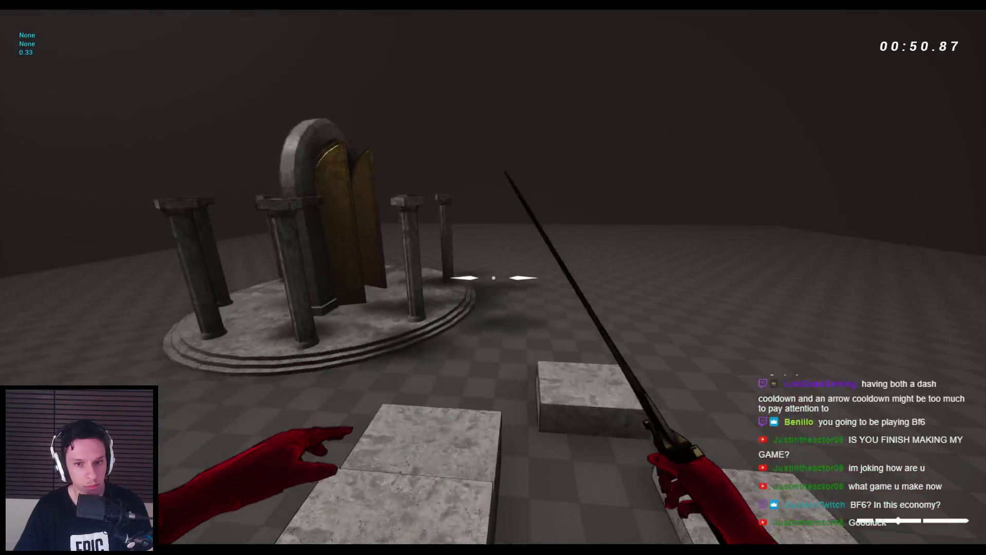
pyautogui.press('space')
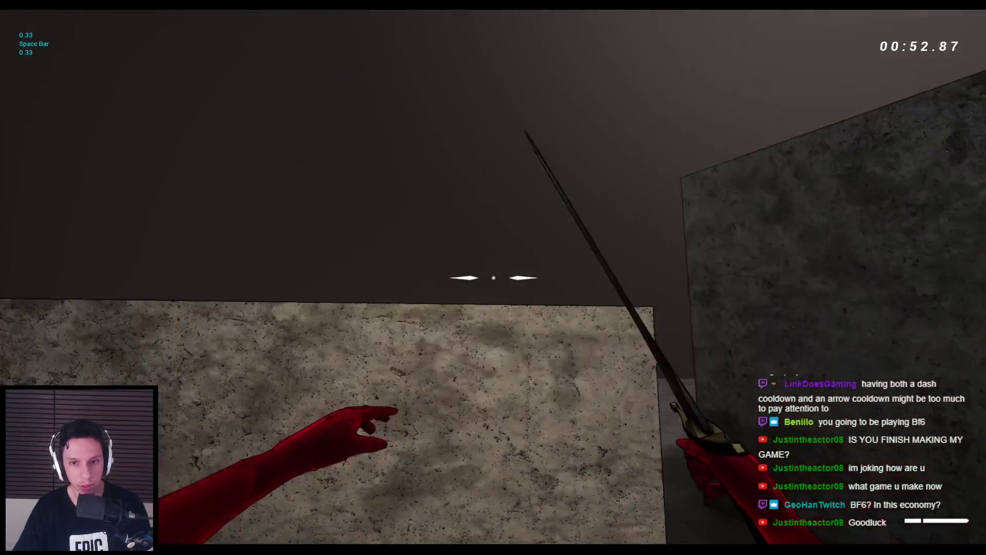
pyautogui.press('space')
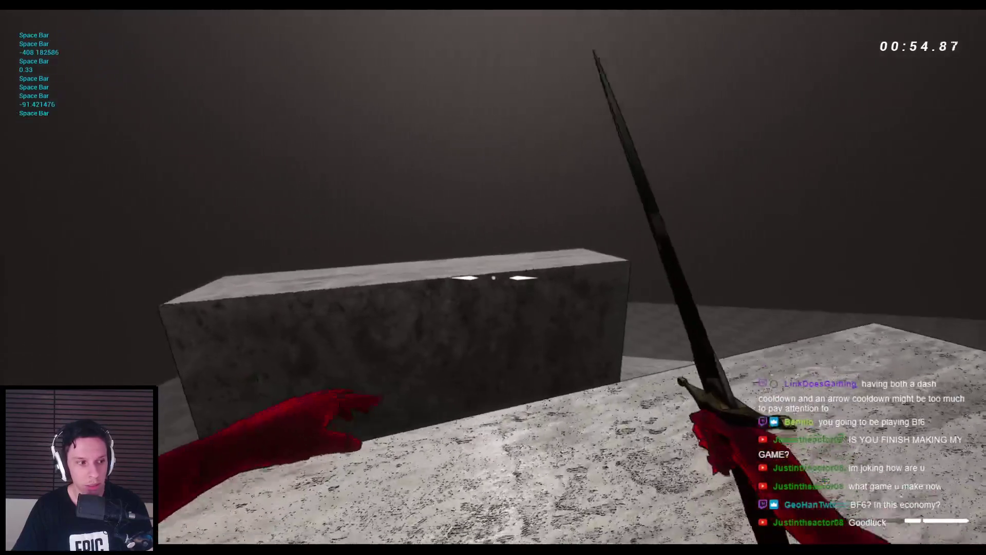
pyautogui.press('space')
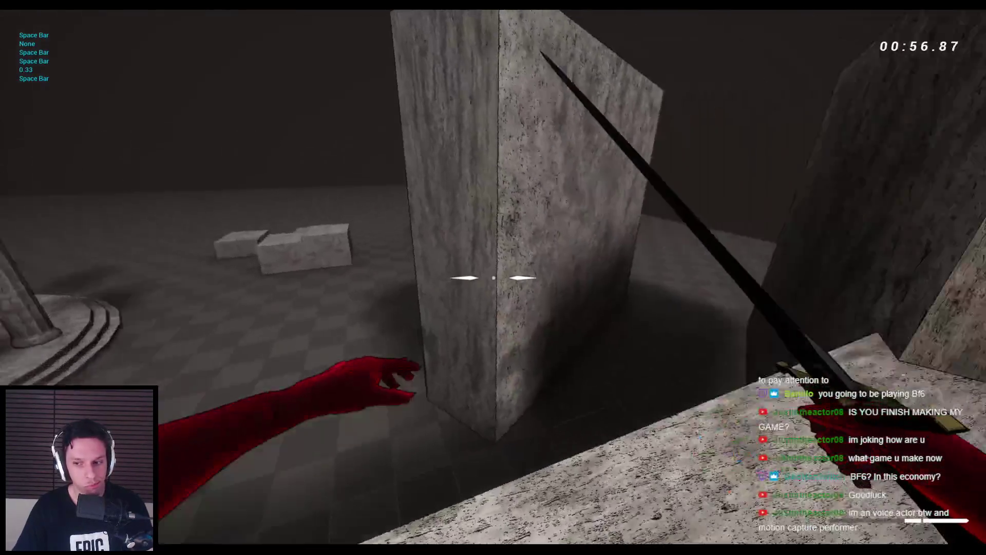
pyautogui.press('space')
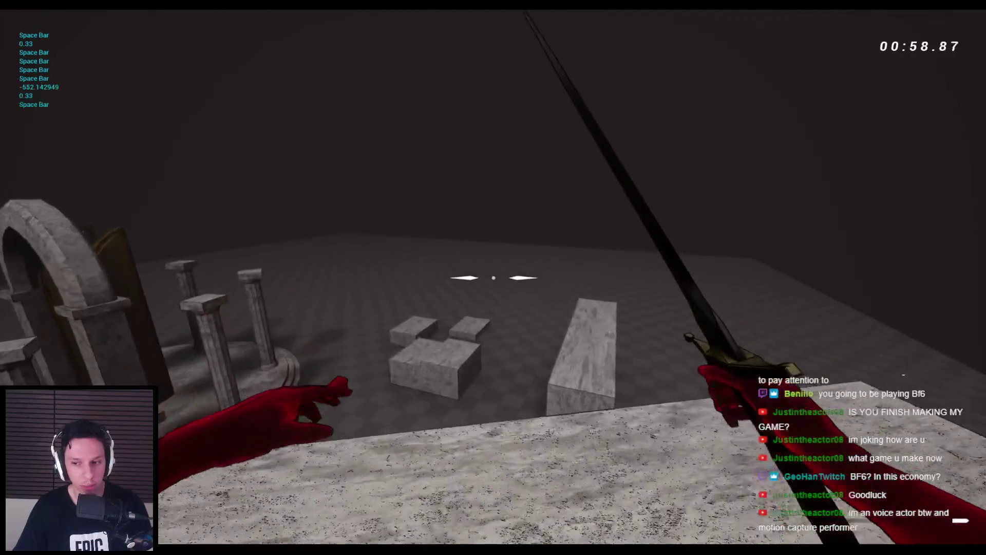
pyautogui.press('space')
pyautogui.press('space')
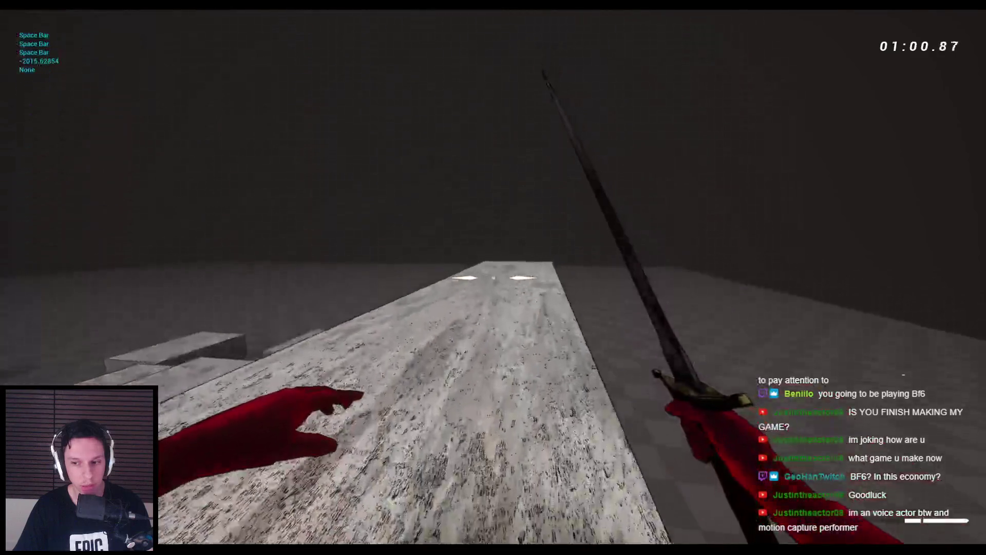
pyautogui.press('space')
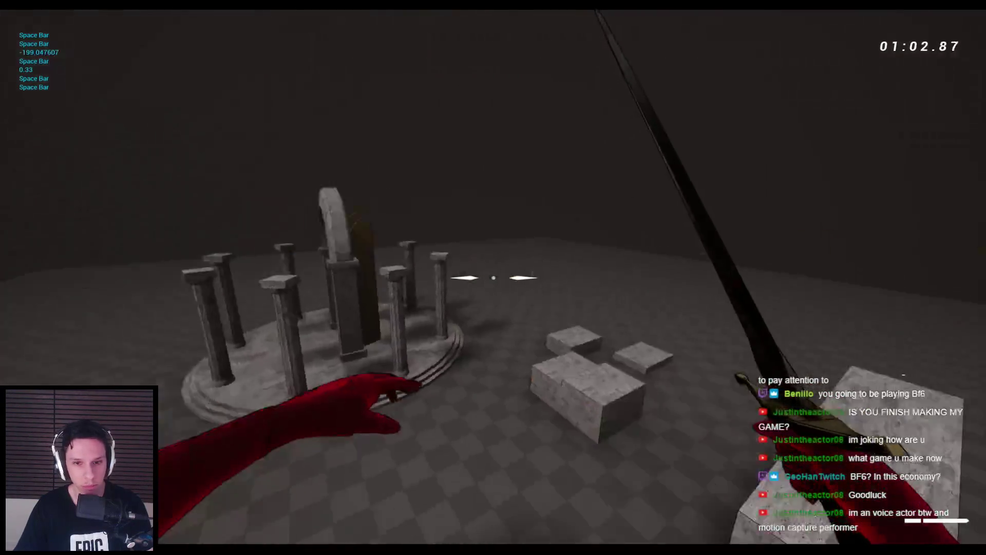
pyautogui.press('space')
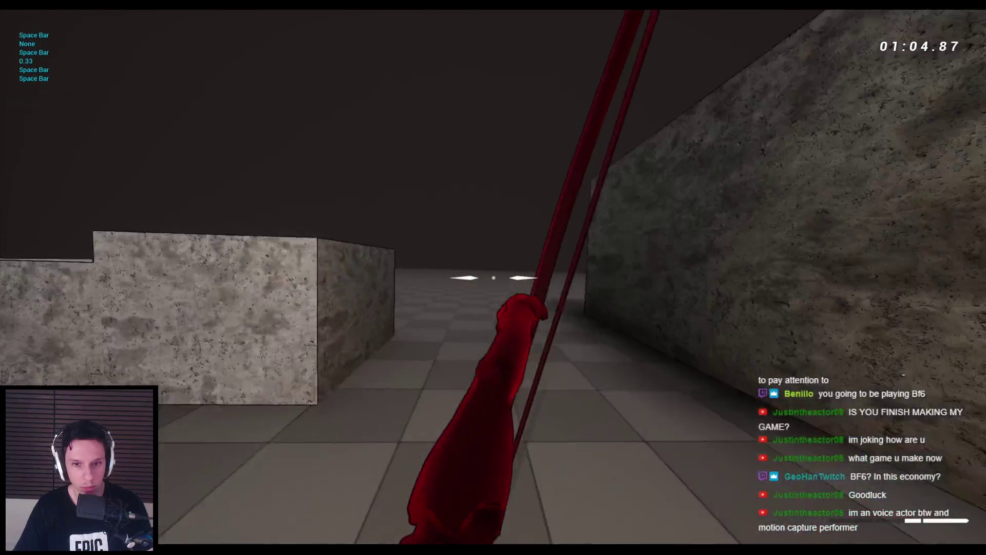
pyautogui.press('space')
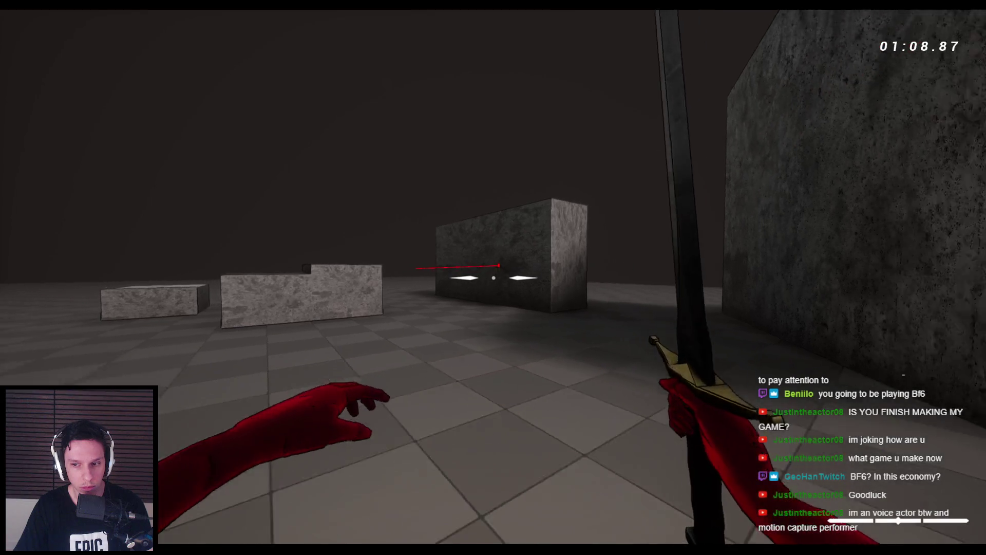
pyautogui.click(493, 277)
pyautogui.press('Escape')
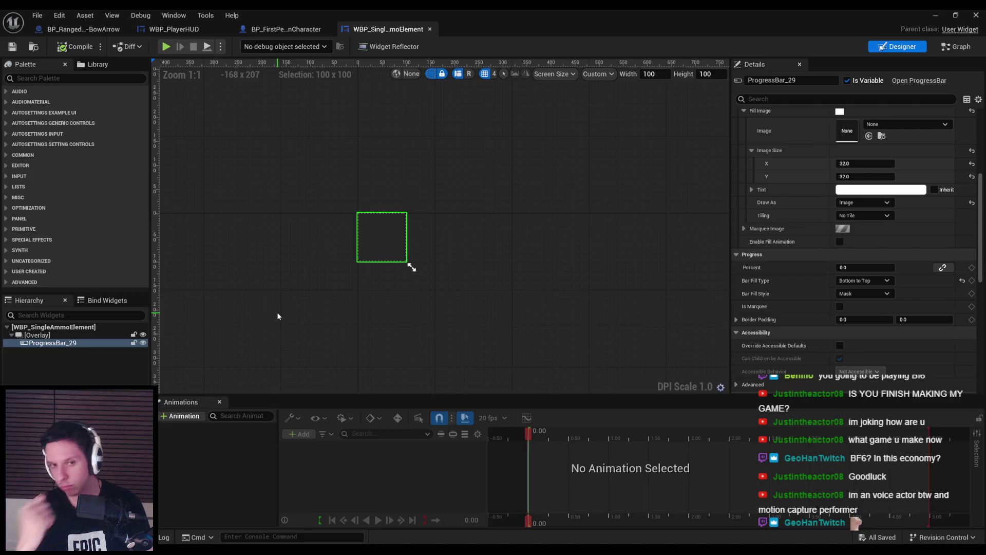
# - Try the center fill types, then set Bar Fill Type to Left to Right with Percent 0
pyautogui.click(867, 280)
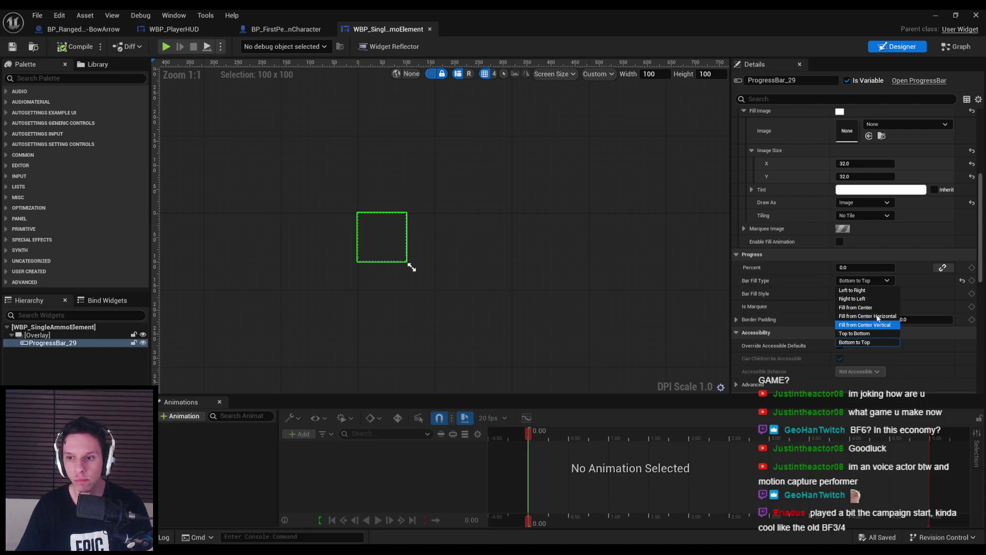
pyautogui.click(877, 316)
pyautogui.moveTo(852, 267)
pyautogui.mouseDown()
pyautogui.moveTo(893, 267)
pyautogui.moveTo(836, 267)
pyautogui.mouseUp()
pyautogui.click(870, 280)
pyautogui.click(869, 307)
pyautogui.click(871, 281)
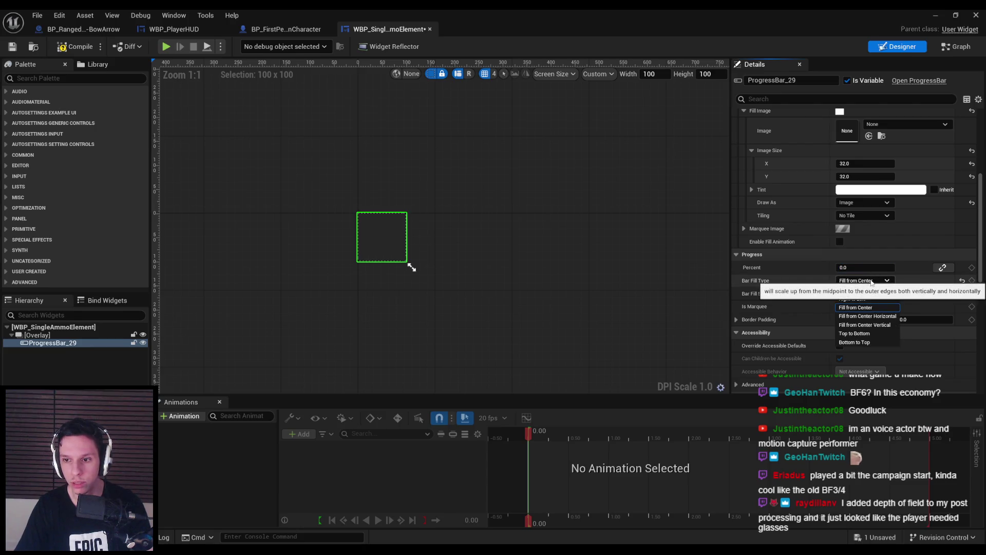
pyautogui.click(871, 286)
pyautogui.scroll(5, 779, 292)
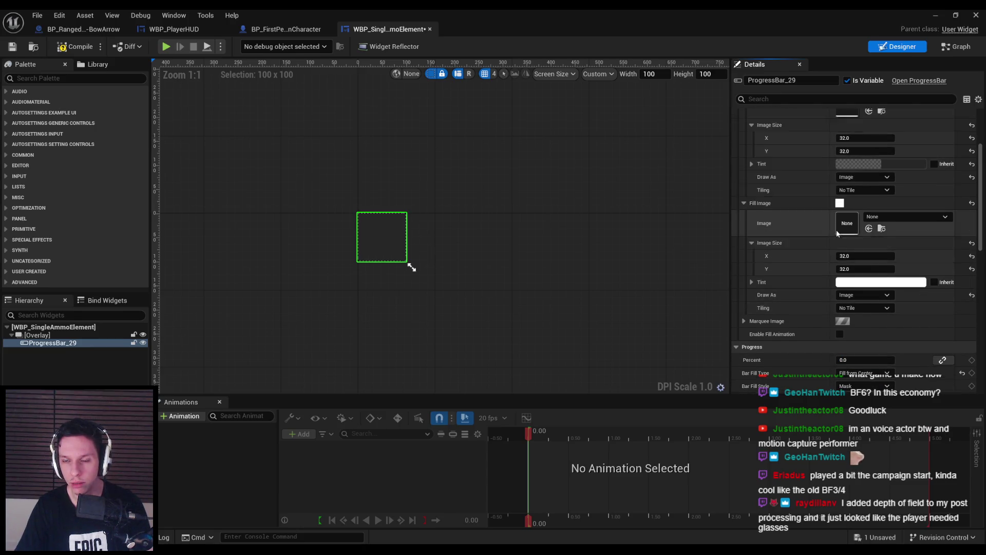
# - Search fill images for 'circle' and 'radial' without assigning one, then compile and save
pyautogui.click(885, 248)
pyautogui.write('circle')
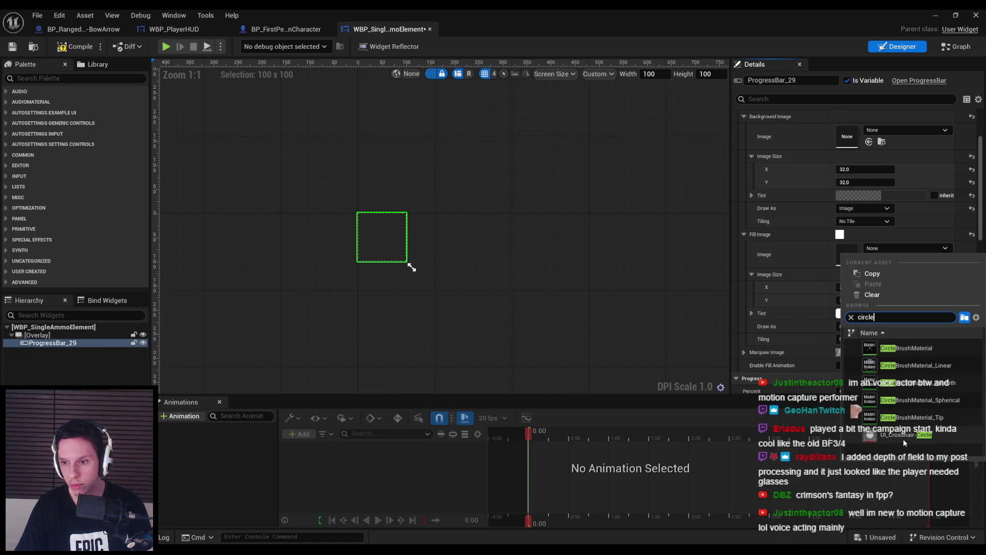
pyautogui.hotkey('ctrl', 'a')
pyautogui.write('radial')
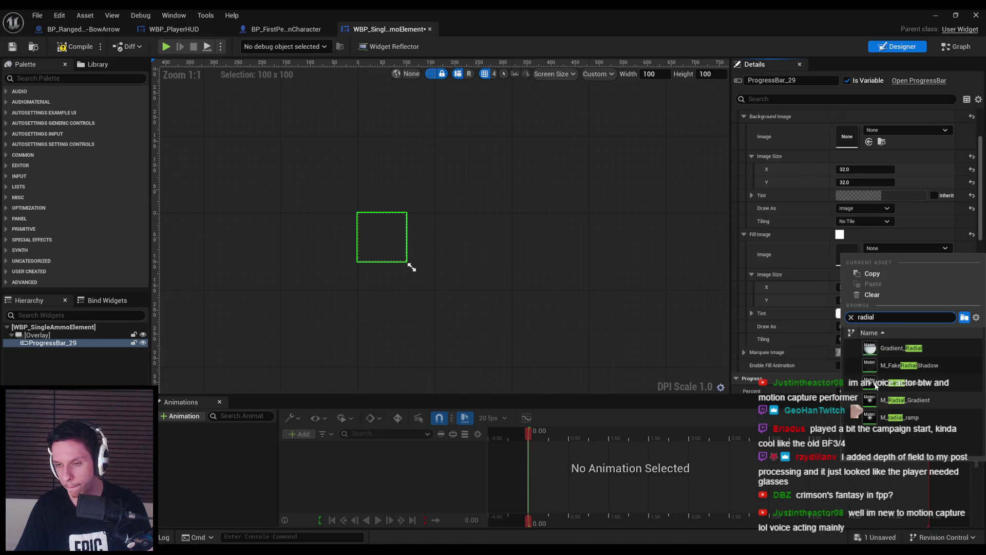
pyautogui.click(781, 269)
pyautogui.click(77, 46)
pyautogui.moveTo(323, 210); pyautogui.dragTo(342, 207)
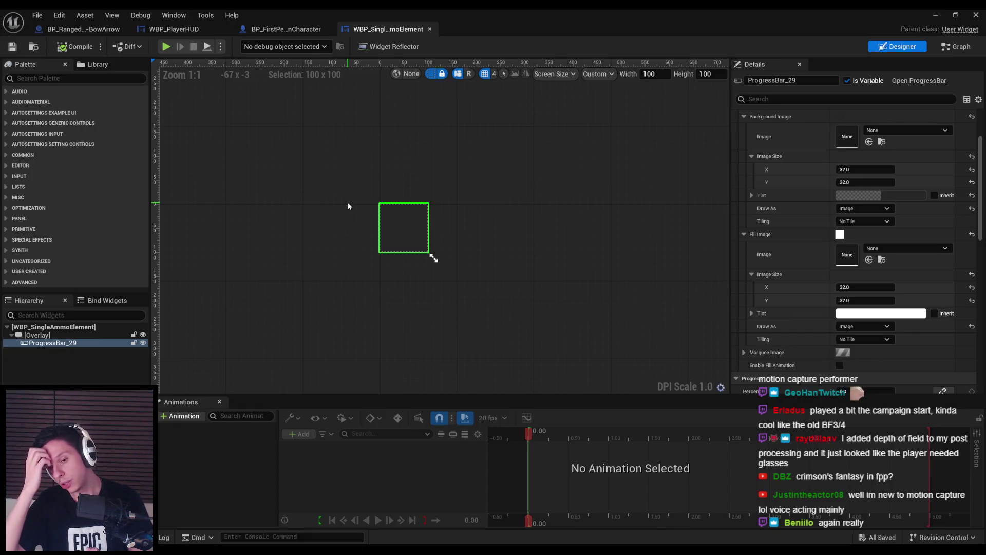
pyautogui.click(347, 203)
# - Deselect the progress bar and cycle through the open asset tabs to WBP_PlayerHUD
pyautogui.click(383, 228)
pyautogui.click(291, 197)
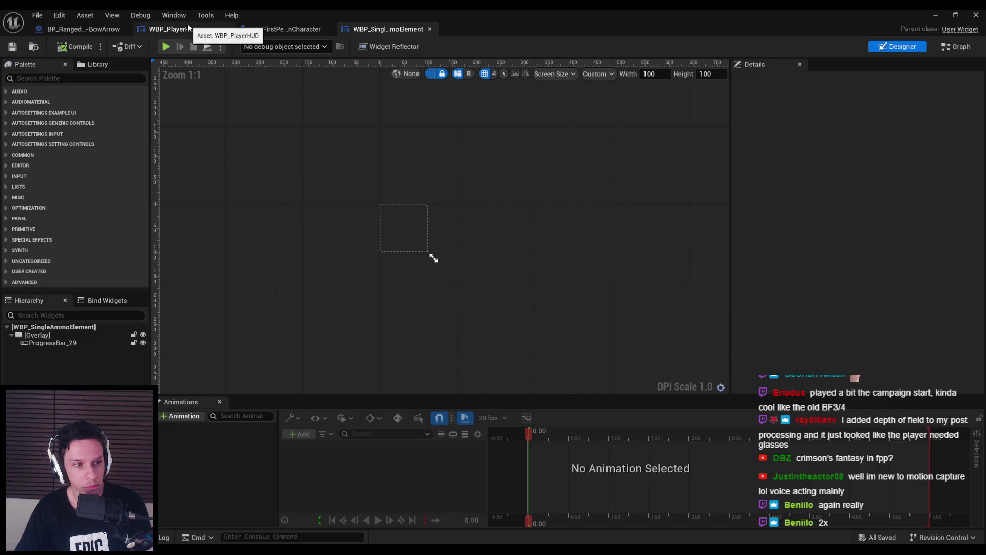
pyautogui.click(82, 29)
pyautogui.click(174, 29)
pyautogui.click(303, 29)
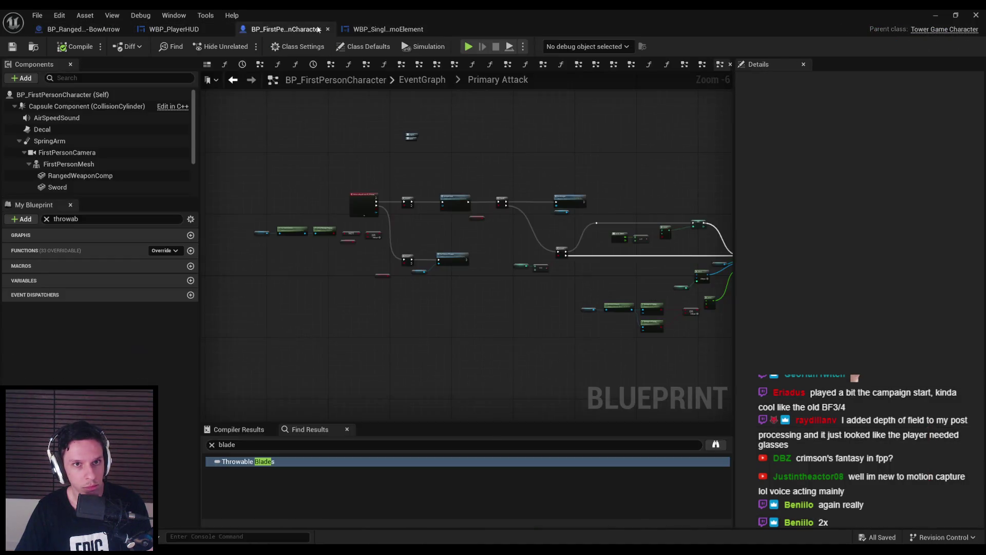
pyautogui.click(385, 29)
pyautogui.click(269, 30)
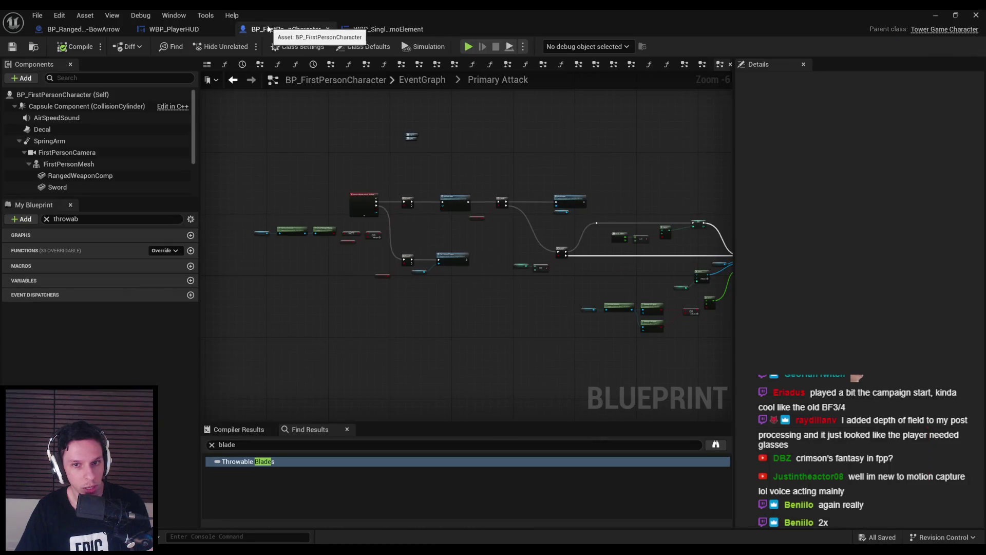
pyautogui.click(174, 30)
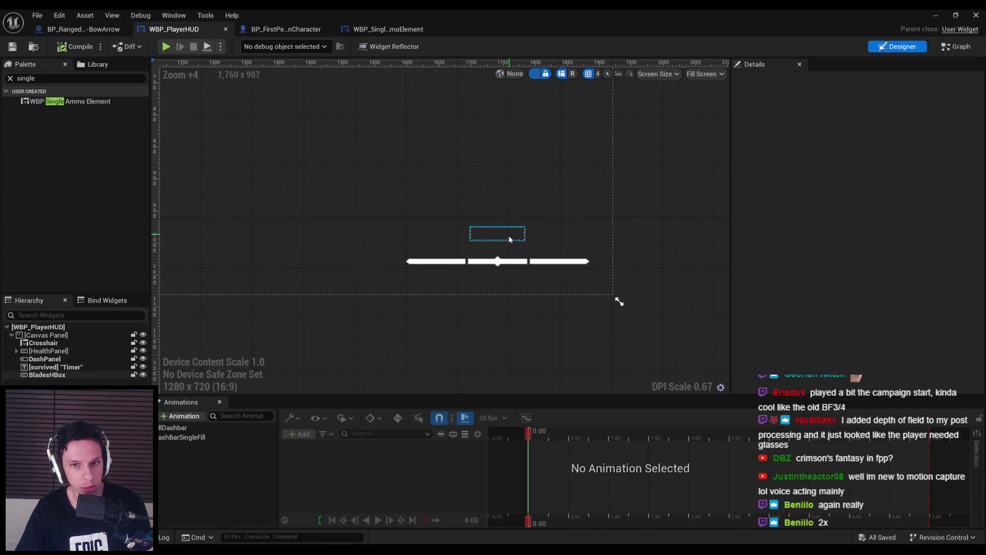
# - Rename the HUD's BladesHBox to AmmoHBox
pyautogui.click(510, 239)
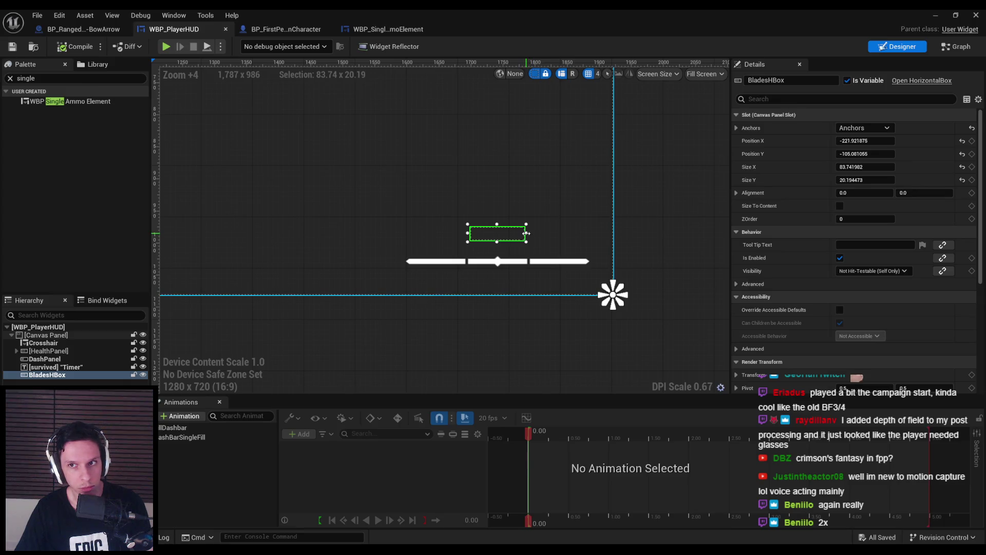
pyautogui.moveTo(748, 81); pyautogui.dragTo(767, 80)
pyautogui.write('Ammo')
pyautogui.press('Return')
# - Stretch AmmoHBox's left and right edges to span the dash bar, then save
pyautogui.moveTo(526, 233)
pyautogui.mouseDown()
pyautogui.moveTo(604, 234)
pyautogui.moveTo(590, 237)
pyautogui.mouseUp()
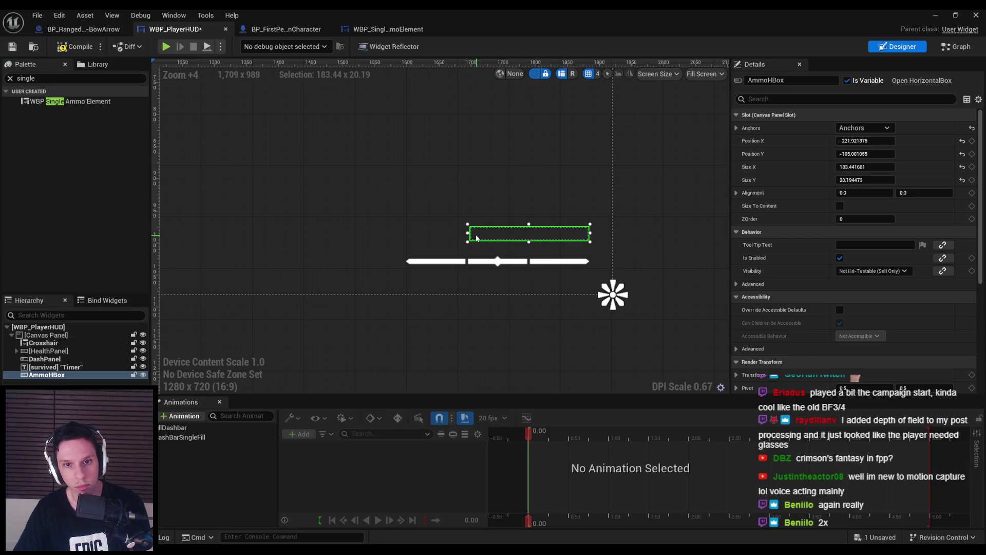
pyautogui.moveTo(469, 233)
pyautogui.mouseDown()
pyautogui.moveTo(392, 234)
pyautogui.moveTo(404, 234)
pyautogui.mouseUp()
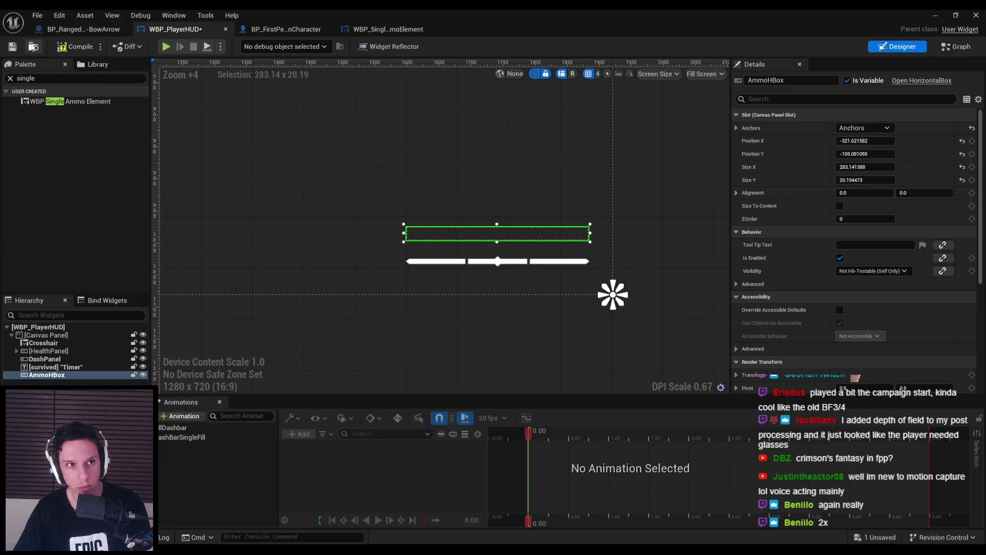
pyautogui.click(12, 46)
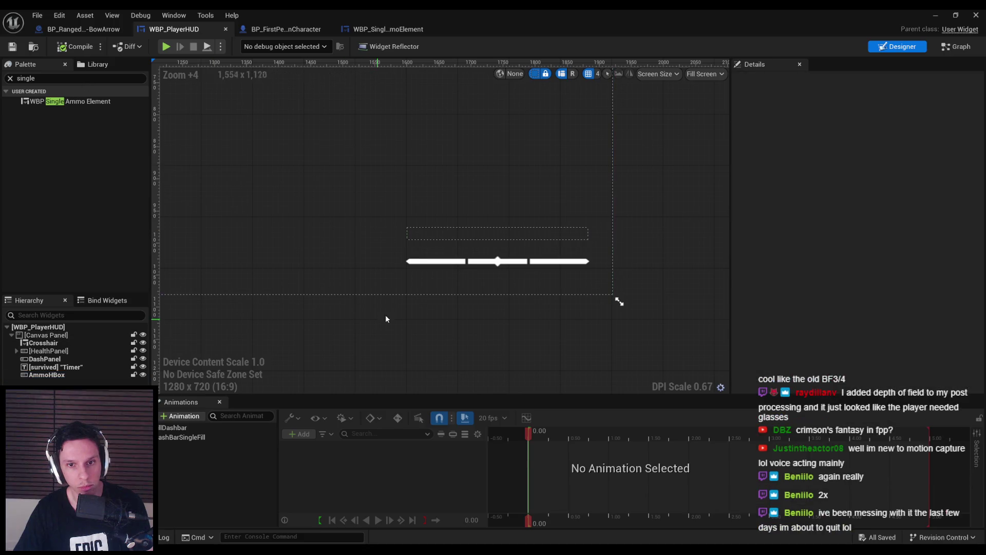
# - Select the DashPanel to compare its width against AmmoHBox
pyautogui.scroll(1, 393, 298)
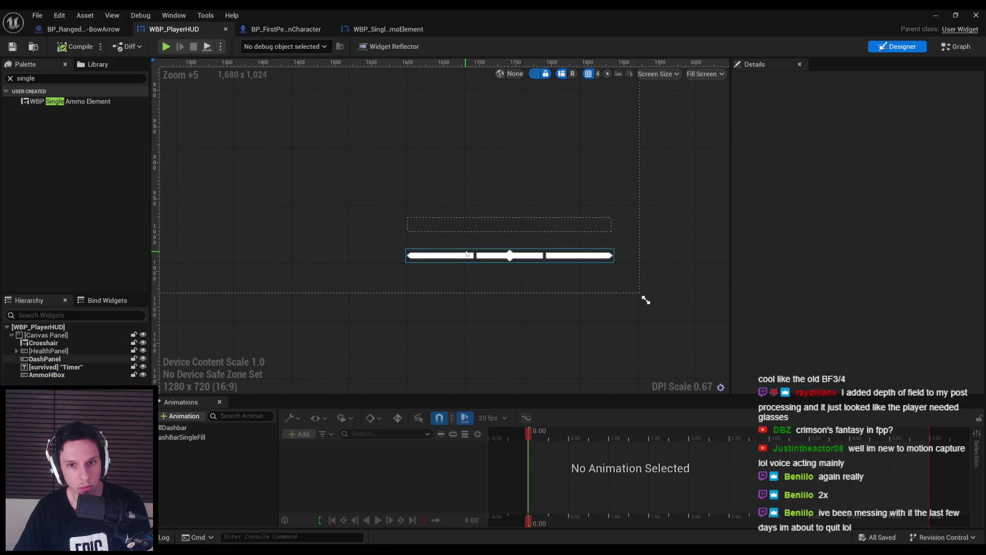
pyautogui.click(489, 257)
pyautogui.scroll(5, 489, 266)
pyautogui.scroll(-9, 487, 269)
pyautogui.click(488, 269)
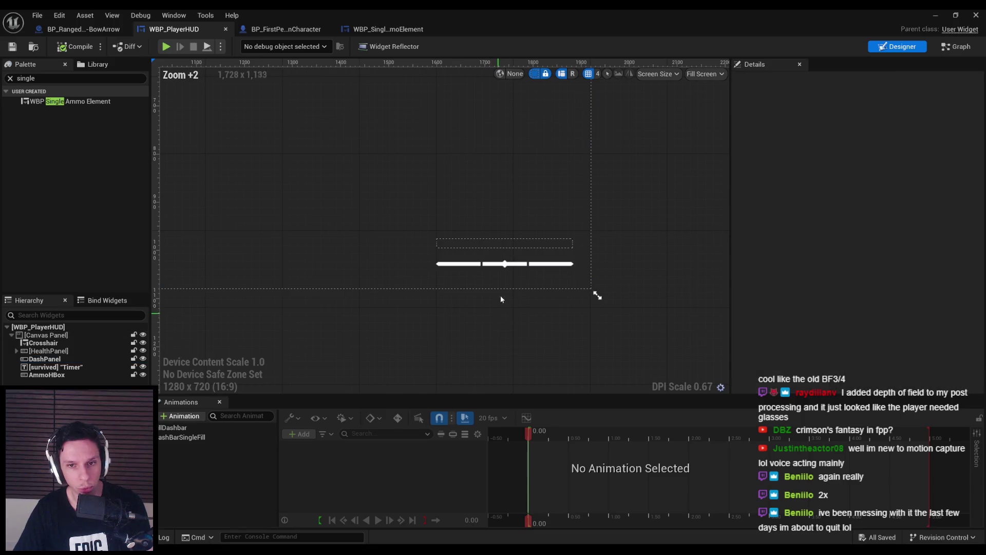
pyautogui.scroll(3, 496, 266)
pyautogui.scroll(1, 496, 266)
pyautogui.click(495, 261)
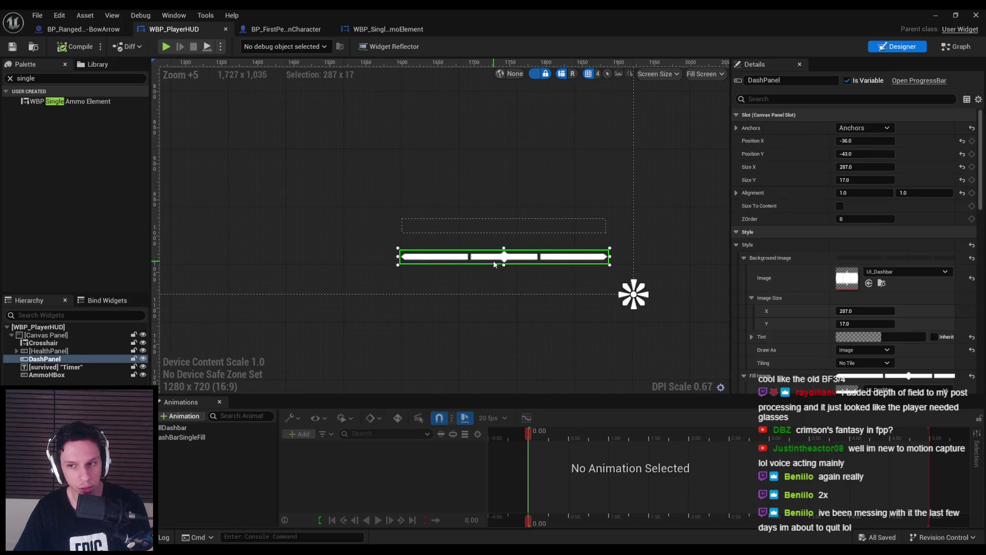
pyautogui.scroll(1, 494, 260)
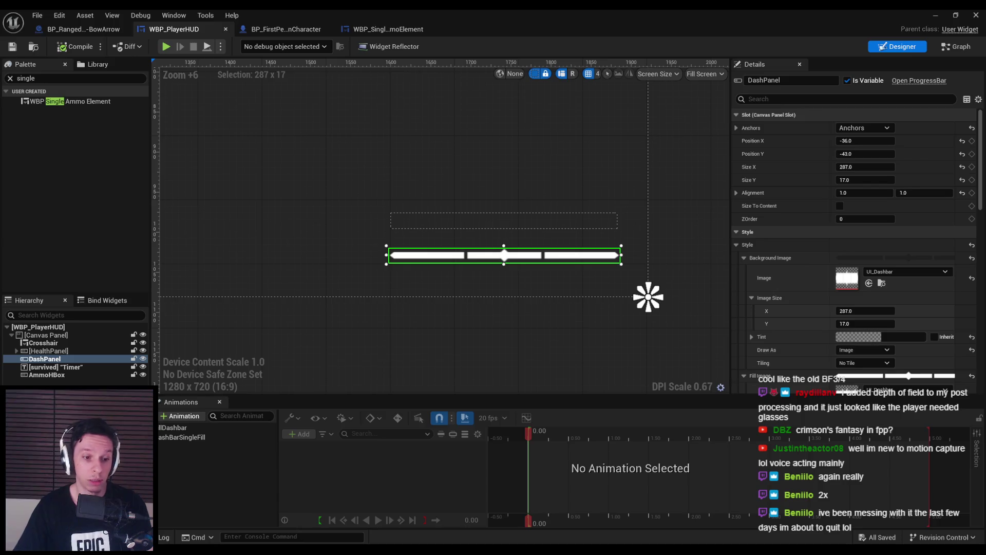
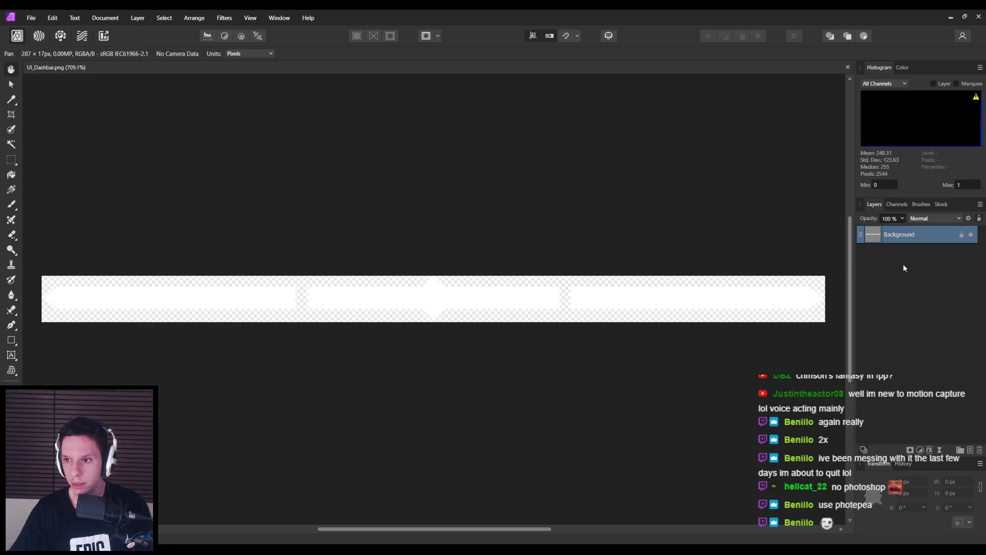
# - Add a new empty pixel layer and move it beneath the Background layer
pyautogui.click(933, 218)
pyautogui.click(924, 219)
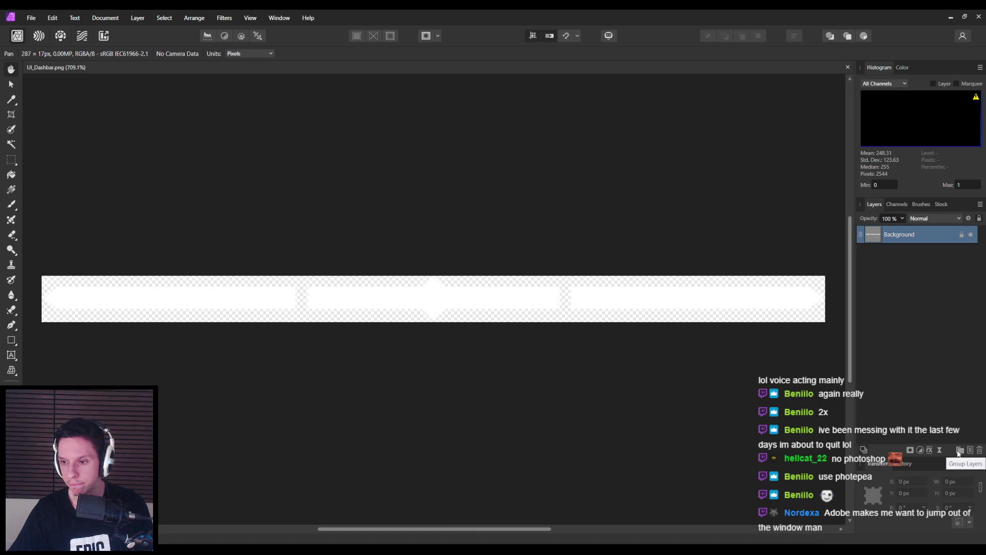
pyautogui.click(974, 452)
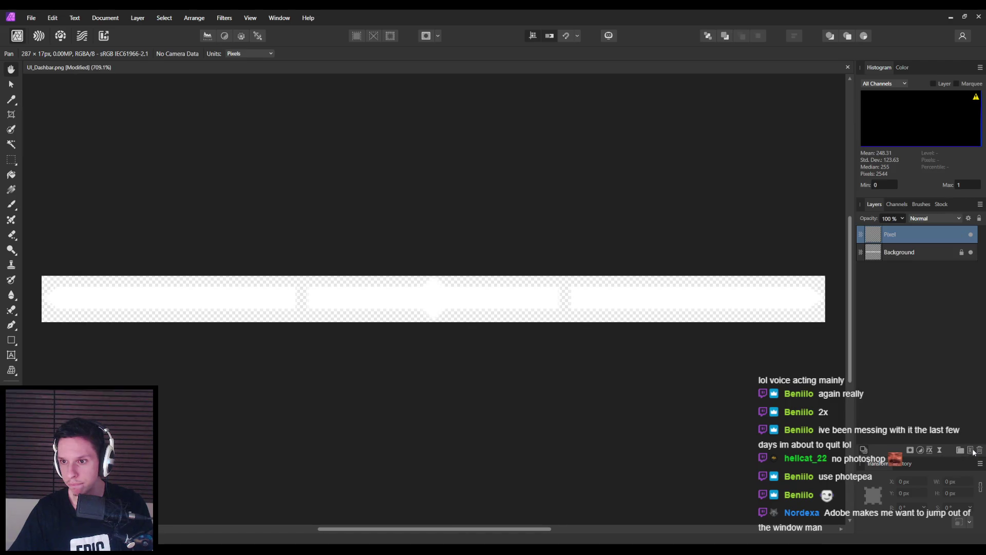
pyautogui.moveTo(892, 235); pyautogui.dragTo(894, 266)
# - Brush black across the new layer behind the dash bars, then reselect Background with the Rectangular Marquee
pyautogui.press('b')
pyautogui.moveTo(154, 295)
pyautogui.mouseDown()
pyautogui.moveTo(743, 281)
pyautogui.moveTo(774, 268)
pyautogui.mouseUp()
pyautogui.scroll(-1, 156, 288)
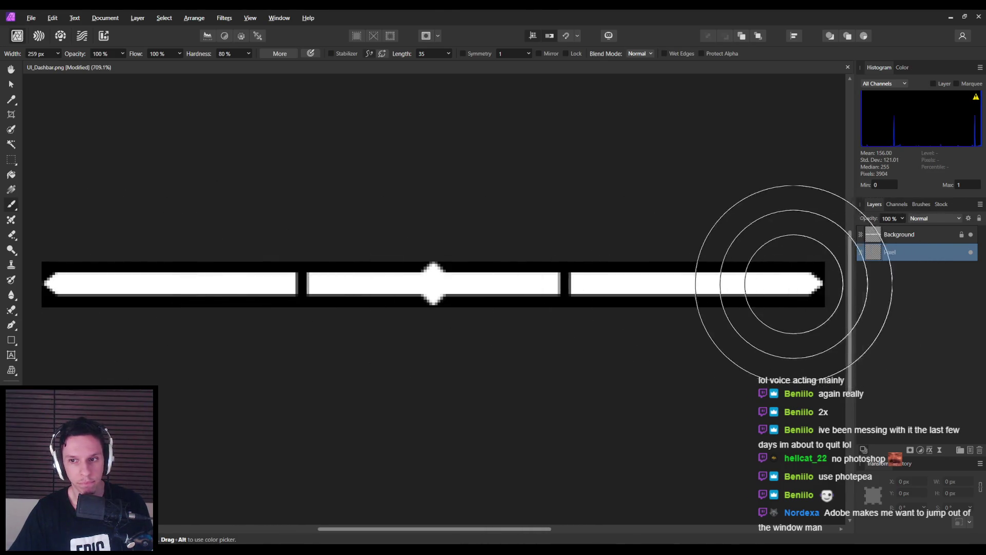
pyautogui.click(11, 159)
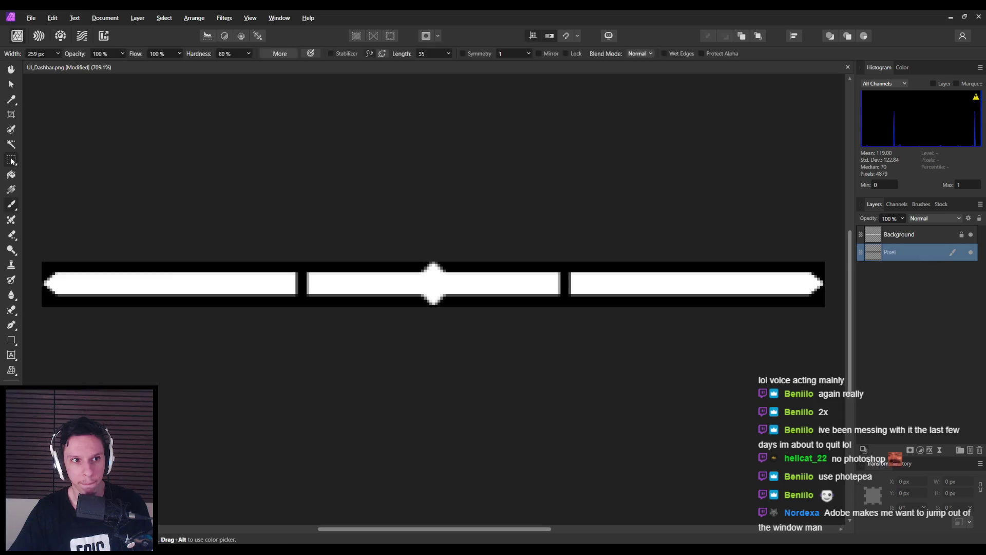
pyautogui.click(919, 235)
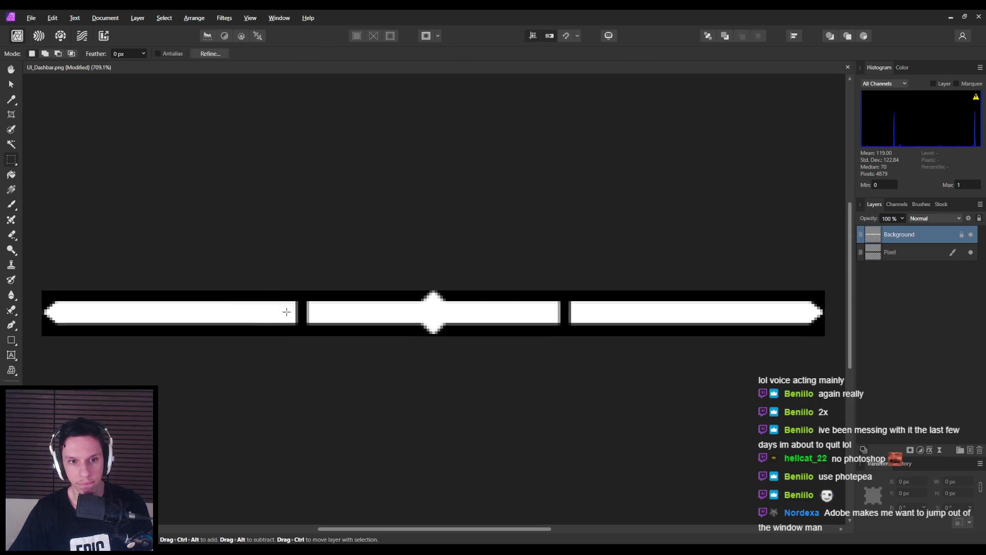
# - On the Background layer, marquee the gap between the left and middle bars and delete its grey edge pixels
pyautogui.scroll(5, 286, 308)
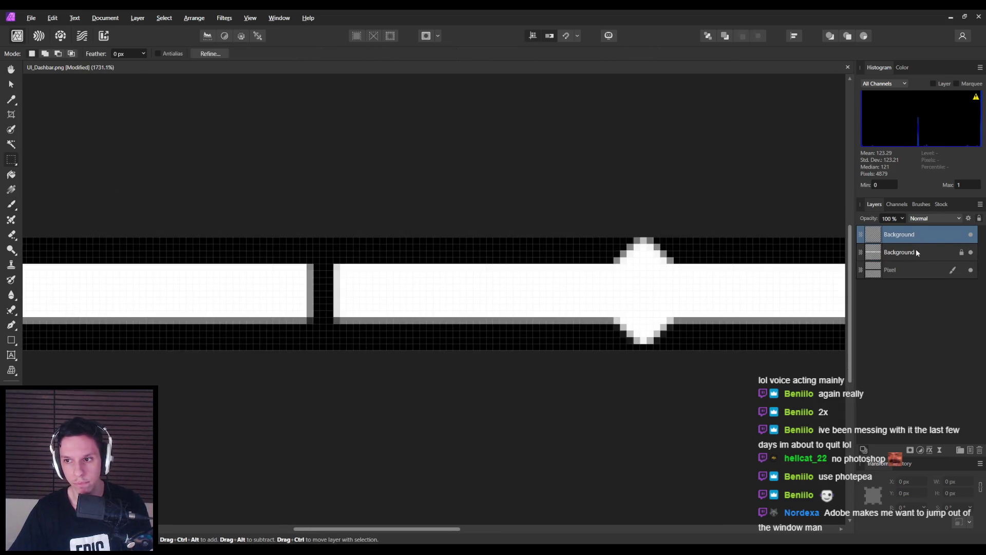
pyautogui.click(916, 251)
pyautogui.click(913, 236)
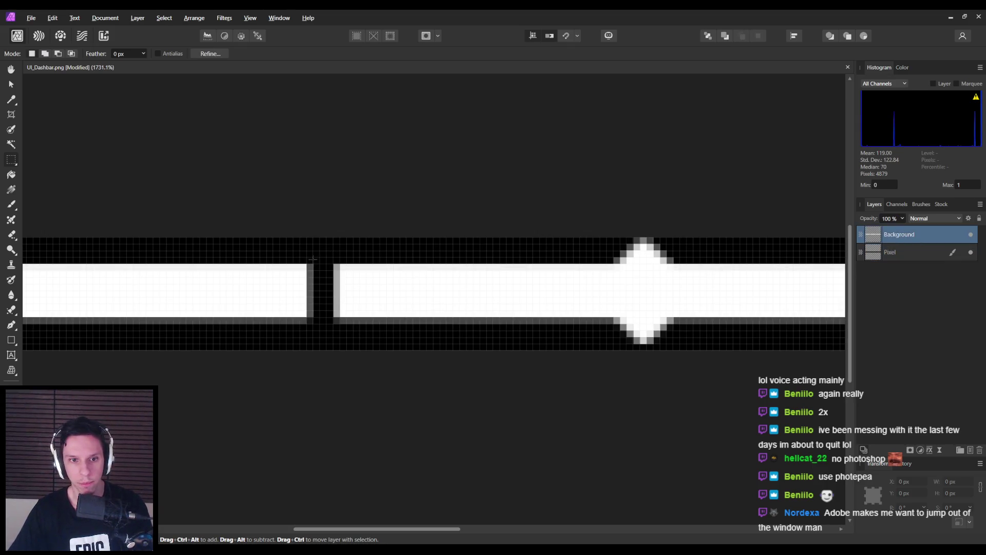
pyautogui.moveTo(307, 250); pyautogui.dragTo(334, 331)
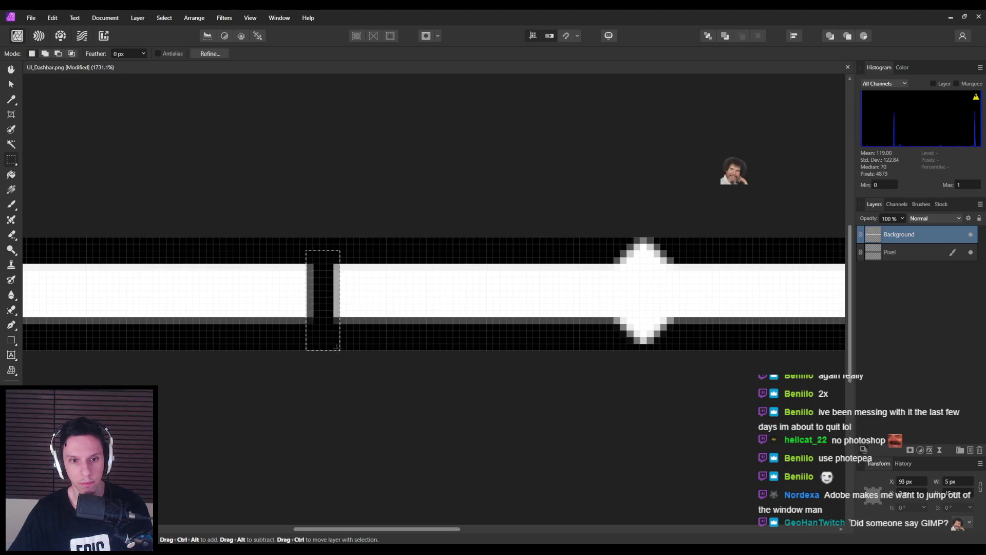
pyautogui.press('Delete')
# - Stretch the left bar's one-pixel end column to 5 px wide across the gap
pyautogui.moveTo(300, 257); pyautogui.dragTo(307, 331)
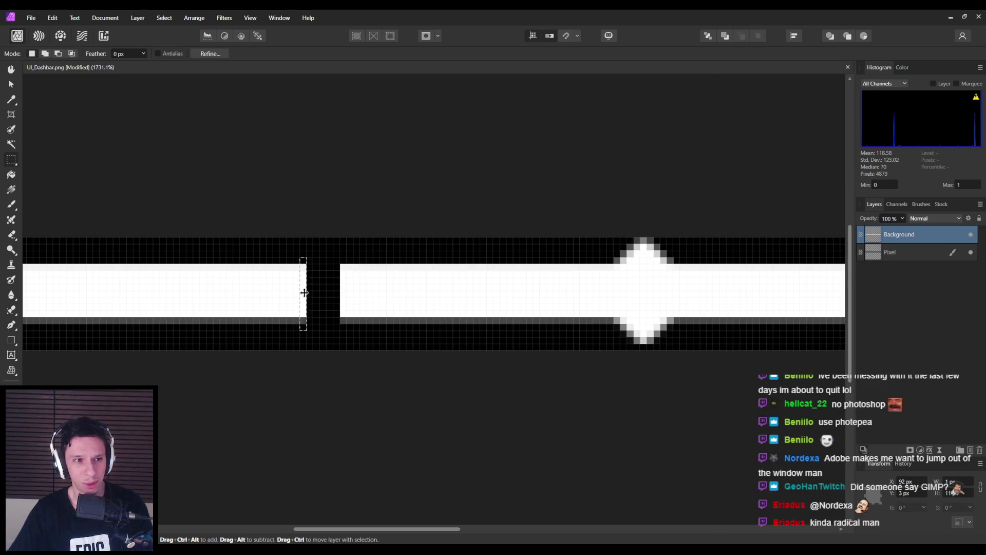
pyautogui.press('v')
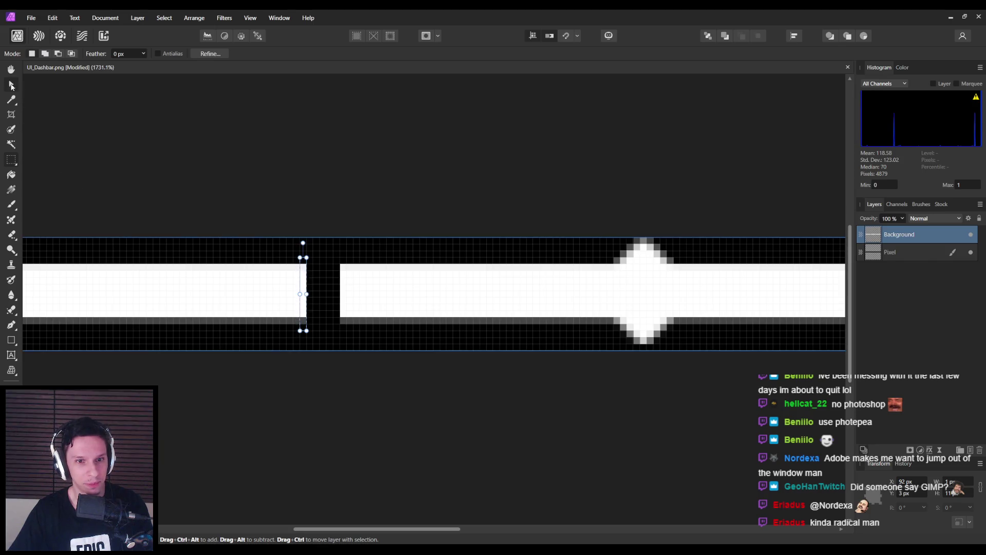
pyautogui.moveTo(306, 294); pyautogui.dragTo(341, 297)
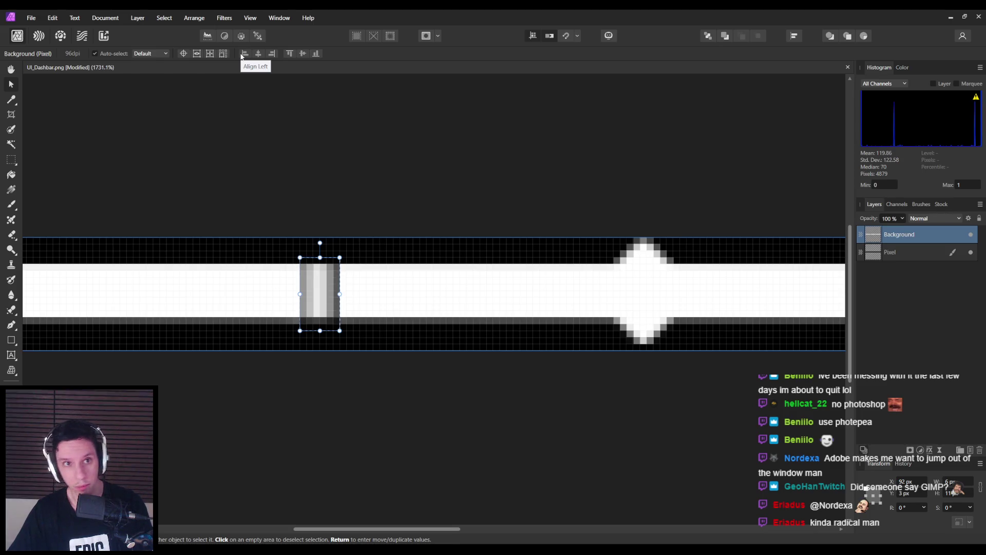
pyautogui.rightClick(316, 272)
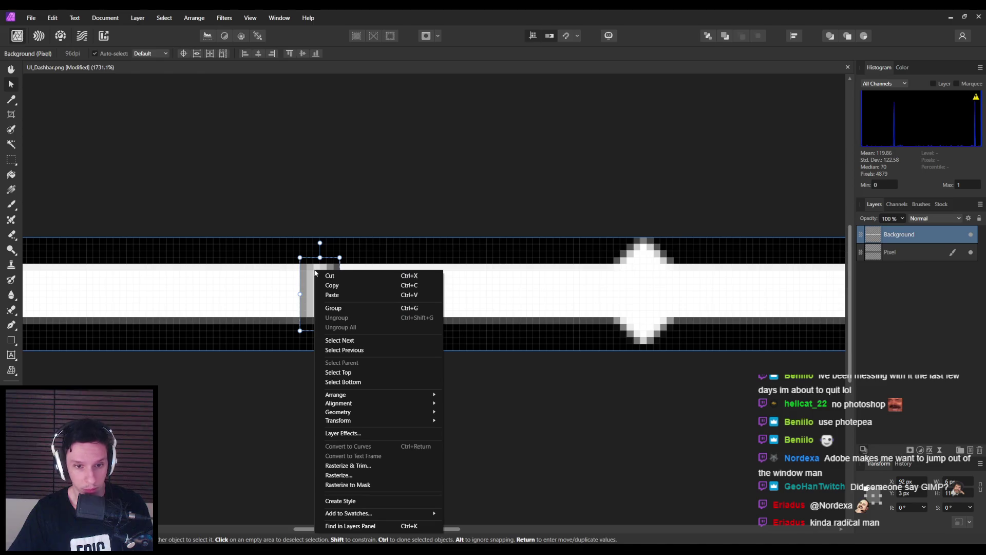
pyautogui.moveTo(344, 420)
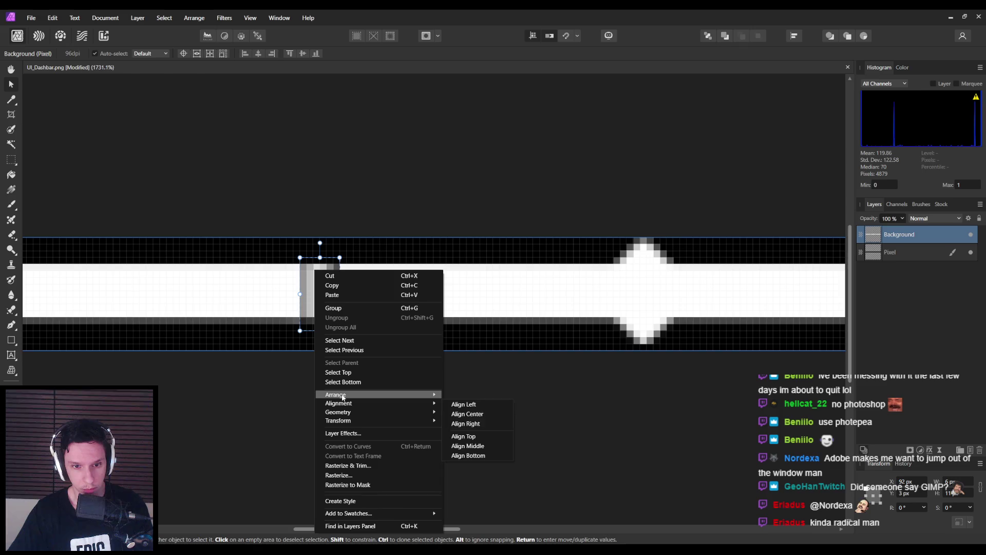
pyautogui.moveTo(343, 395)
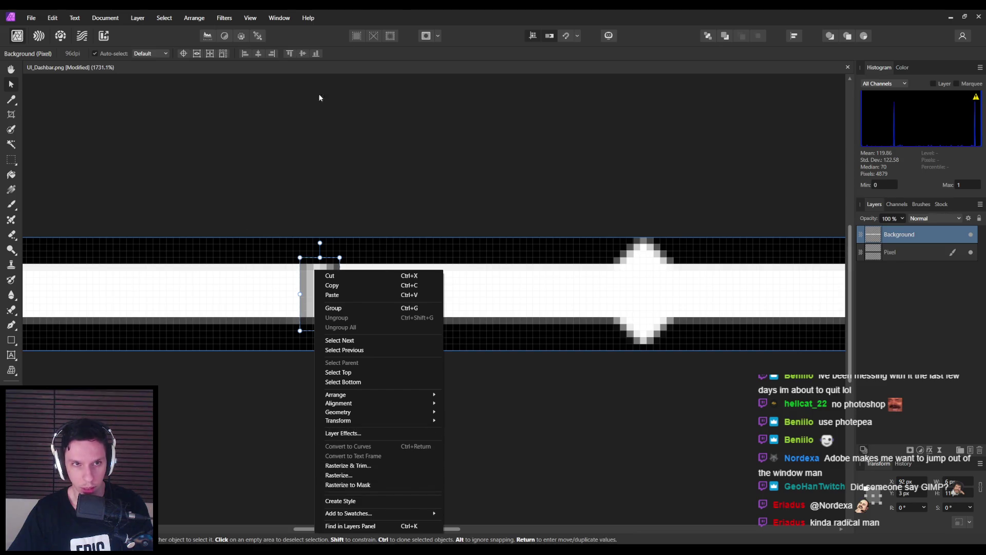
pyautogui.click(398, 16)
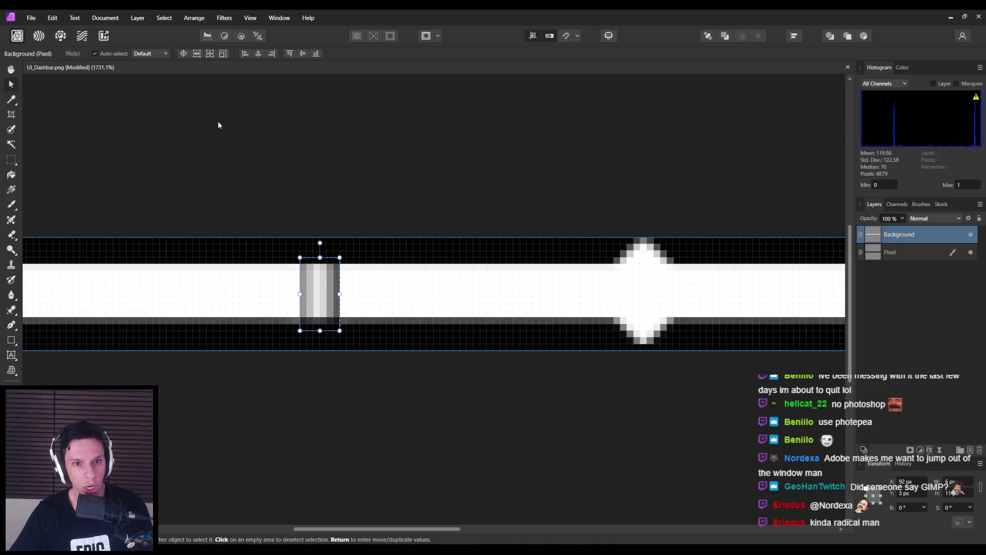
pyautogui.click(149, 54)
pyautogui.click(146, 63)
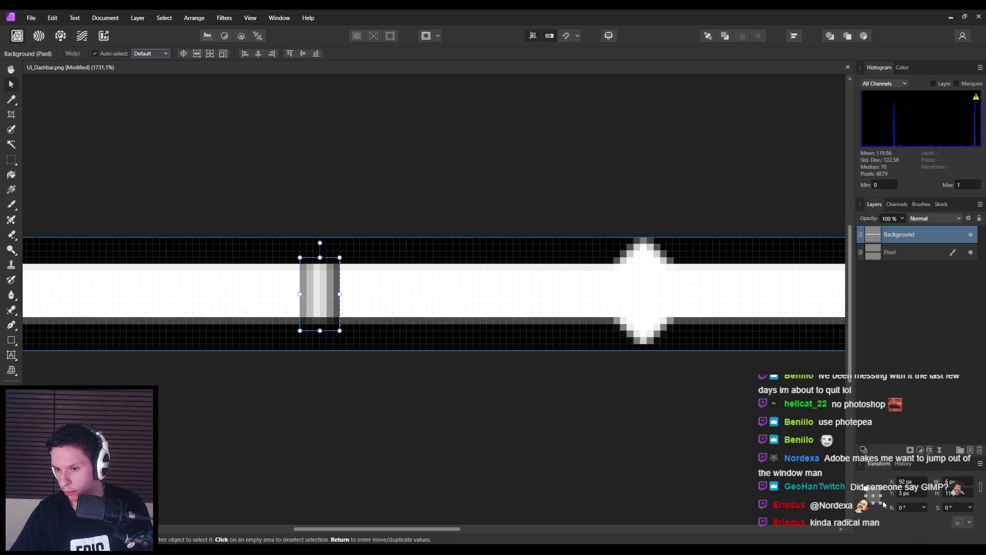
pyautogui.rightClick(889, 469)
pyautogui.click(885, 382)
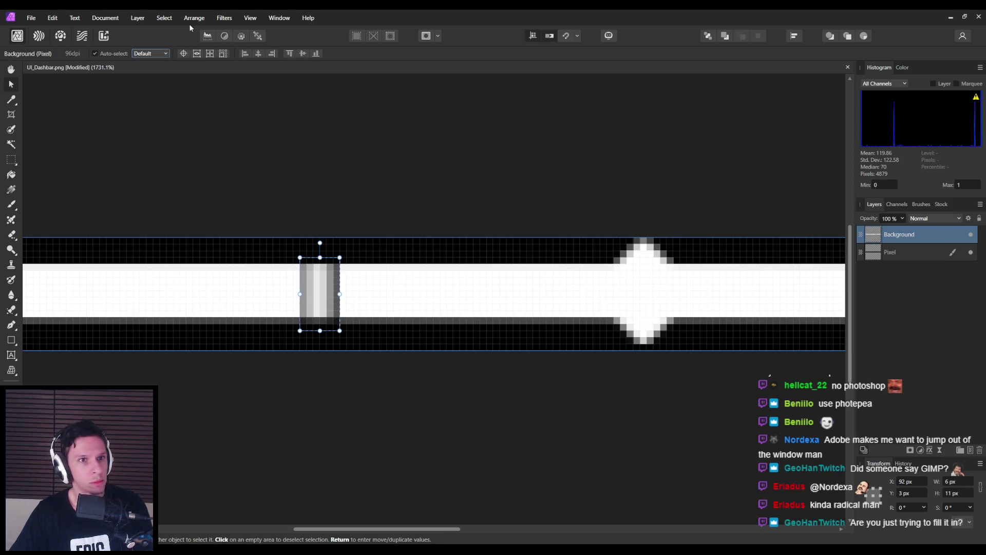
pyautogui.click(54, 17)
pyautogui.click(56, 19)
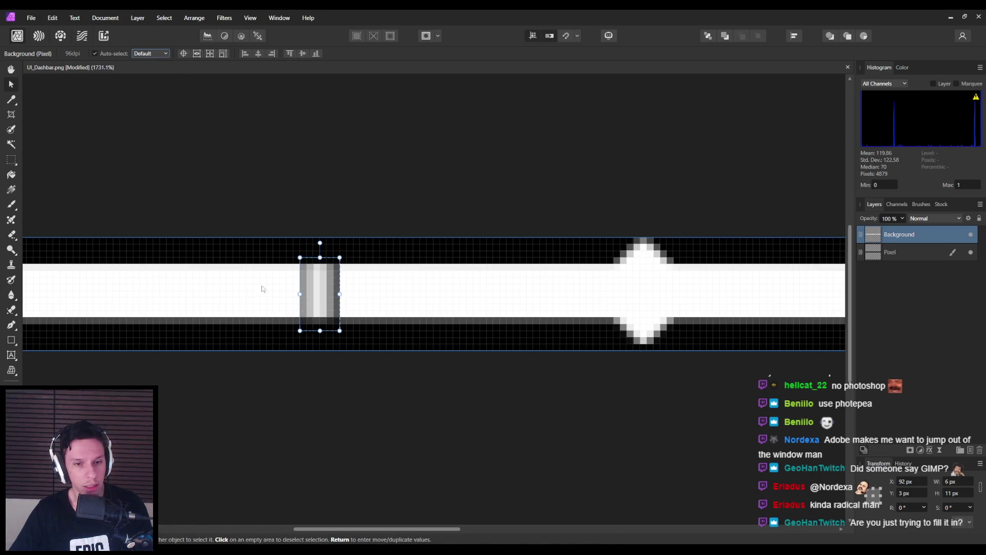
pyautogui.click(54, 18)
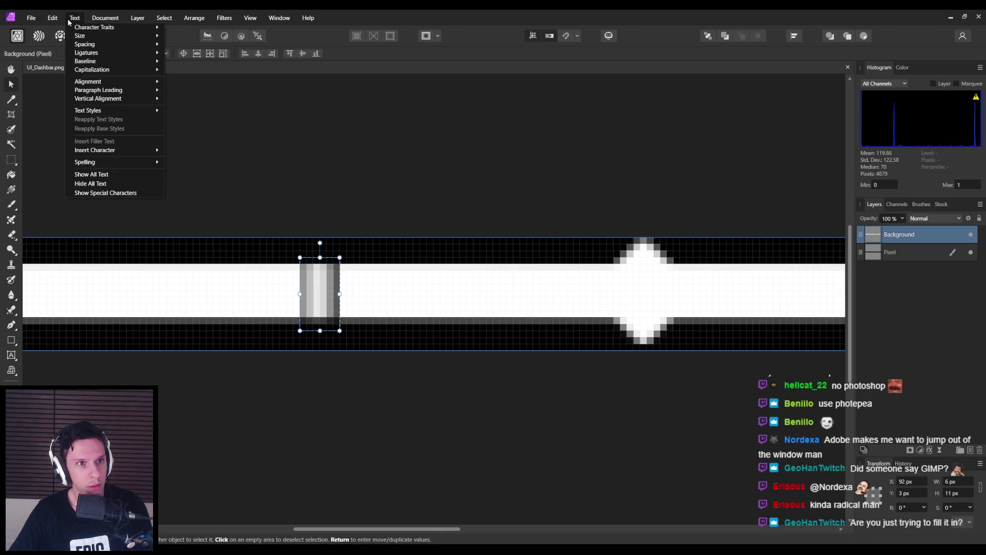
pyautogui.moveTo(89, 20)
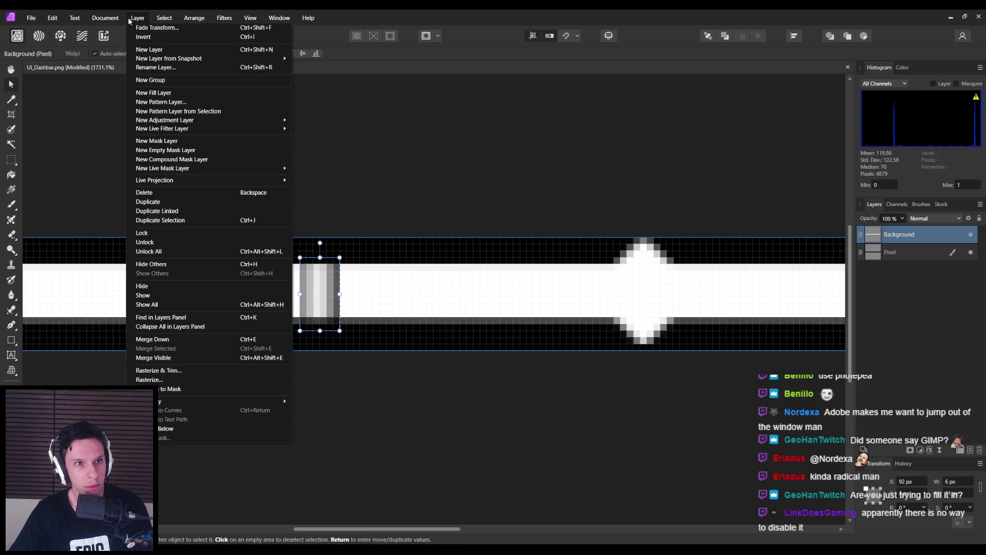
pyautogui.moveTo(157, 21)
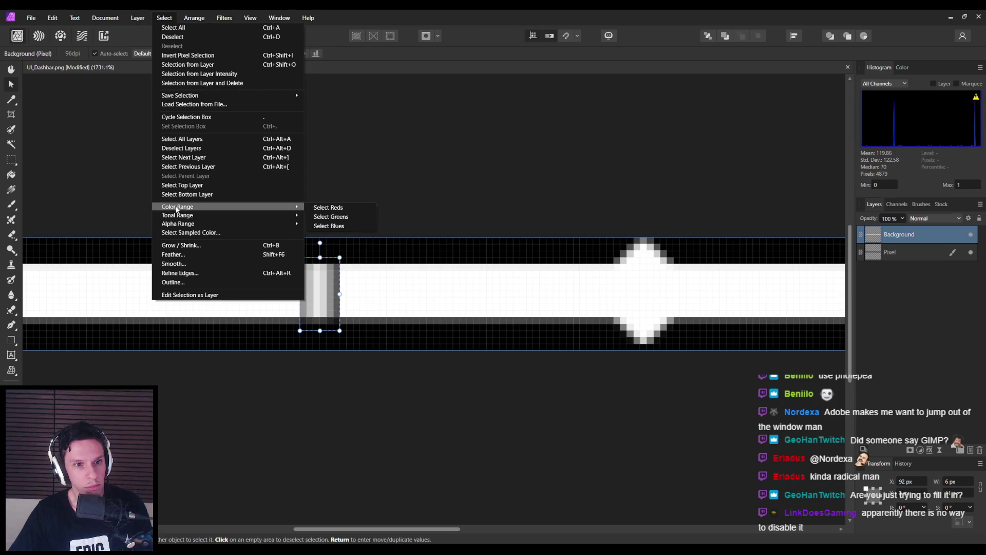
pyautogui.moveTo(181, 226)
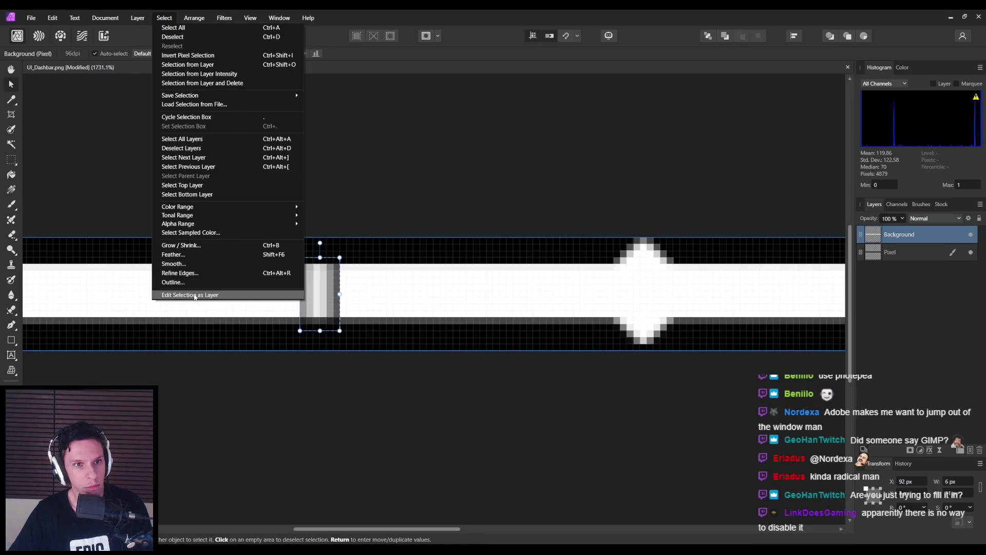
pyautogui.moveTo(194, 13)
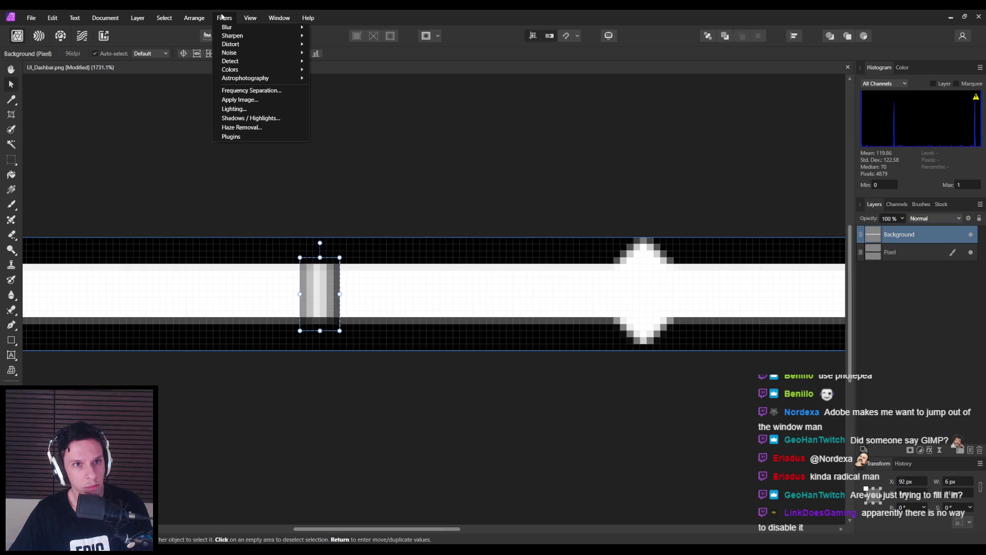
pyautogui.moveTo(251, 20)
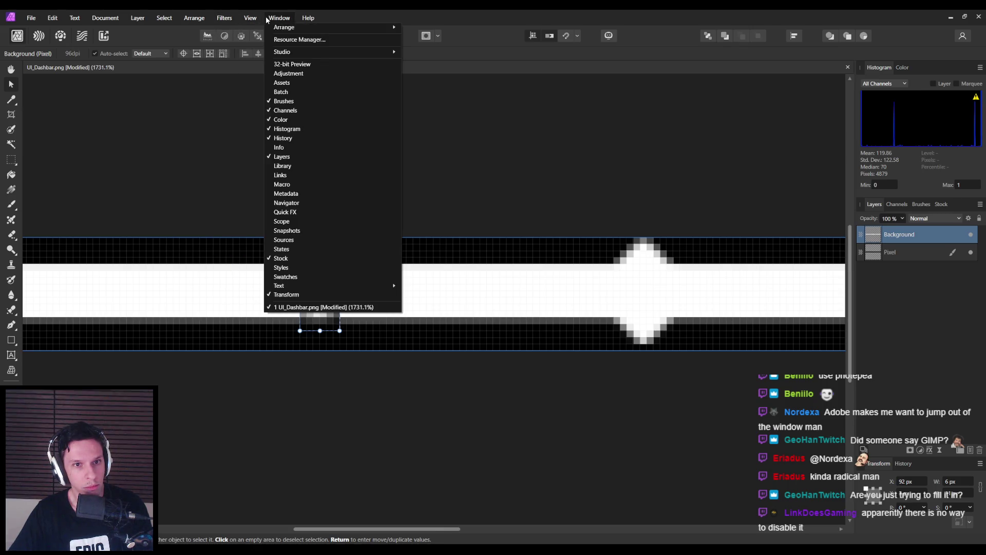
pyautogui.click(31, 19)
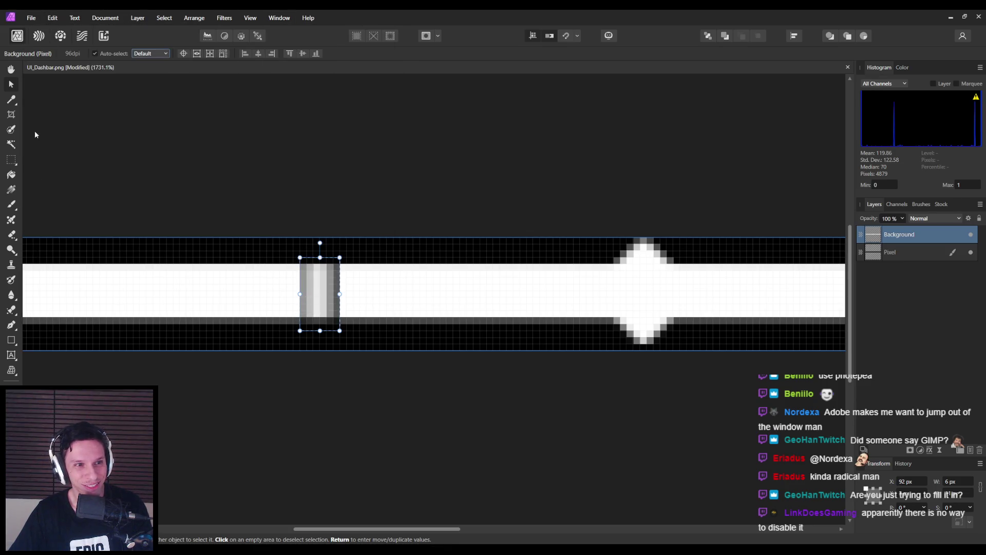
# - Undo the stretch, retry widening the end column, then shrink it back to 1 px wide
pyautogui.click(169, 190)
pyautogui.hotkey('ctrl', 'z')
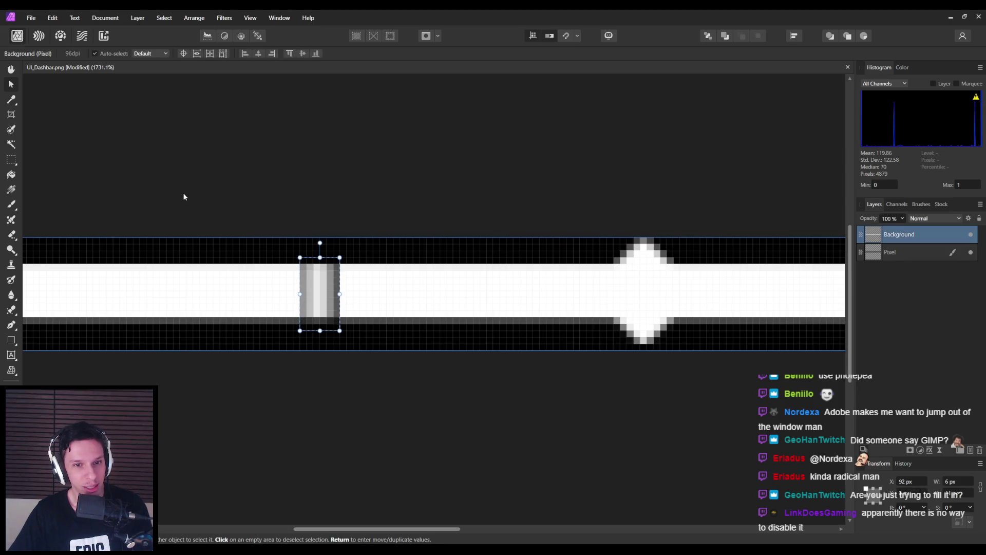
pyautogui.hotkey('ctrl', 'z')
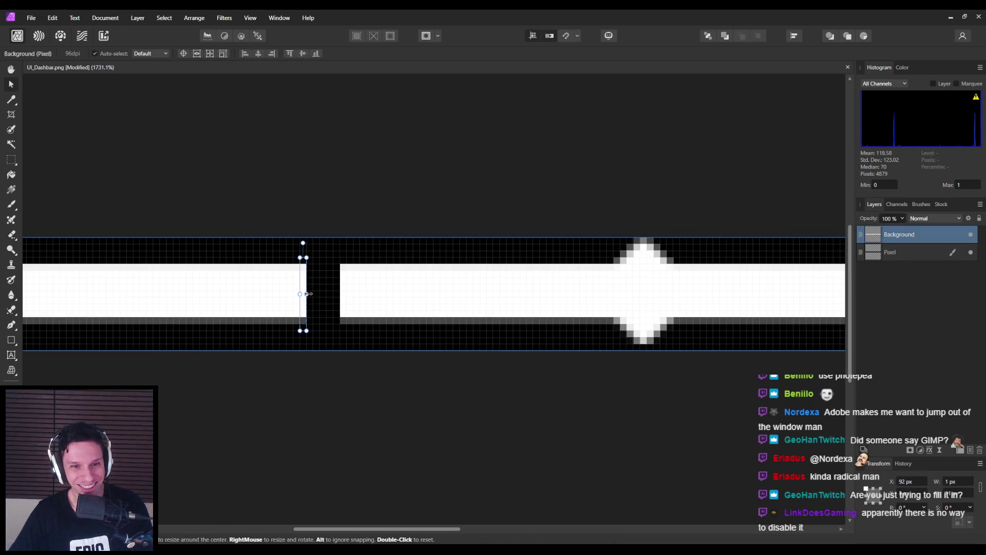
pyautogui.moveTo(308, 294); pyautogui.dragTo(337, 294)
pyautogui.press('Return')
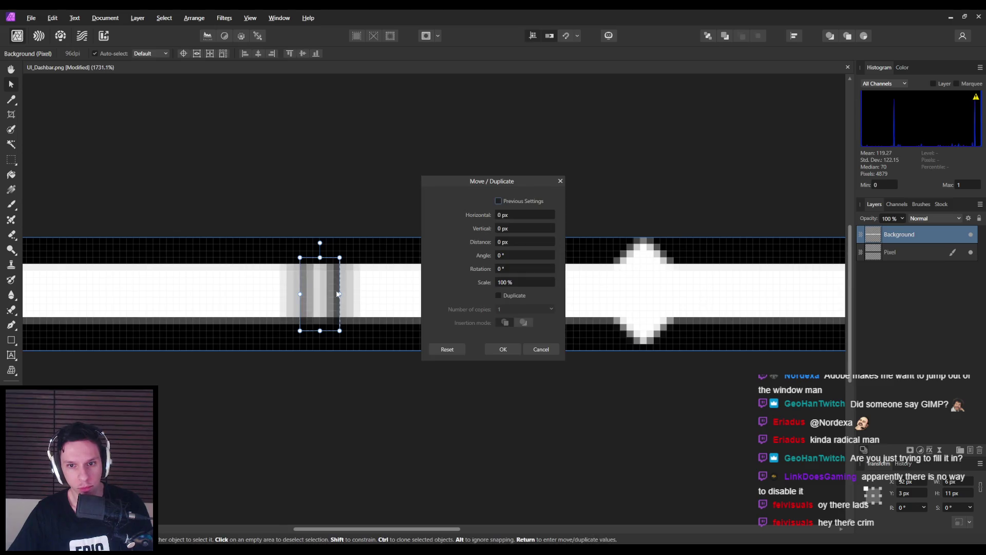
pyautogui.click(497, 350)
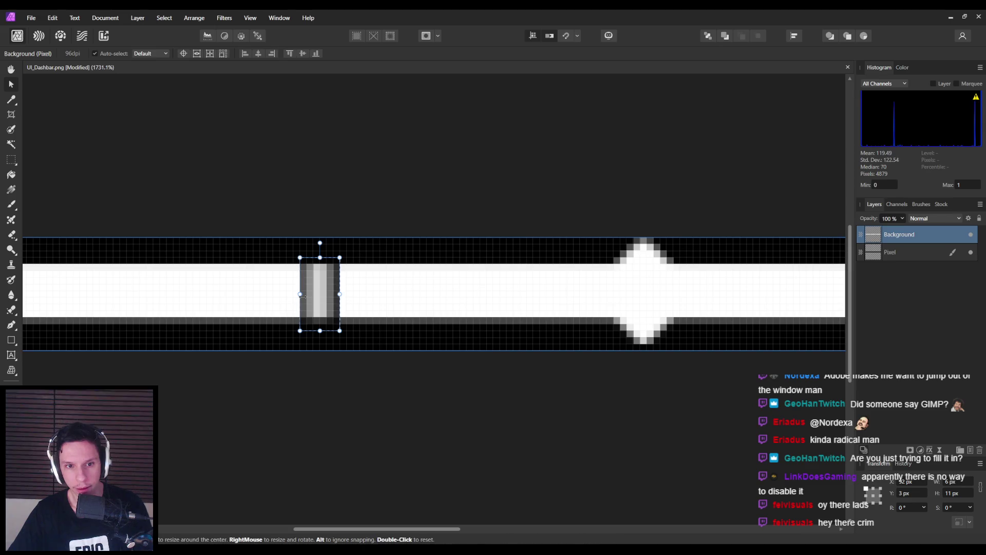
pyautogui.moveTo(339, 294); pyautogui.dragTo(303, 300)
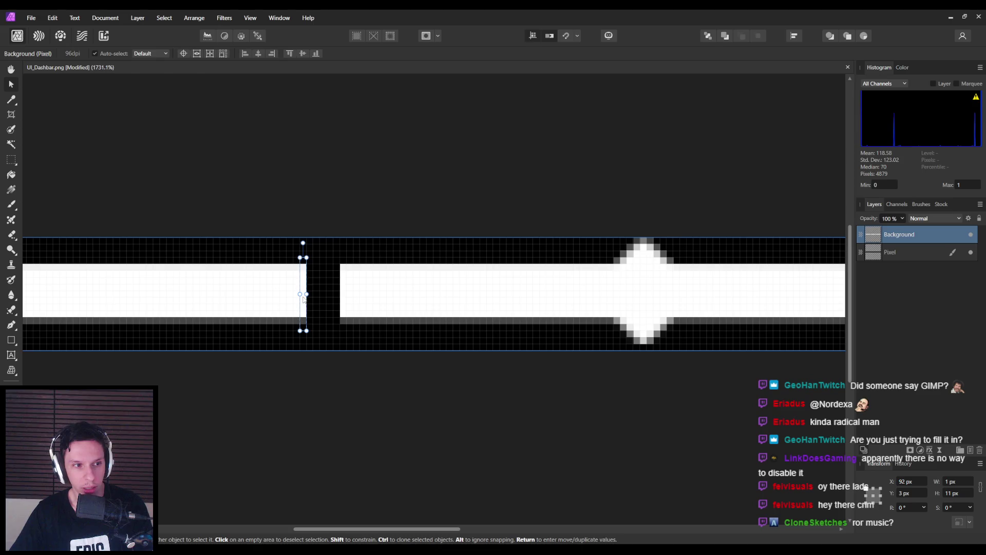
pyautogui.moveTo(306, 295)
pyautogui.mouseDown()
pyautogui.moveTo(687, 298)
pyautogui.moveTo(313, 298)
pyautogui.mouseUp()
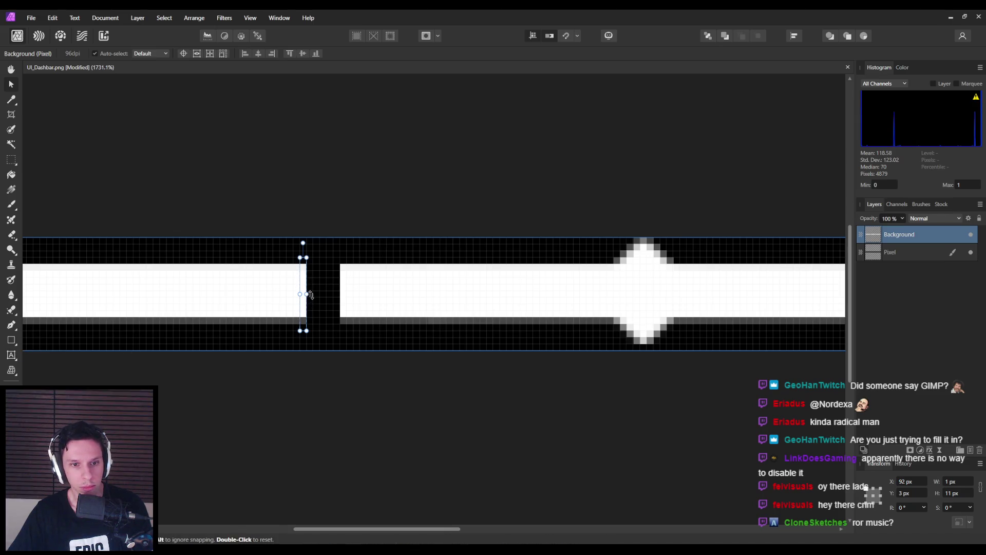
pyautogui.moveTo(334, 294); pyautogui.dragTo(306, 294)
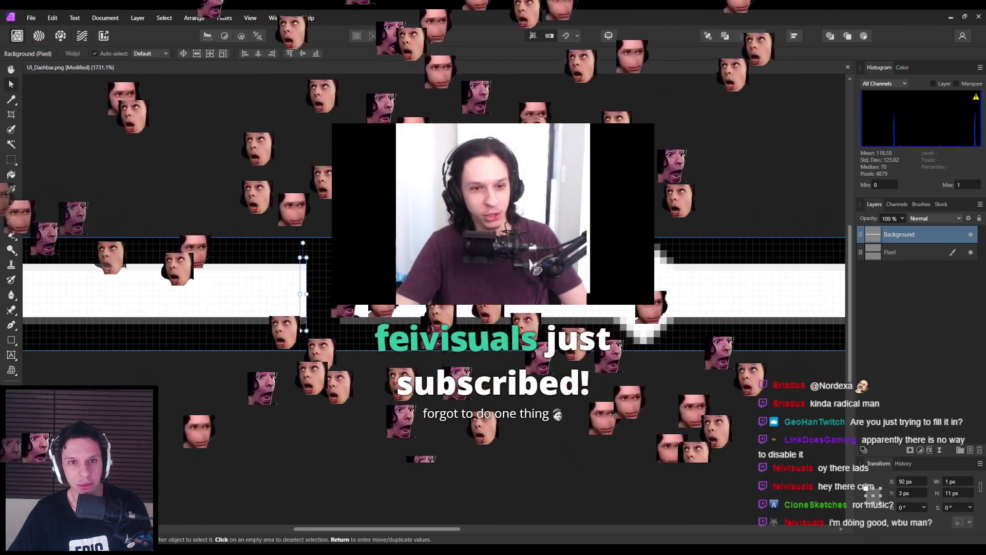
pyautogui.click(438, 36)
pyautogui.press('Escape')
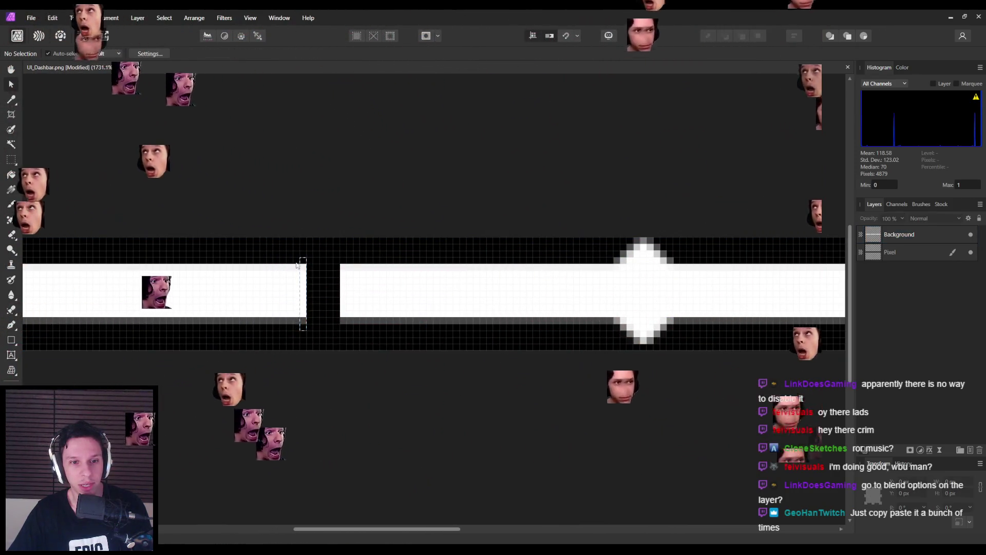
pyautogui.hotkey('ctrl', 'v')
pyautogui.hotkey('ctrl', 'z')
pyautogui.hotkey('ctrl', 'c')
pyautogui.hotkey('ctrl', 'v')
pyautogui.moveTo(304, 282); pyautogui.dragTo(313, 282)
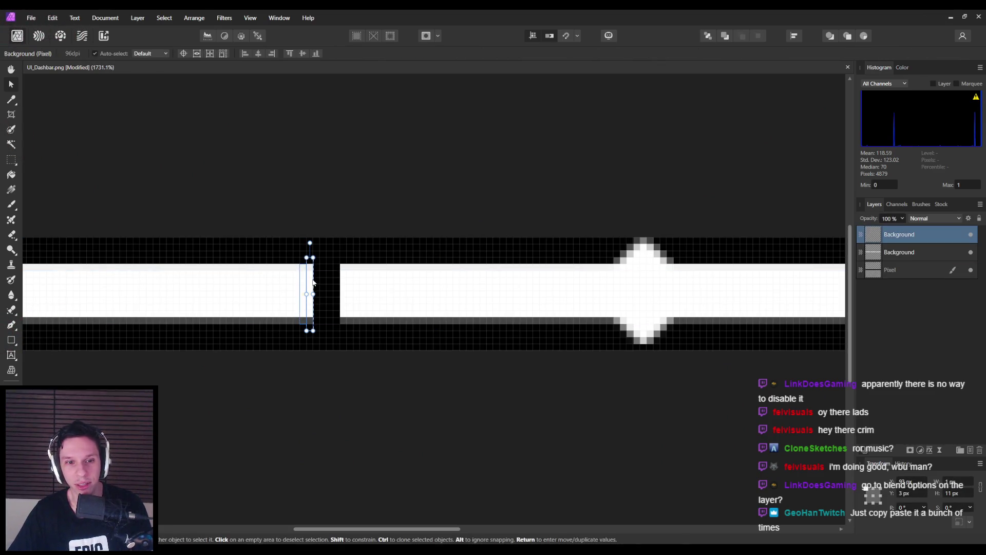
pyautogui.hotkey('ctrl', 'v')
pyautogui.click(311, 282)
pyautogui.hotkey('ctrl', 'z')
pyautogui.hotkey('ctrl', 'z')
pyautogui.hotkey('ctrl', 'z')
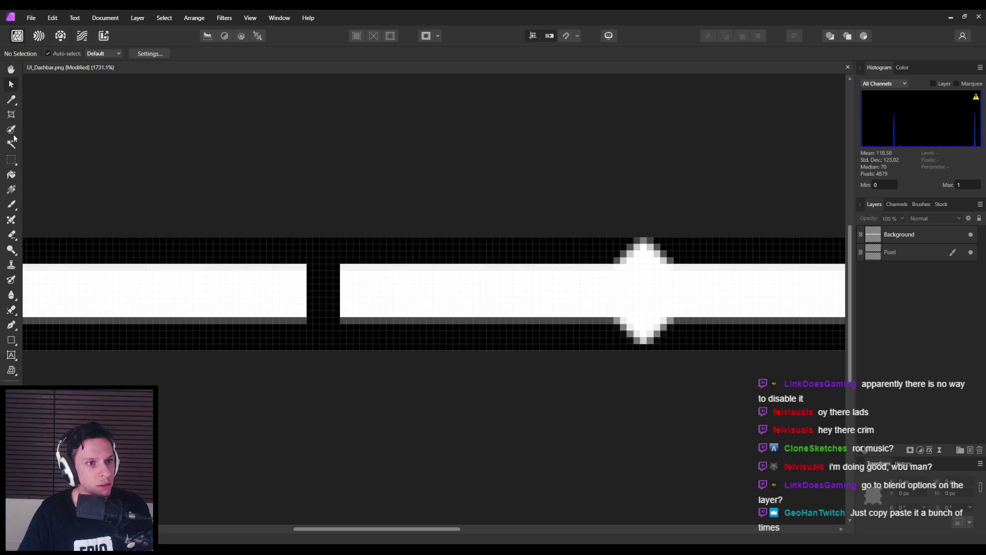
pyautogui.click(10, 163)
# - Pick the Rectangular Marquee Tool and open the Layer menu
pyautogui.click(10, 163)
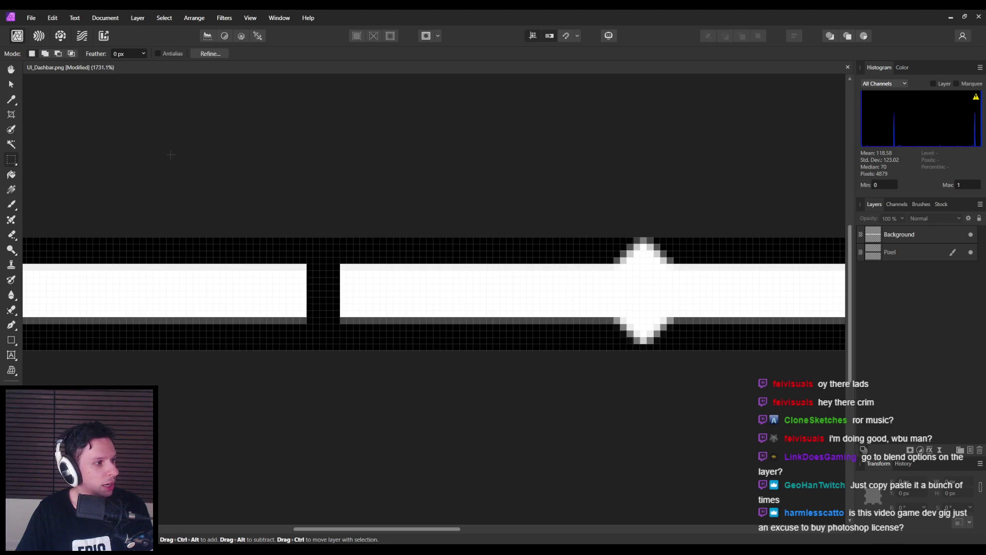
pyautogui.click(131, 19)
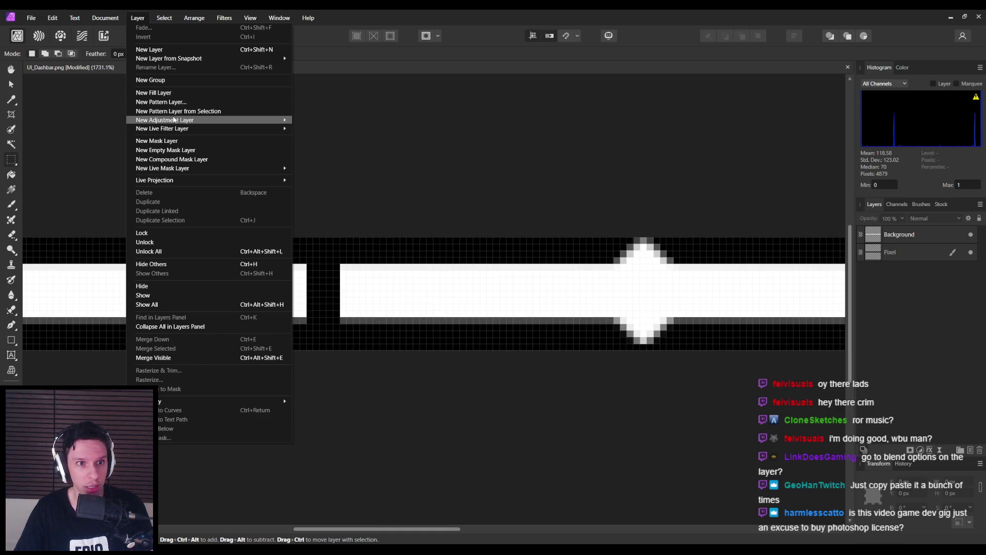
# - Close the Layer menu, check Background's options and the Channels panel, then open Background's Blend Options
pyautogui.moveTo(173, 120)
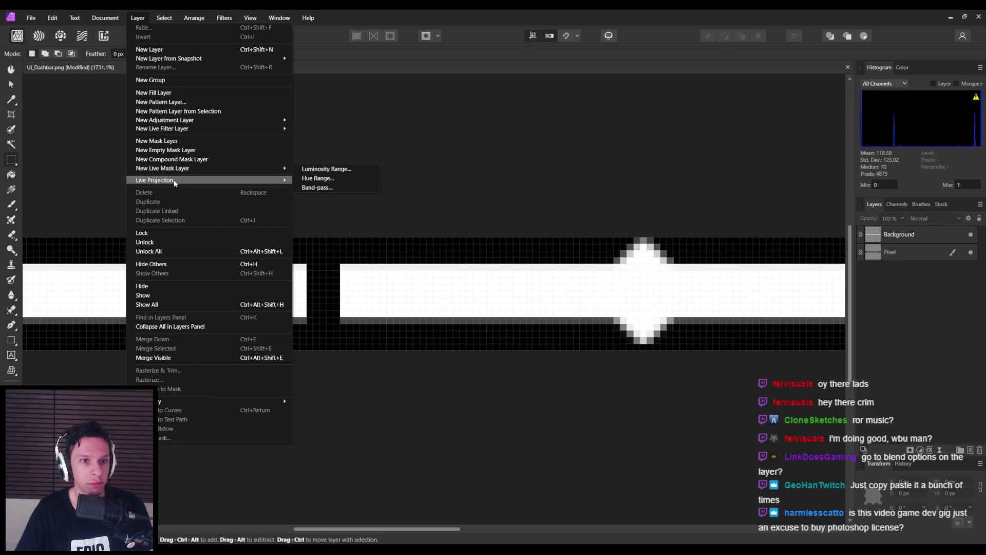
pyautogui.moveTo(172, 180)
pyautogui.moveTo(149, 401)
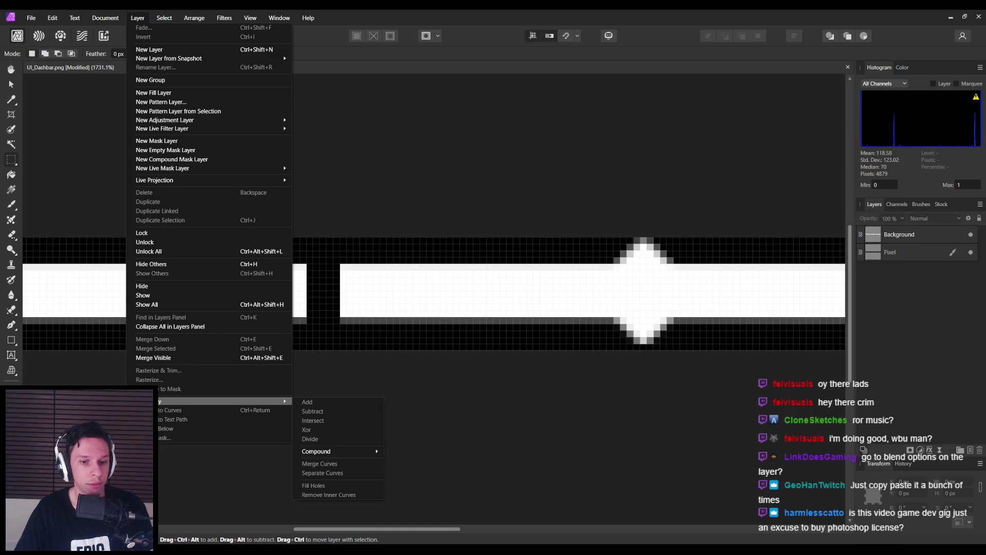
pyautogui.moveTo(345, 453)
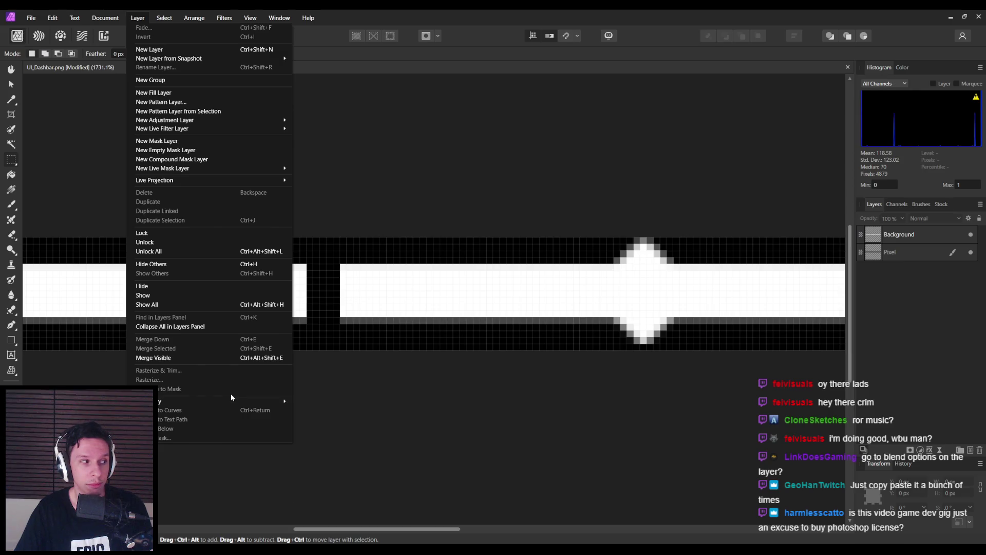
pyautogui.click(902, 261)
pyautogui.rightClick(889, 235)
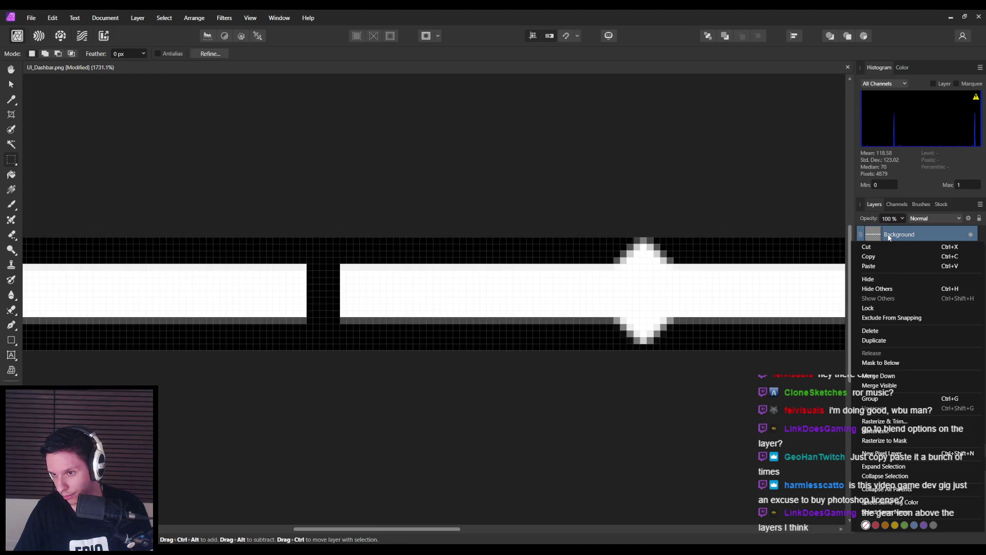
pyautogui.click(859, 210)
pyautogui.click(897, 205)
pyautogui.click(873, 205)
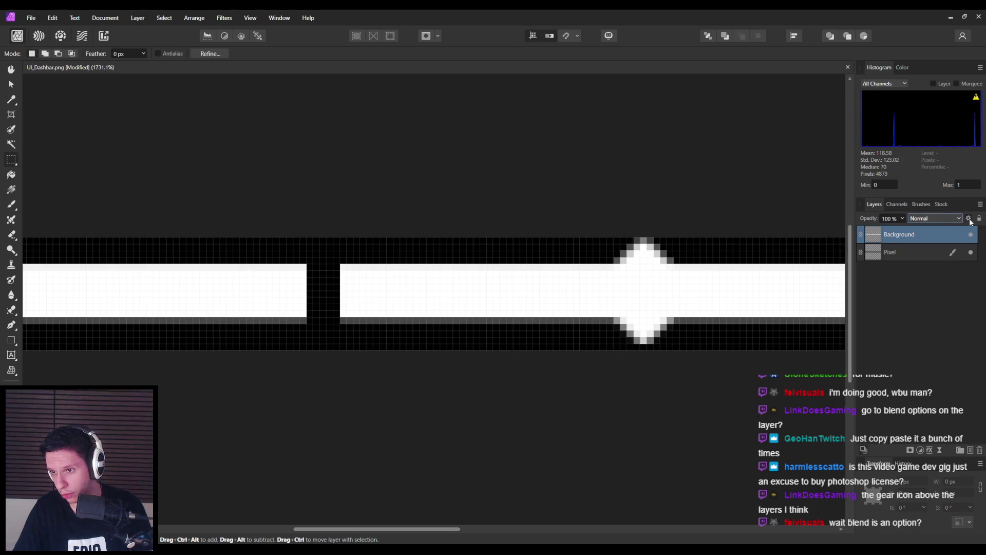
pyautogui.click(969, 220)
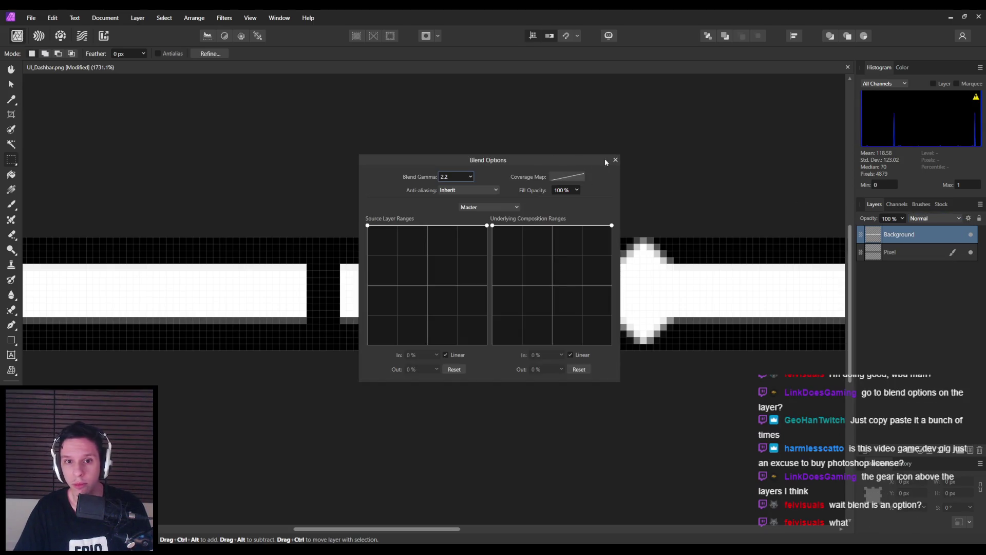
# - Set the Background layer's Anti-aliasing to Force Off and close Blend Options
pyautogui.click(484, 189)
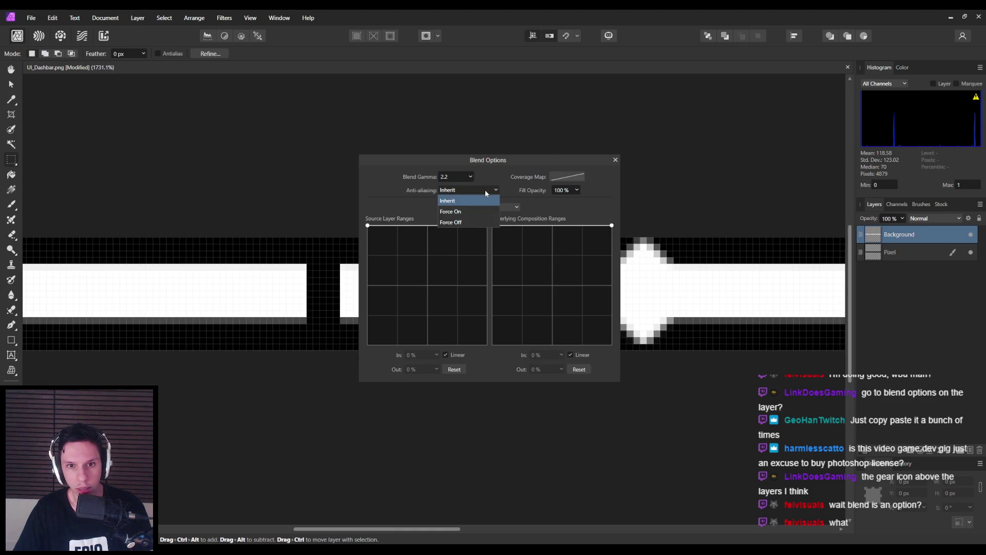
pyautogui.click(461, 222)
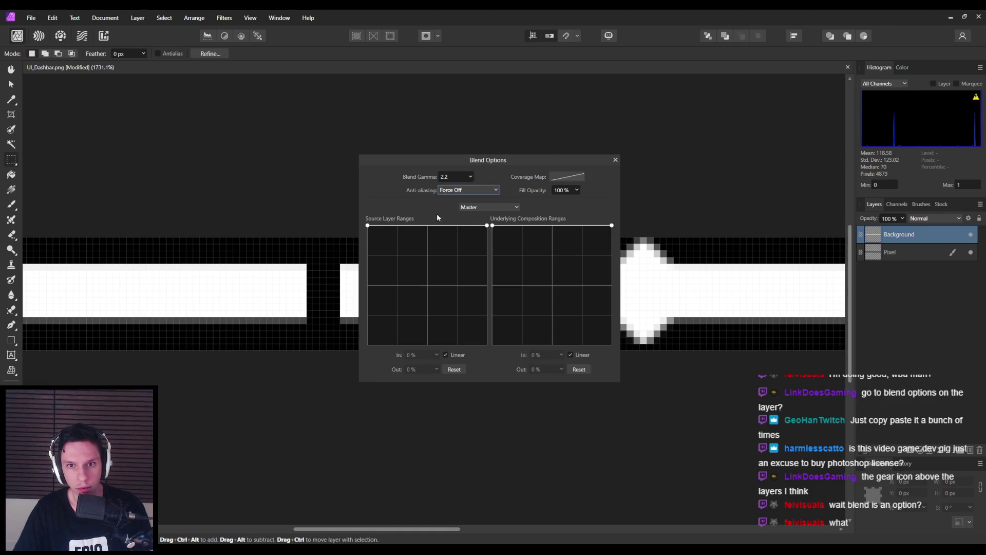
pyautogui.click(615, 161)
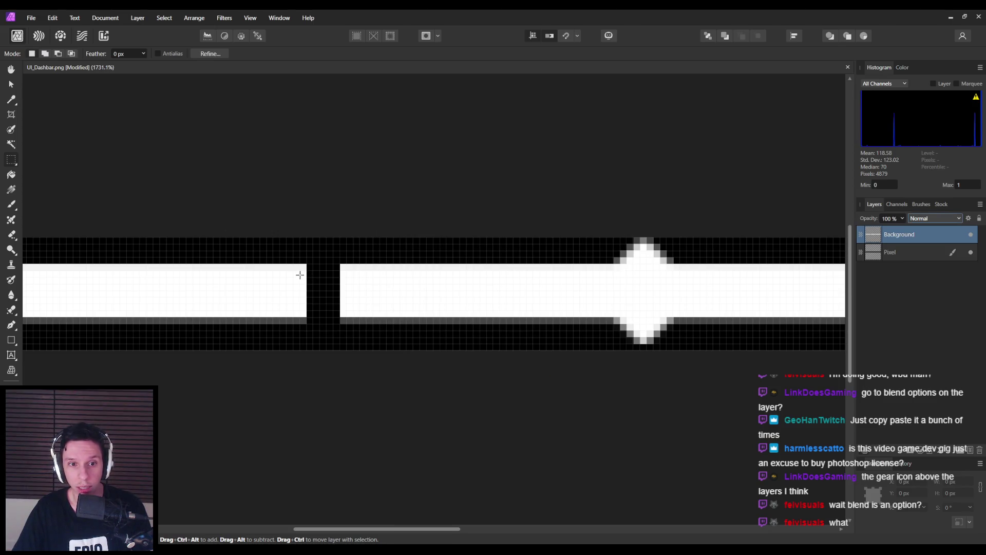
# - Test-stretch a 1 px end column to 6 px, undo it, and reopen Blend Options
pyautogui.moveTo(307, 258); pyautogui.dragTo(314, 337)
pyautogui.moveTo(300, 251); pyautogui.dragTo(307, 338)
pyautogui.click(12, 85)
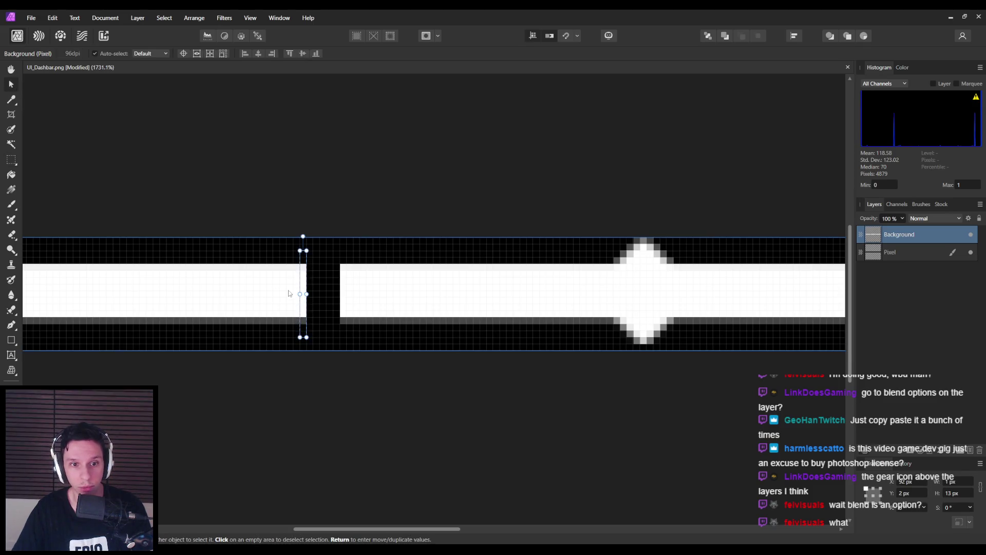
pyautogui.moveTo(307, 293); pyautogui.dragTo(339, 293)
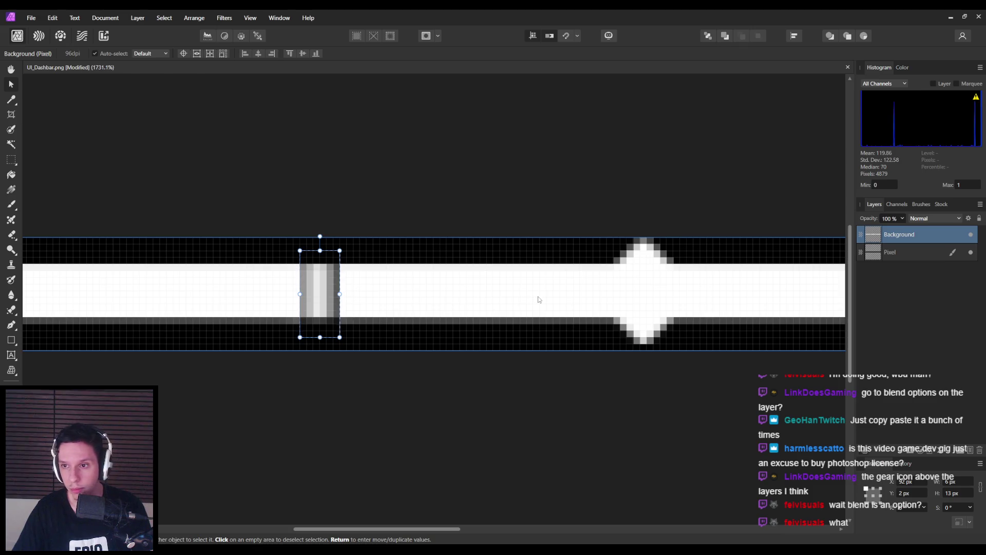
pyautogui.press('m')
pyautogui.hotkey('ctrl', 'z')
pyautogui.press('v')
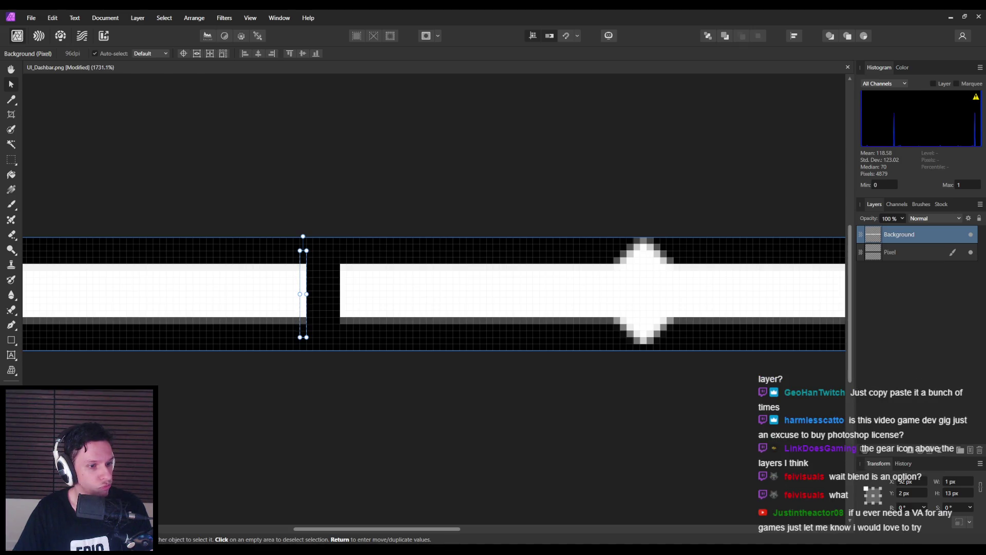
pyautogui.click(968, 218)
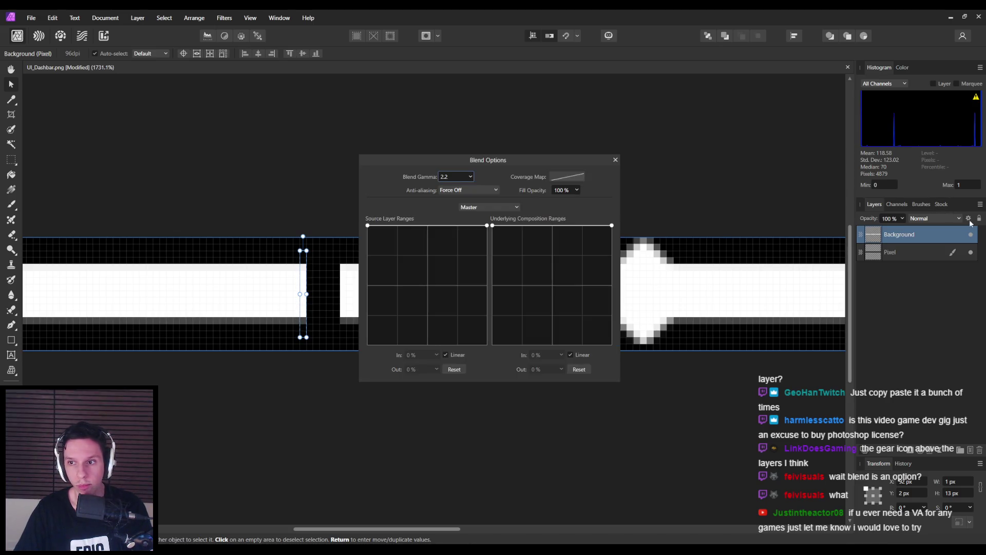
# - Set Anti-aliasing back to Inherit, keep the Master channel, and close Blend Options
pyautogui.click(485, 190)
pyautogui.click(478, 202)
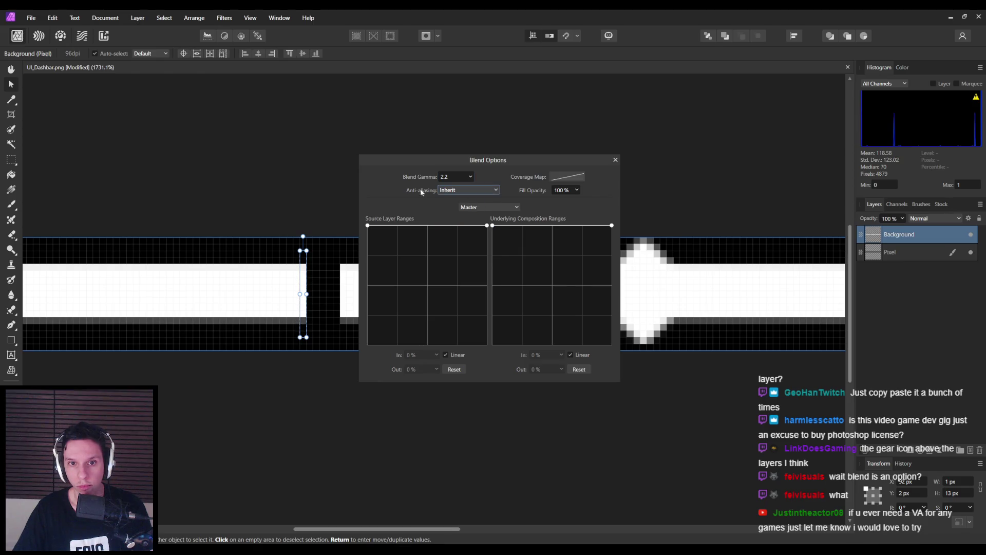
pyautogui.click(497, 202)
pyautogui.click(494, 203)
pyautogui.click(615, 160)
pyautogui.rightClick(904, 239)
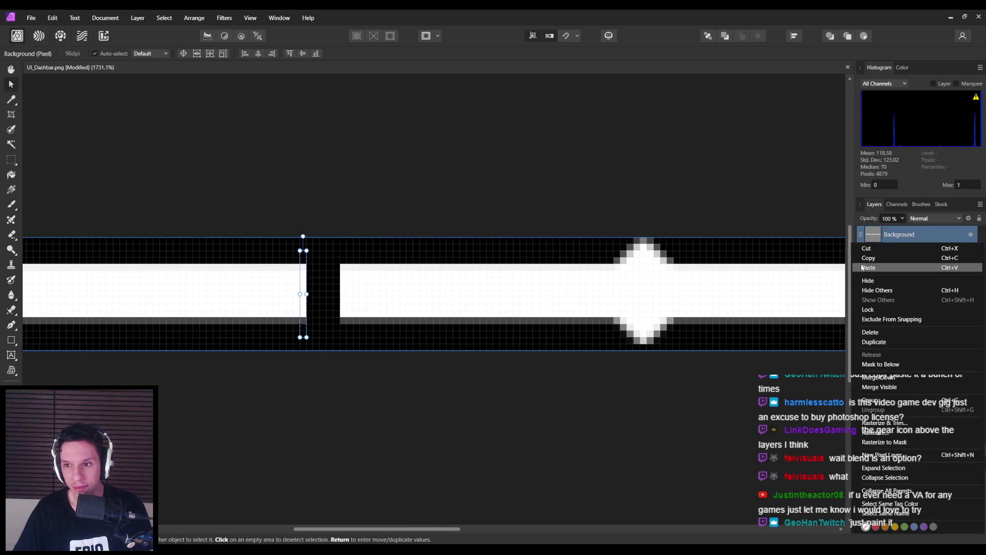
pyautogui.click(458, 163)
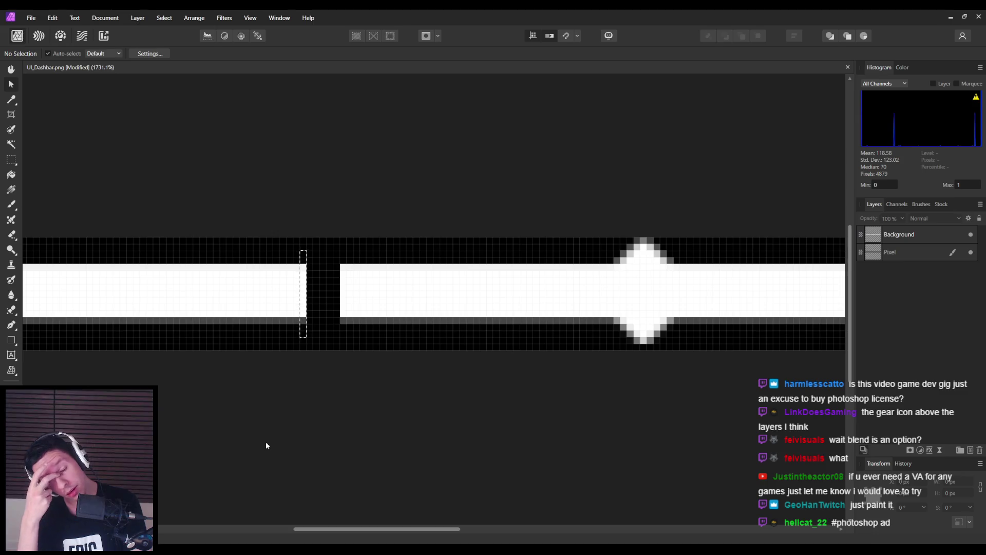
# - Set View Quality to Nearest Neighbor in Performance settings, then widen the end column to 2 px
pyautogui.click(149, 55)
pyautogui.moveTo(427, 130); pyautogui.dragTo(411, 127)
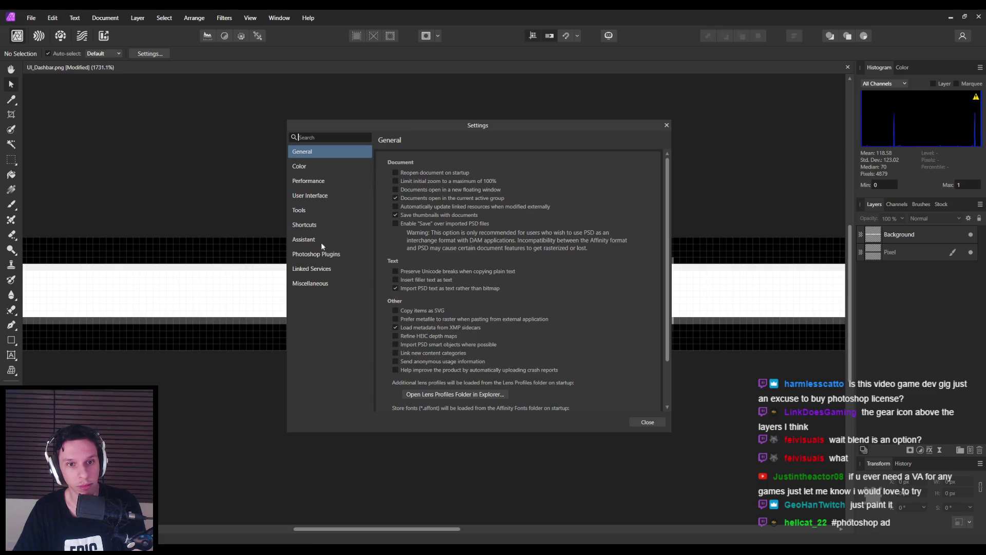
pyautogui.click(318, 181)
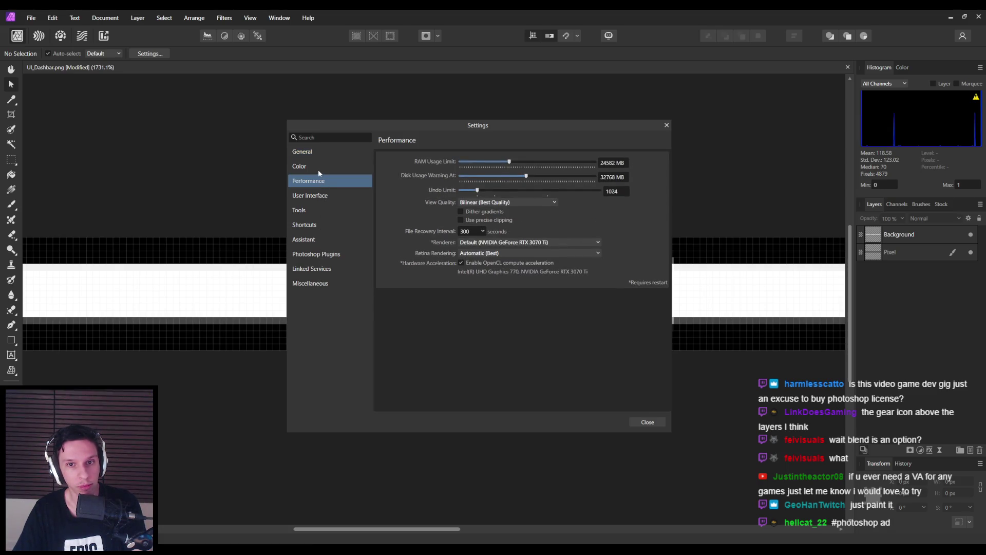
pyautogui.click(477, 204)
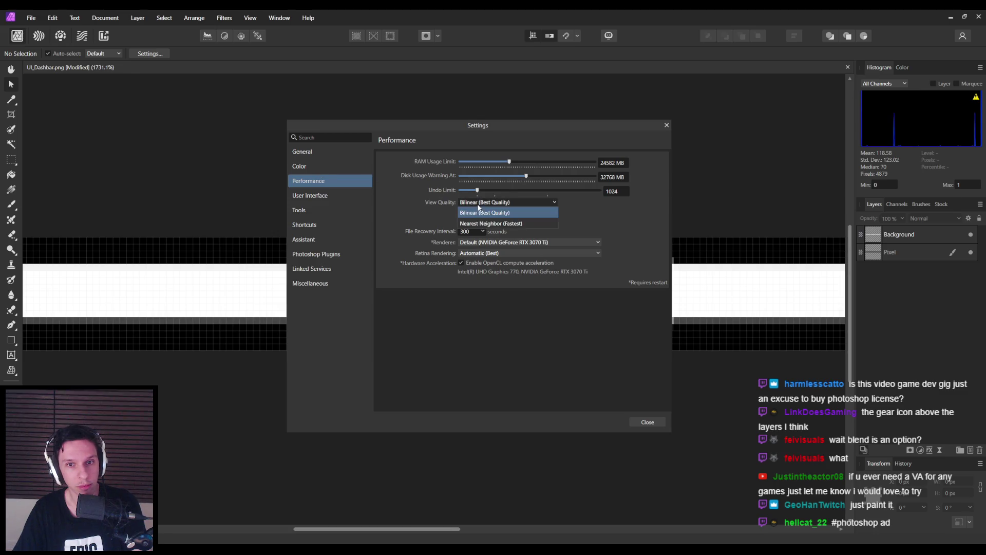
pyautogui.click(480, 223)
pyautogui.click(636, 421)
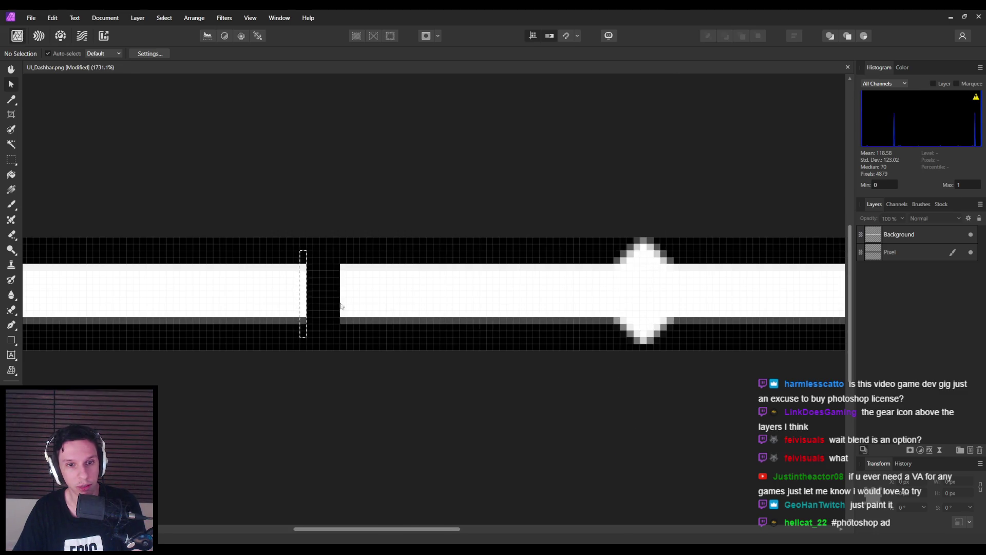
pyautogui.click(305, 293)
pyautogui.moveTo(306, 294)
pyautogui.mouseDown()
pyautogui.moveTo(339, 295)
pyautogui.moveTo(300, 304)
pyautogui.mouseUp()
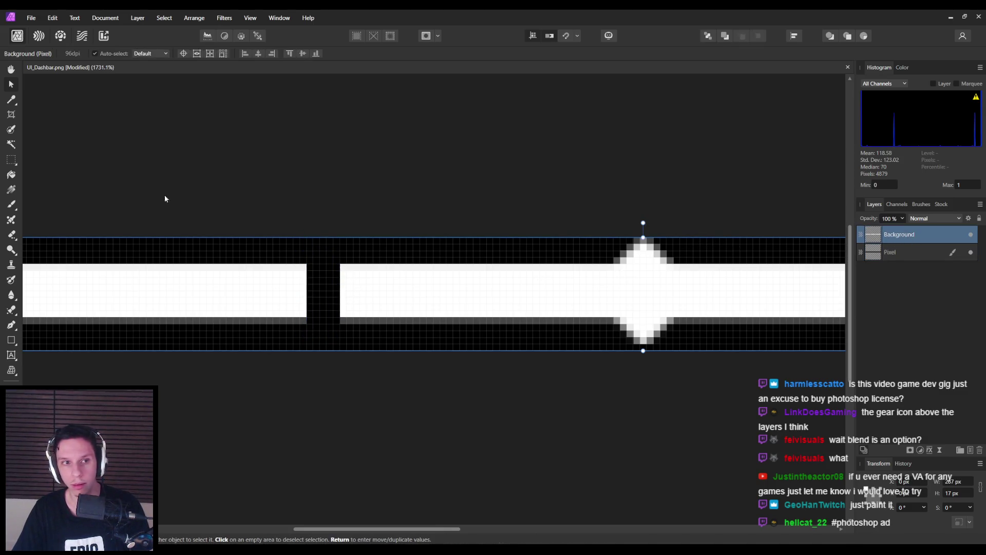
# - Select a 1 px end column, stretch it 6 px across the gap, then undo
pyautogui.click(11, 160)
pyautogui.moveTo(300, 257); pyautogui.dragTo(306, 338)
pyautogui.click(11, 84)
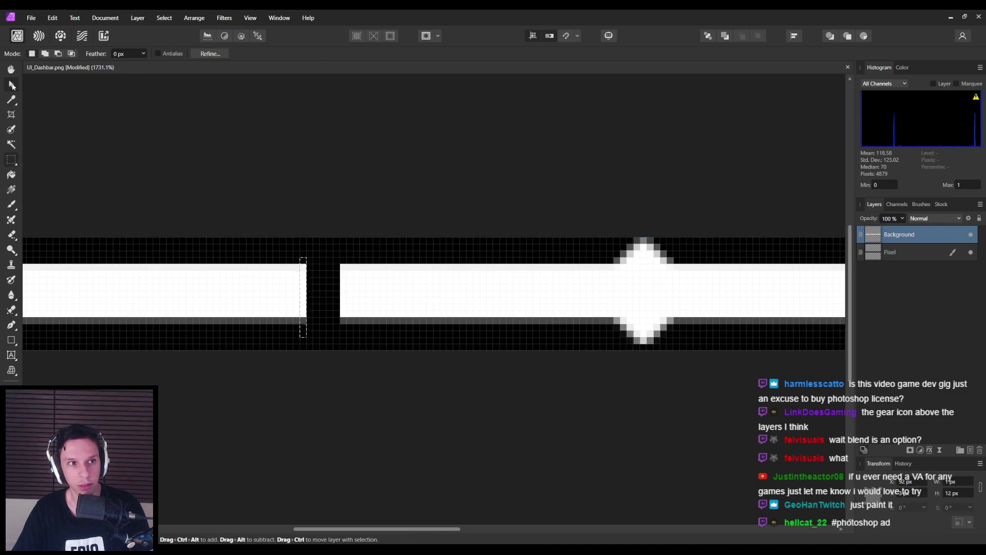
pyautogui.moveTo(307, 296); pyautogui.dragTo(342, 297)
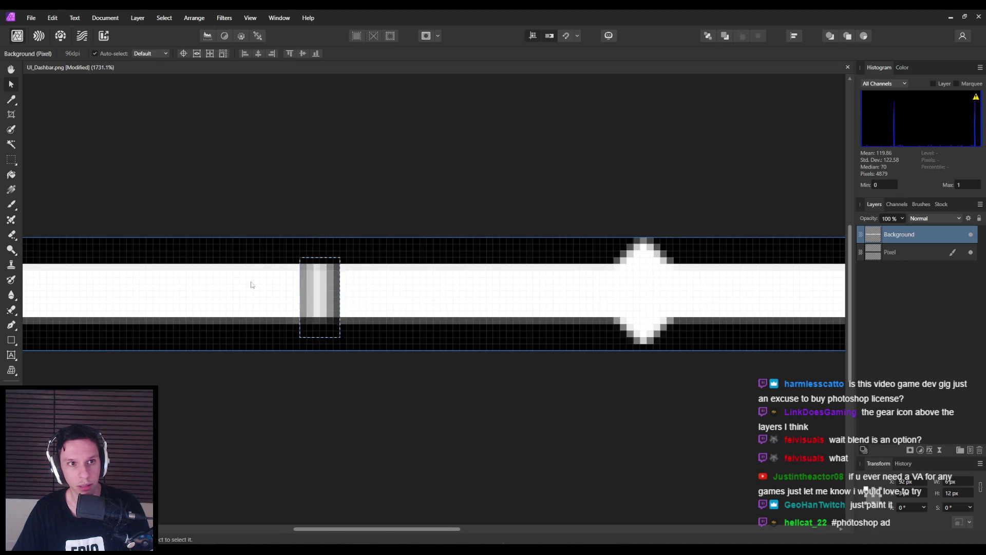
pyautogui.hotkey('ctrl', 'z')
pyautogui.click(52, 17)
pyautogui.click(53, 61)
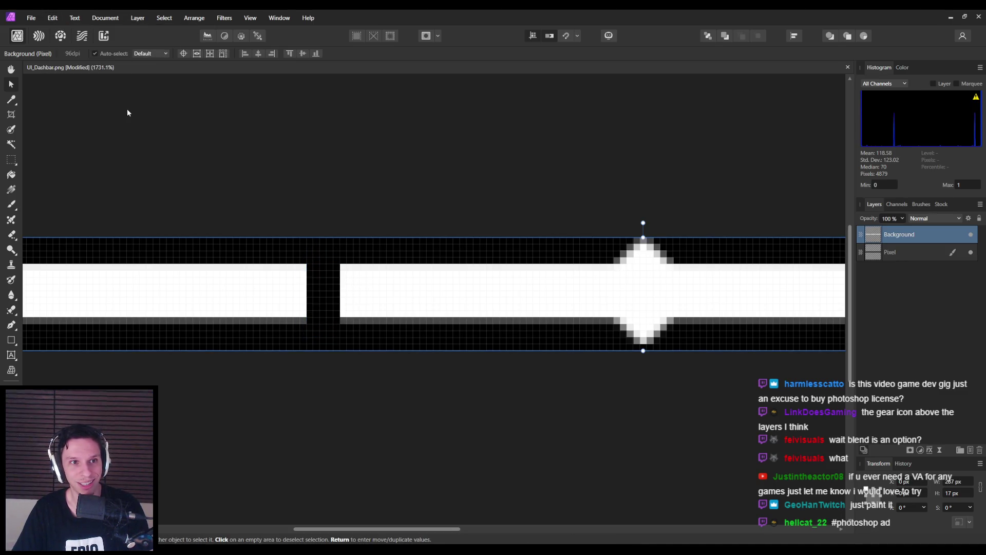
pyautogui.click(9, 161)
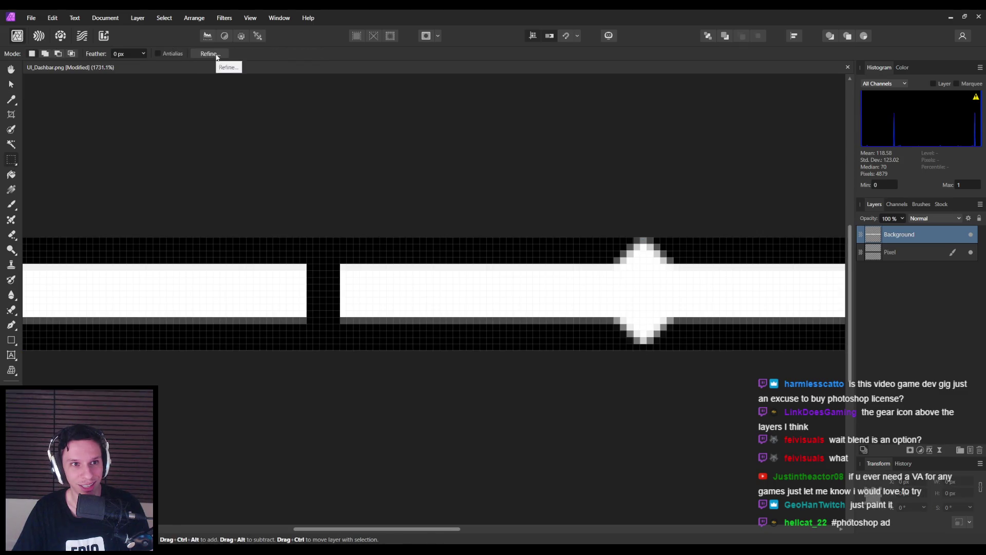
pyautogui.click(11, 84)
# - Set View Quality to Bilinear (Best Quality) in Settings, close it, and make the Pixel layer active
pyautogui.click(52, 18)
pyautogui.click(72, 210)
pyautogui.click(329, 182)
pyautogui.click(518, 203)
pyautogui.click(492, 216)
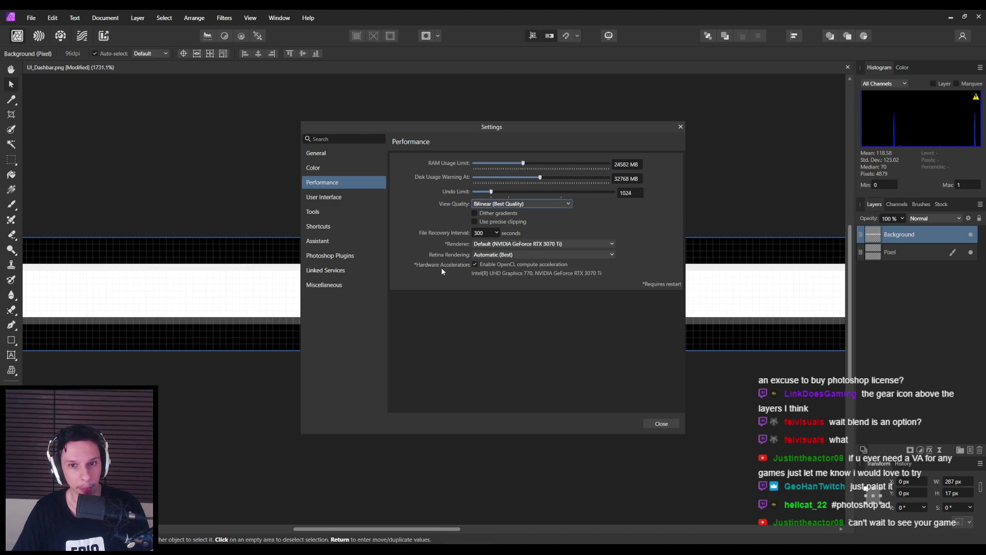
pyautogui.click(313, 168)
pyautogui.click(316, 153)
pyautogui.scroll(-3, 451, 279)
pyautogui.scroll(3, 451, 279)
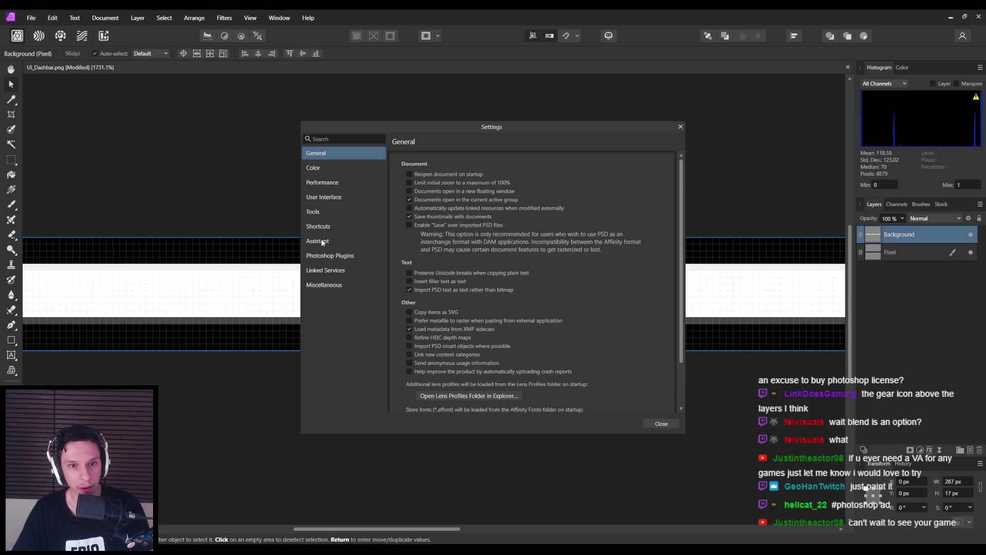
pyautogui.click(660, 422)
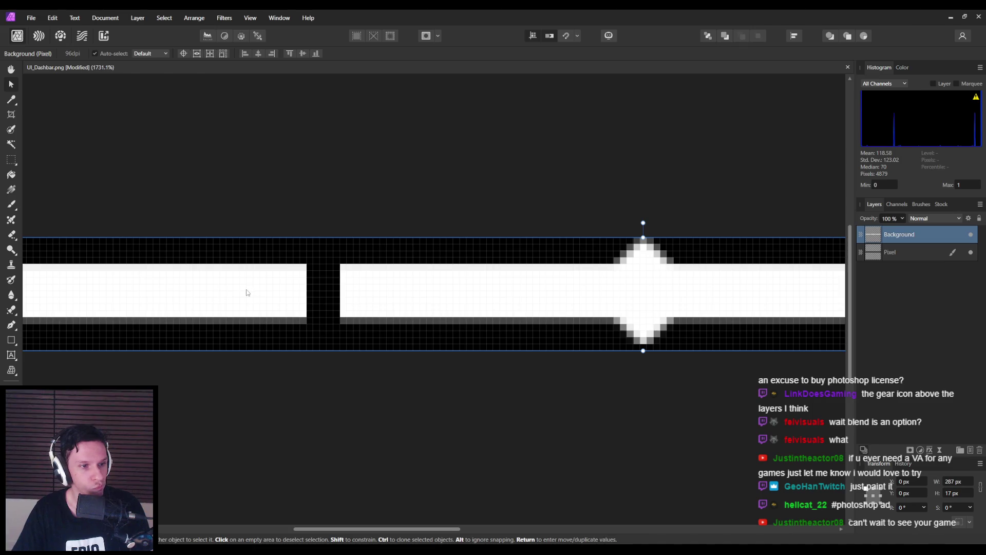
pyautogui.click(300, 326)
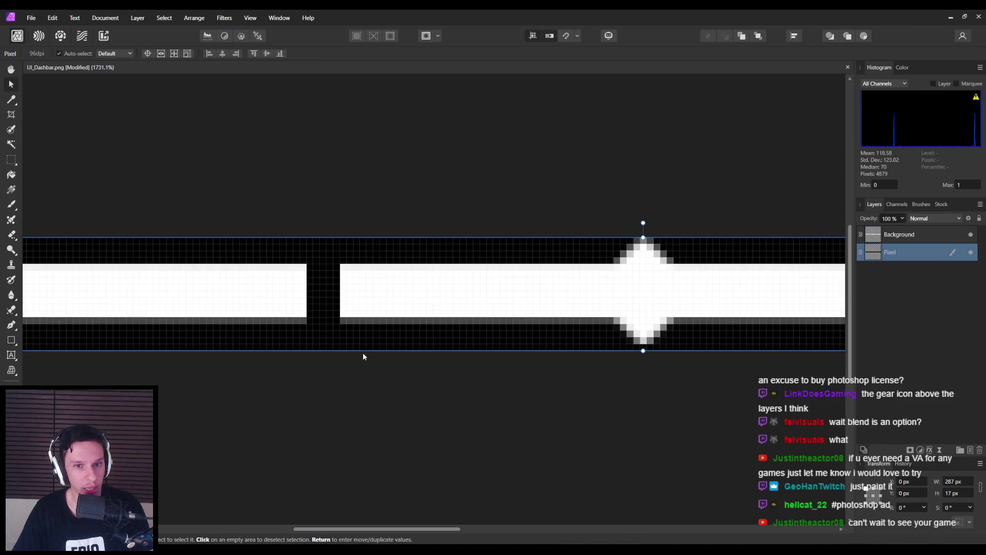
# - With the Rectangular Marquee, zoom in and select a 1 × 15 px column at the left bar's right edge
pyautogui.scroll(-5, 363, 352)
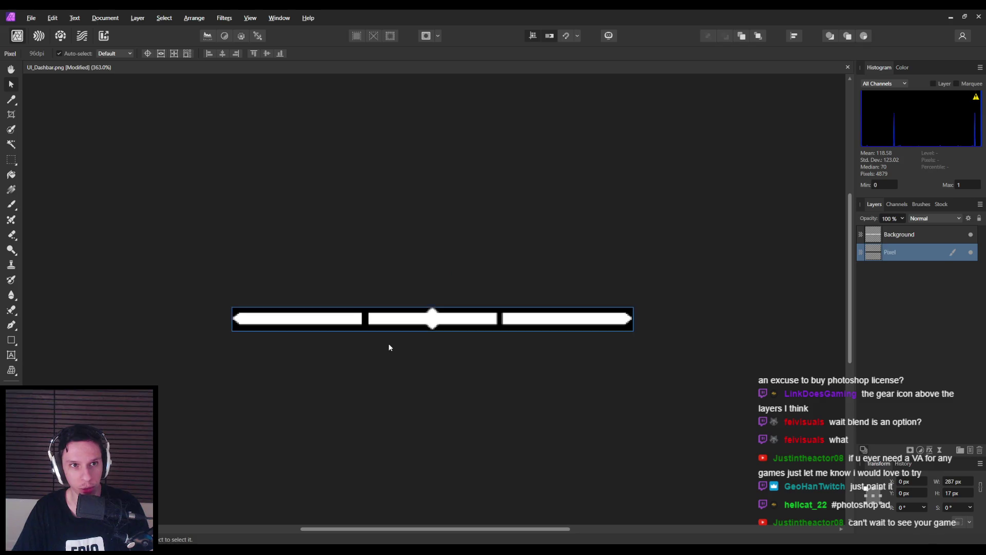
pyautogui.scroll(1, 354, 344)
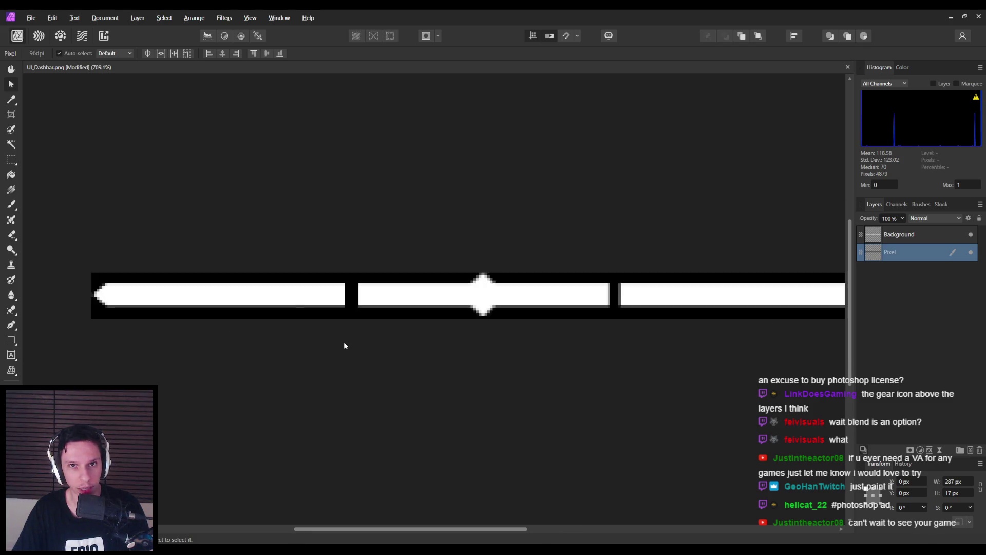
pyautogui.press('m')
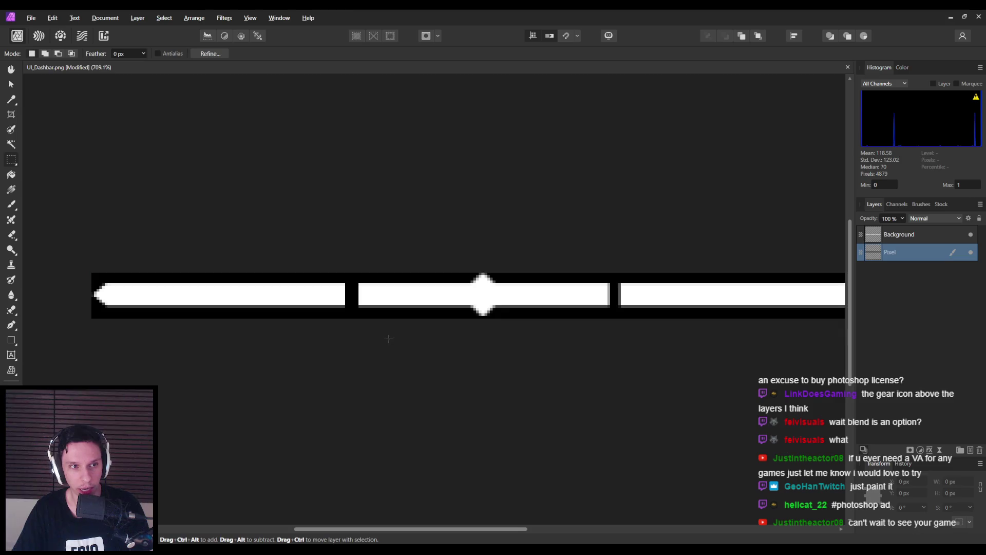
pyautogui.scroll(1, 341, 303)
pyautogui.scroll(-5, 359, 302)
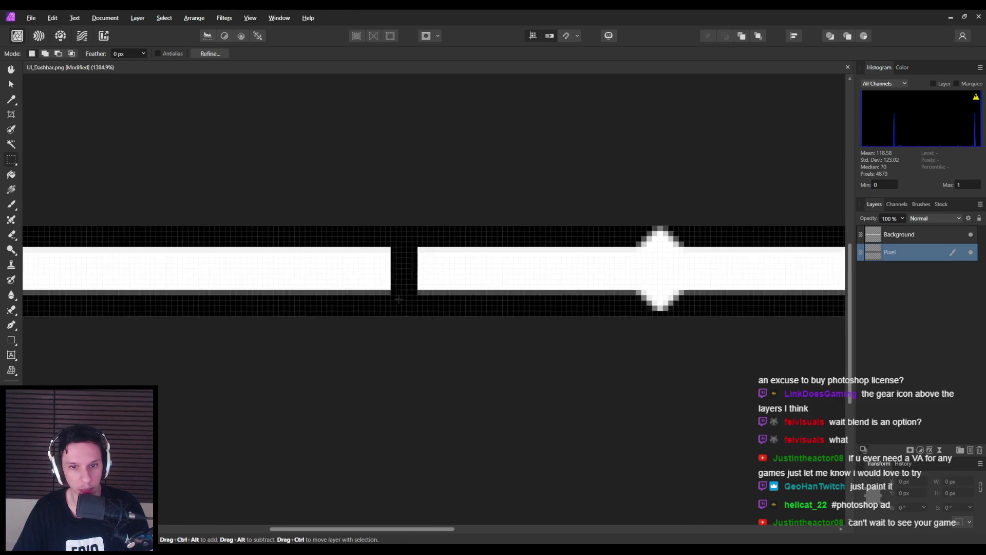
pyautogui.scroll(5, 398, 299)
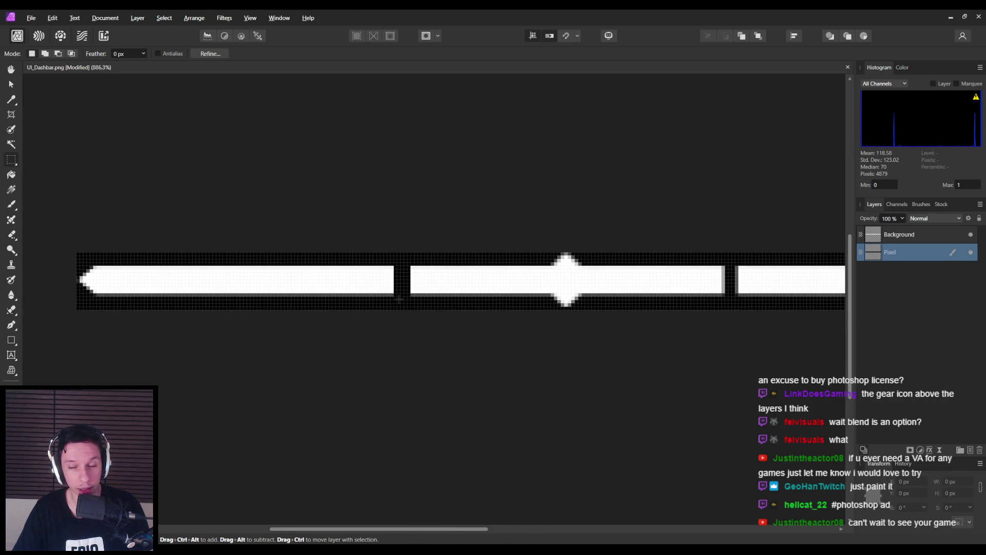
pyautogui.click(902, 68)
pyautogui.click(879, 68)
pyautogui.click(896, 204)
pyautogui.click(873, 204)
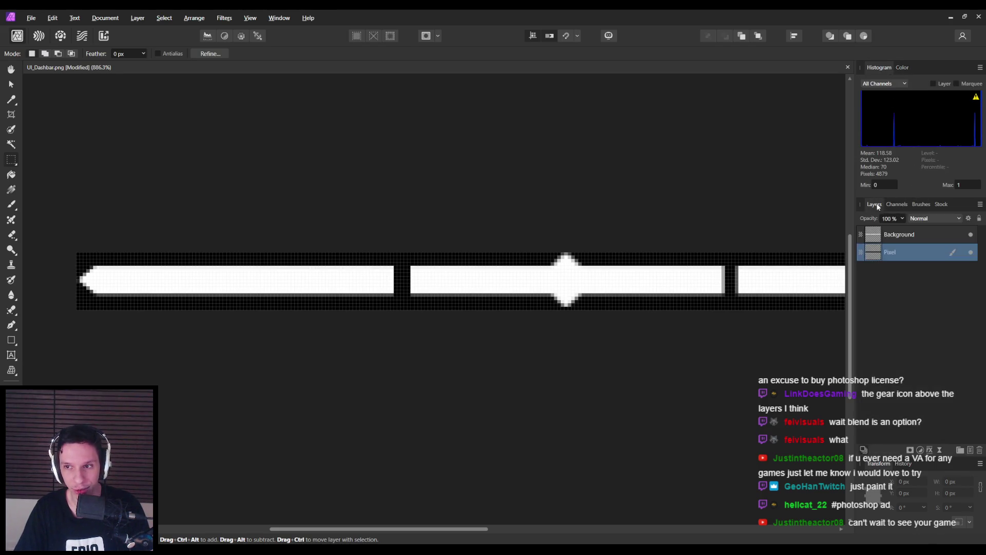
pyautogui.click(896, 204)
pyautogui.click(879, 204)
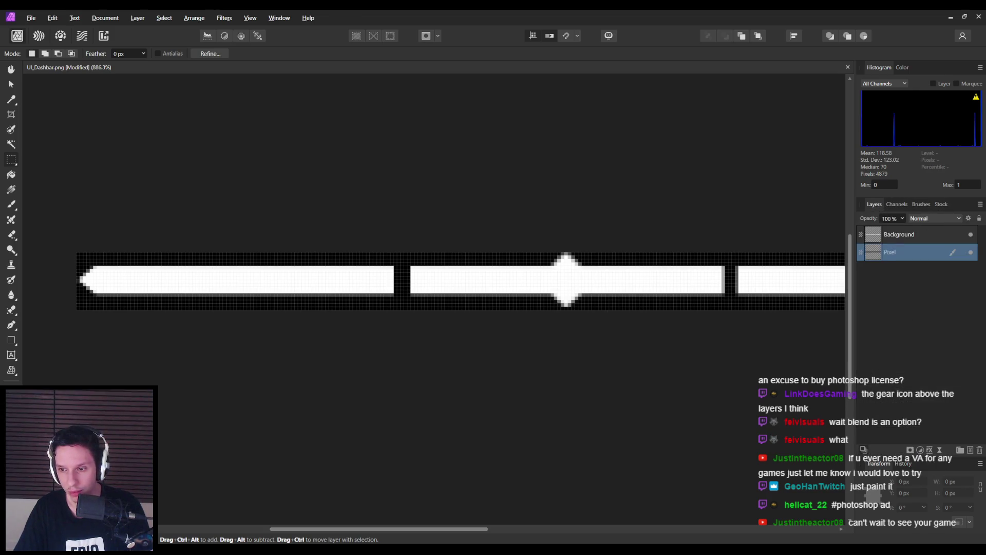
pyautogui.moveTo(392, 268); pyautogui.dragTo(390, 307)
pyautogui.scroll(2, 393, 307)
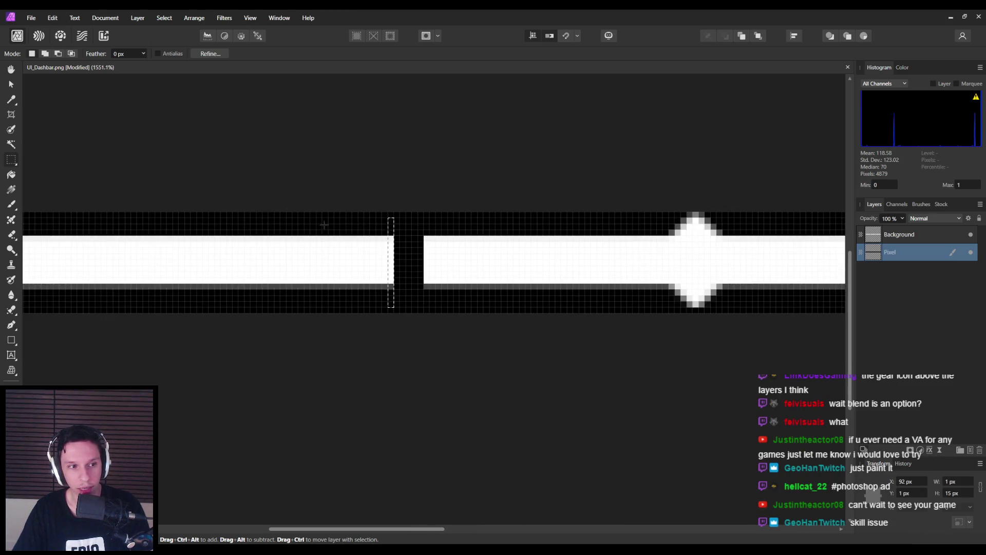
pyautogui.click(13, 87)
pyautogui.moveTo(391, 262); pyautogui.dragTo(427, 264)
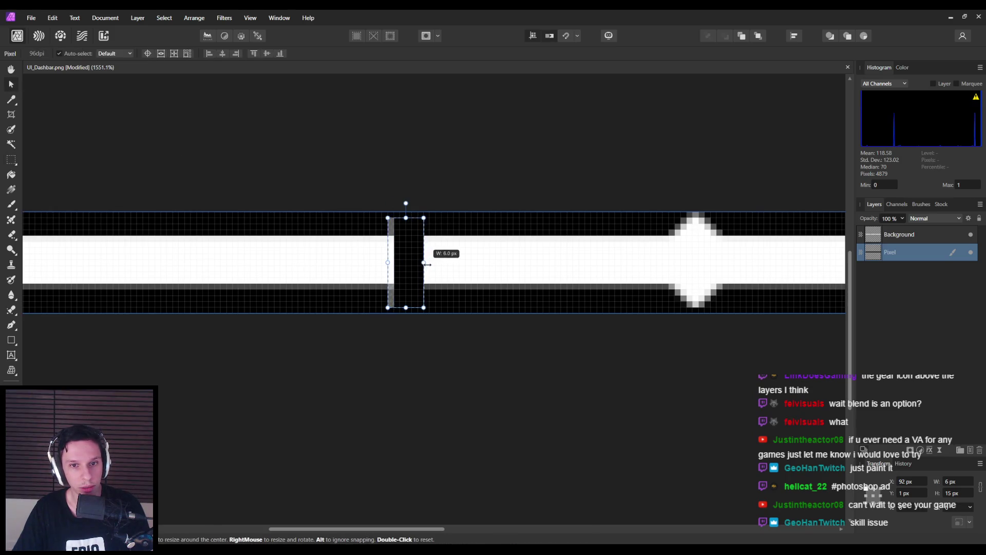
pyautogui.click(382, 257)
pyautogui.moveTo(394, 262); pyautogui.dragTo(423, 263)
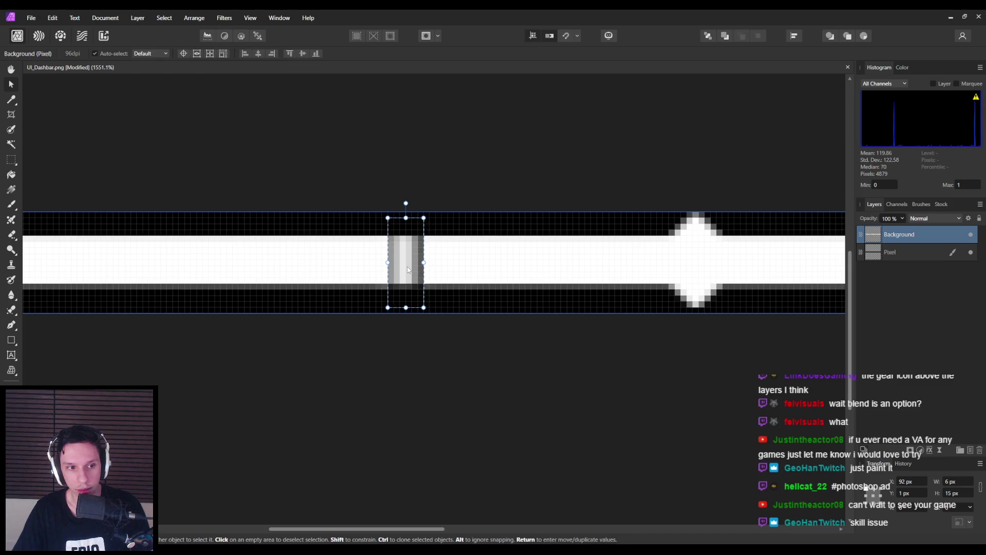
pyautogui.rightClick(408, 267)
pyautogui.click(402, 258)
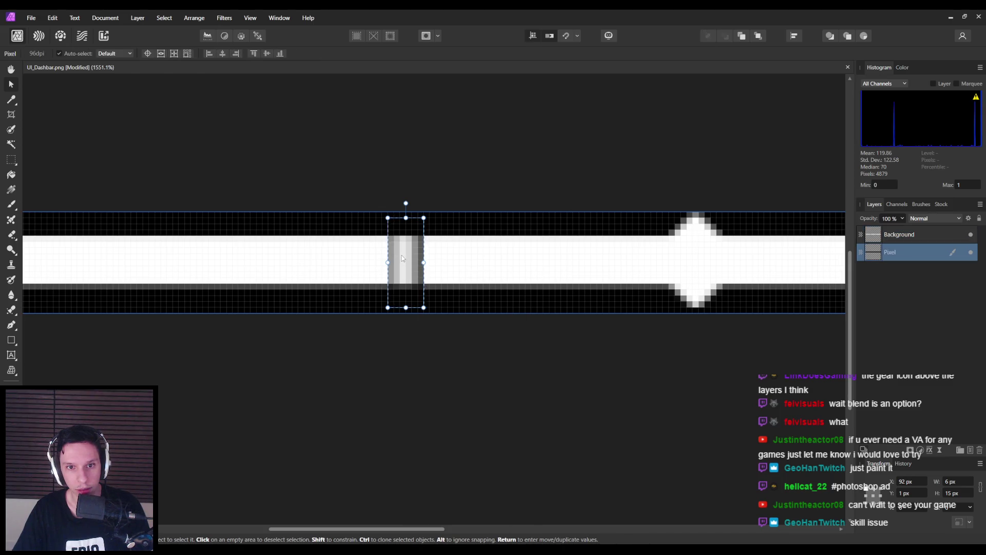
pyautogui.click(919, 234)
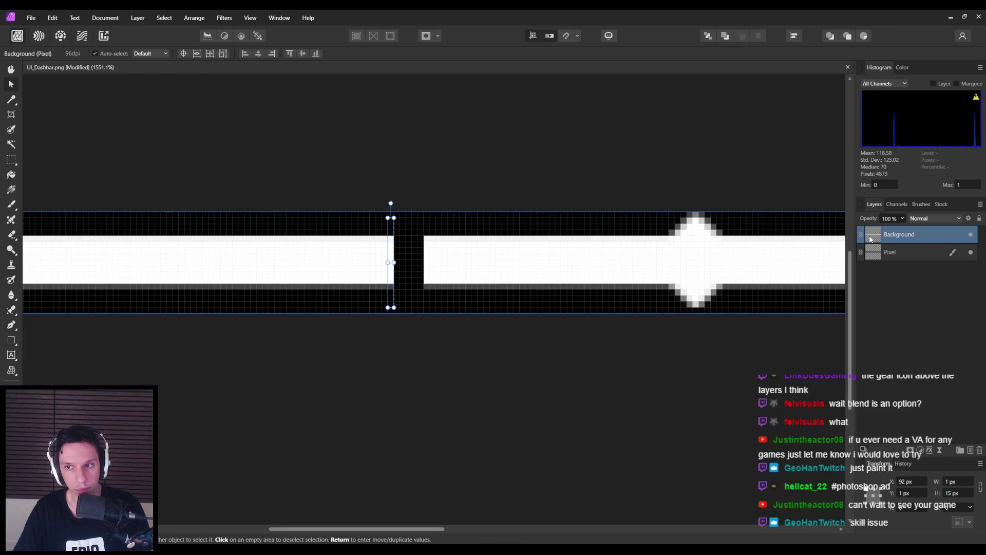
pyautogui.moveTo(393, 262); pyautogui.dragTo(424, 263)
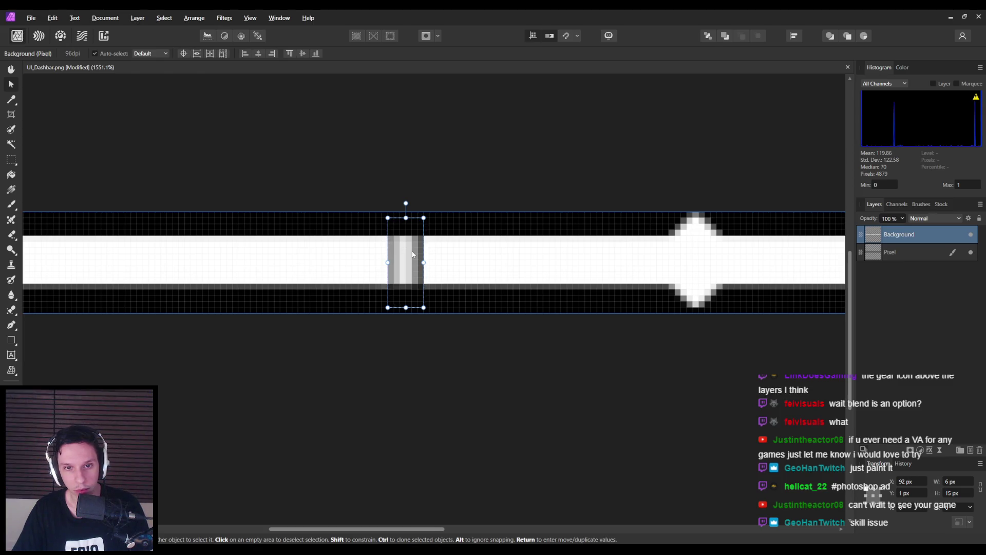
pyautogui.hotkey('alt', '[')
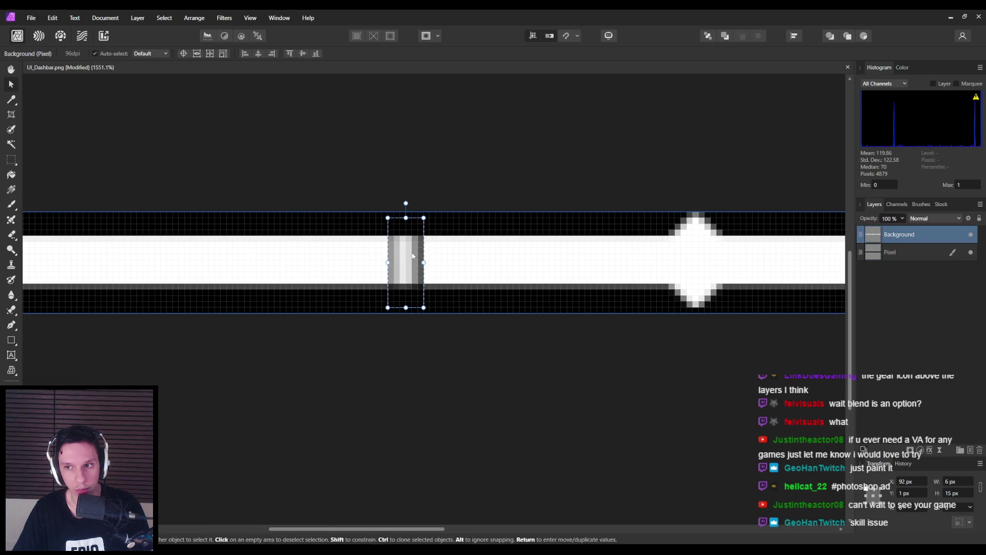
pyautogui.press('Delete')
pyautogui.hotkey('alt', ']')
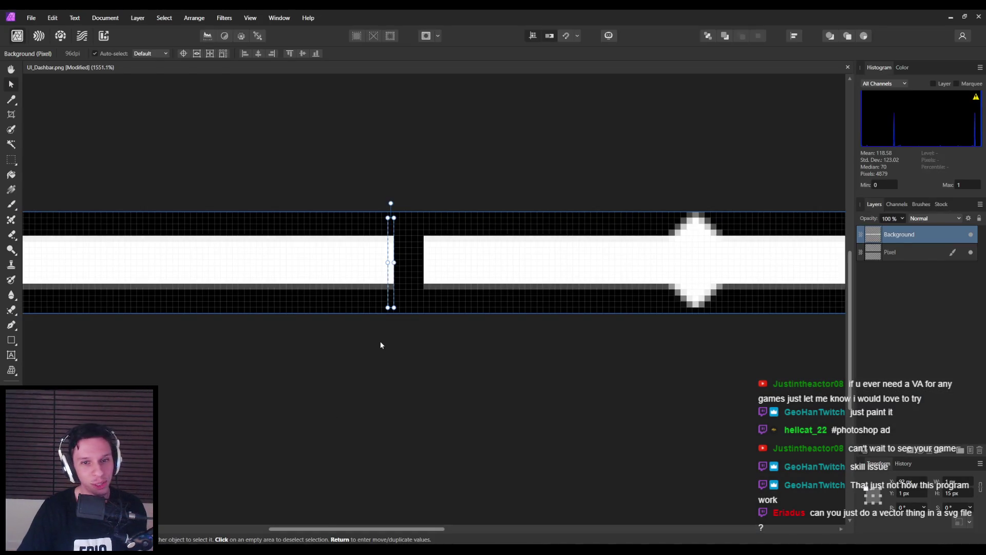
pyautogui.scroll(3, 380, 342)
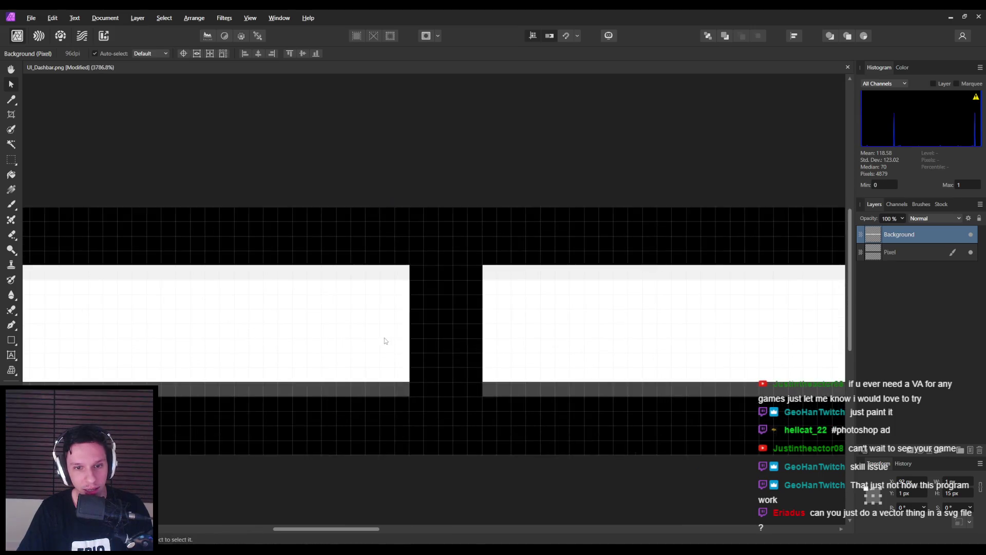
pyautogui.moveTo(409, 330)
pyautogui.mouseDown()
pyautogui.moveTo(783, 342)
pyautogui.moveTo(398, 336)
pyautogui.moveTo(770, 334)
pyautogui.mouseUp()
pyautogui.scroll(-3, 630, 340)
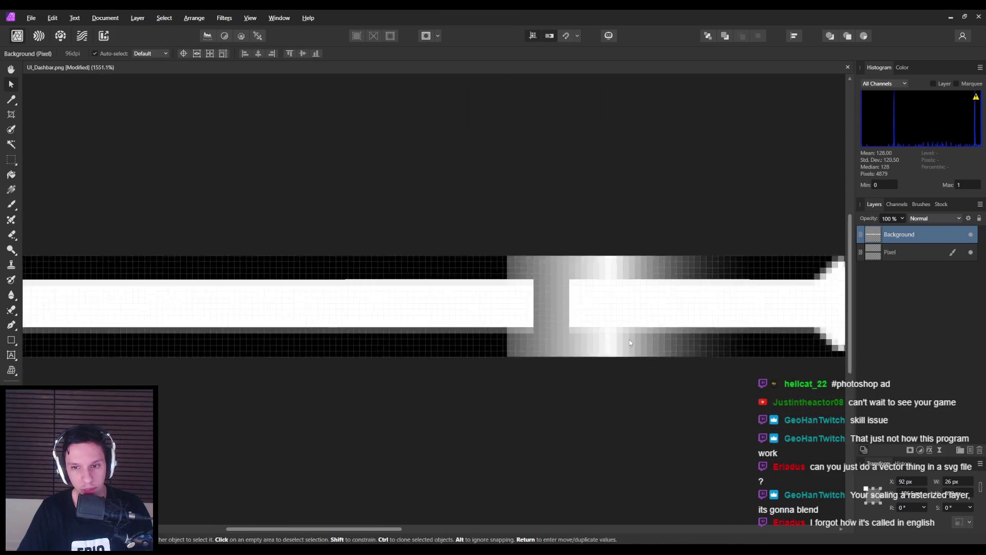
pyautogui.scroll(-1, 629, 339)
pyautogui.hotkey('ctrl', 'z')
pyautogui.scroll(1, 571, 322)
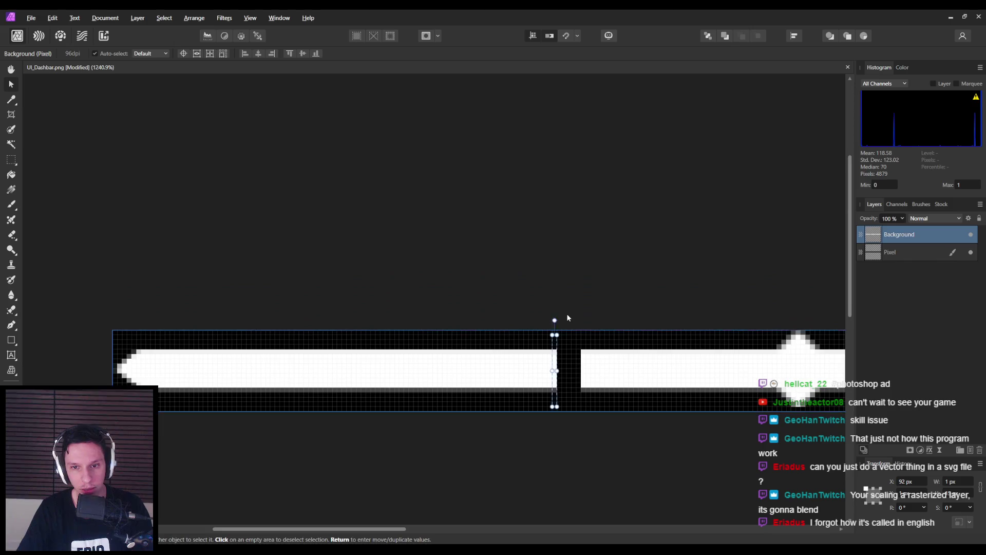
pyautogui.scroll(3, 558, 365)
pyautogui.moveTo(545, 376); pyautogui.dragTo(591, 376)
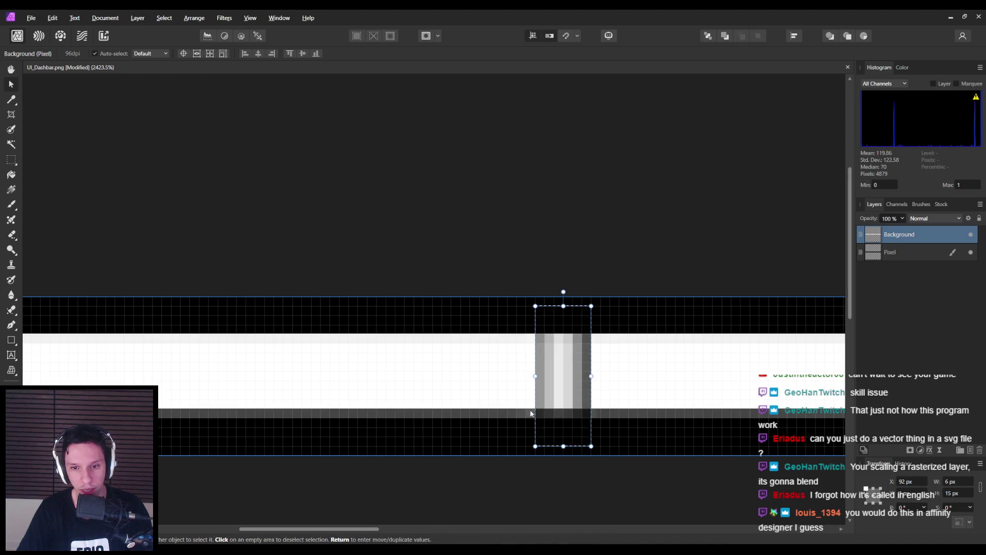
pyautogui.scroll(3, 529, 414)
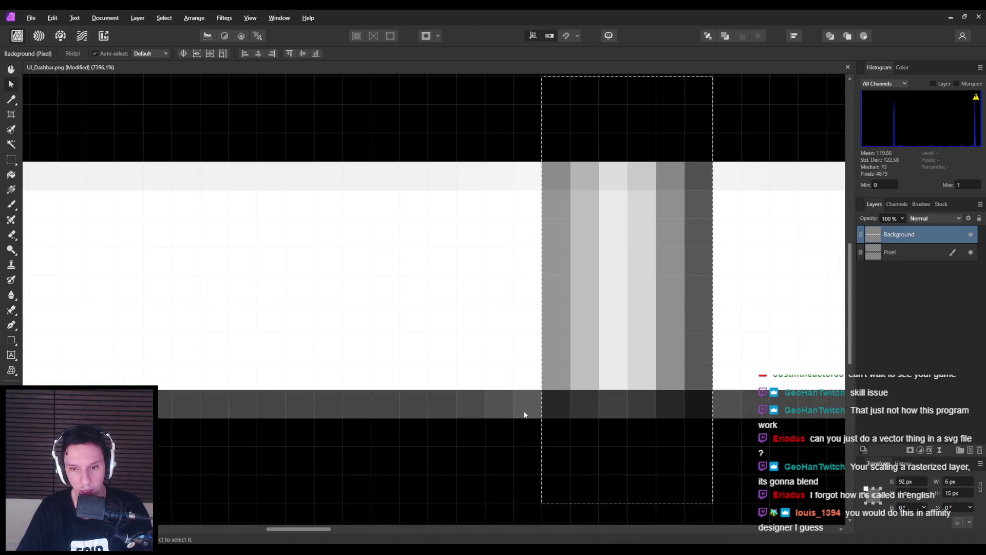
pyautogui.hotkey('ctrl', 'z')
pyautogui.moveTo(571, 289)
pyautogui.mouseDown()
pyautogui.moveTo(783, 293)
pyautogui.moveTo(574, 308)
pyautogui.mouseUp()
pyautogui.scroll(-2, 592, 355)
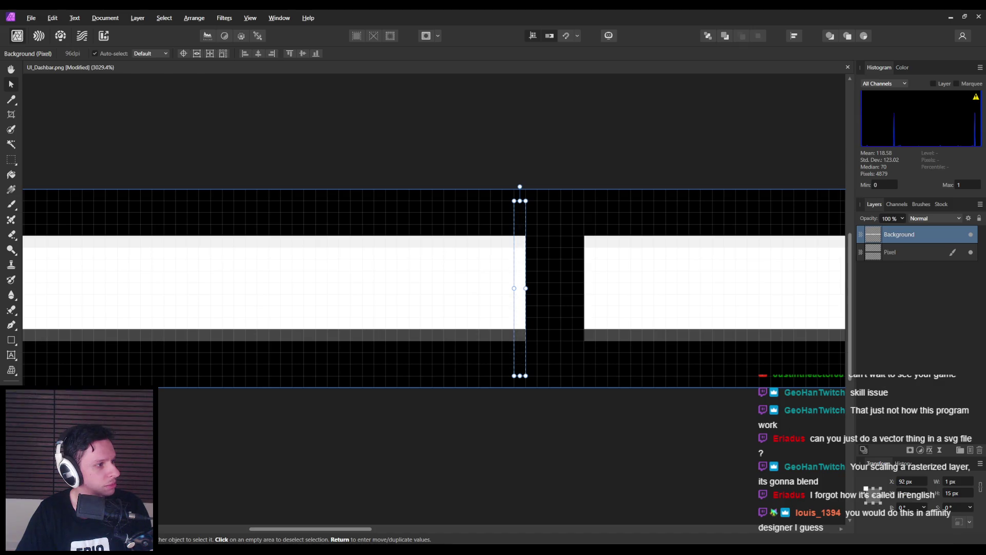
# - Trial-move the white column and undo it, then stretch the 1 px Background column across the gap
pyautogui.moveTo(536, 267); pyautogui.dragTo(583, 284)
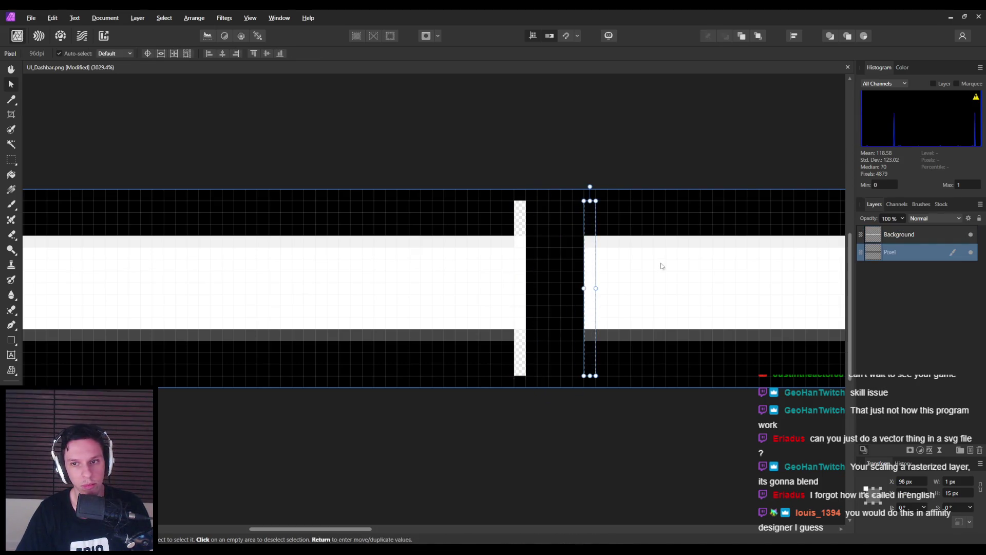
pyautogui.click(533, 260)
pyautogui.moveTo(539, 255)
pyautogui.mouseDown()
pyautogui.moveTo(577, 255)
pyautogui.moveTo(520, 254)
pyautogui.moveTo(575, 254)
pyautogui.moveTo(526, 273)
pyautogui.moveTo(549, 291)
pyautogui.moveTo(582, 288)
pyautogui.moveTo(549, 289)
pyautogui.mouseUp()
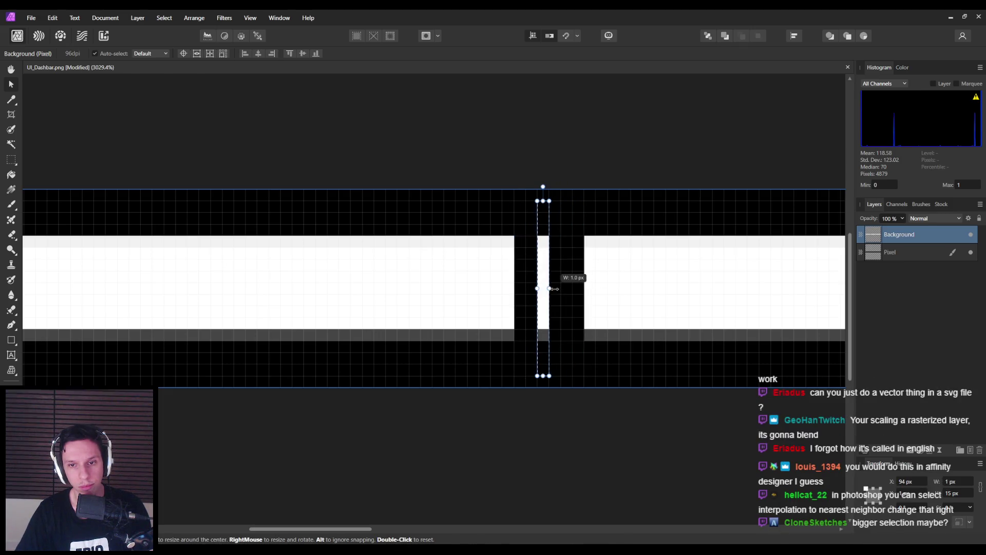
pyautogui.hotkey('ctrl', 'z')
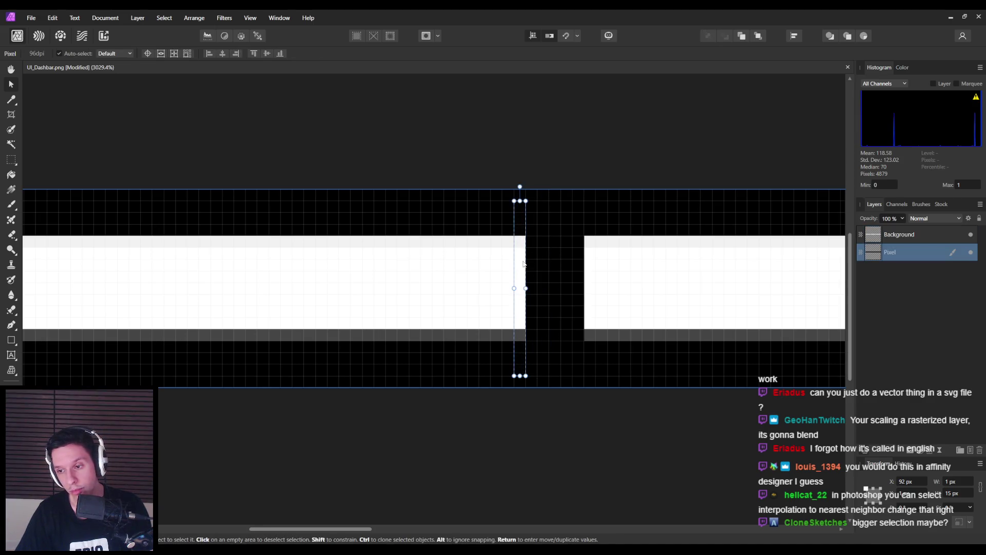
pyautogui.click(524, 263)
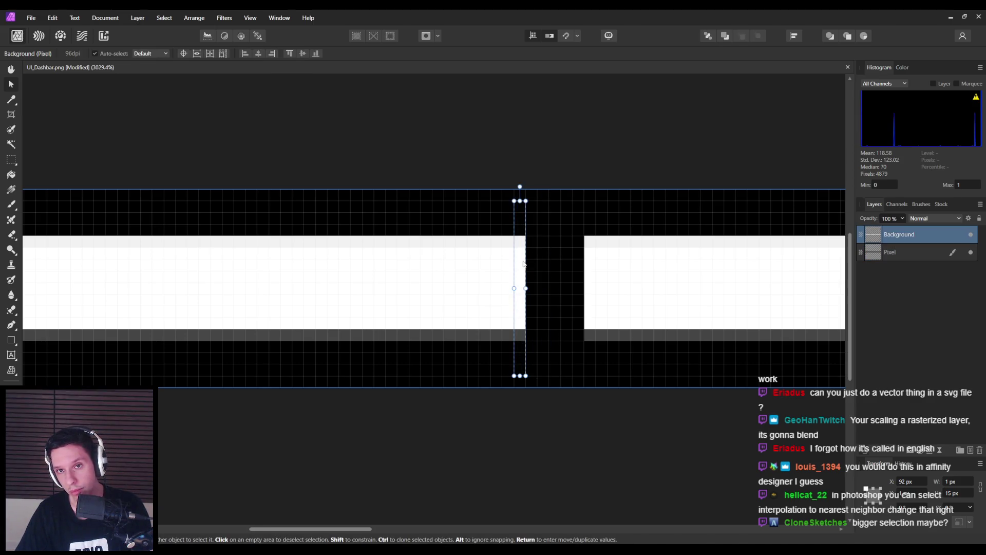
pyautogui.moveTo(527, 282); pyautogui.dragTo(586, 289)
# - Toggle Force Pixel Alignment, shrink the column back to 1 px, and bring up the Snapping options
pyautogui.click(549, 37)
pyautogui.click(549, 39)
pyautogui.moveTo(584, 289); pyautogui.dragTo(527, 289)
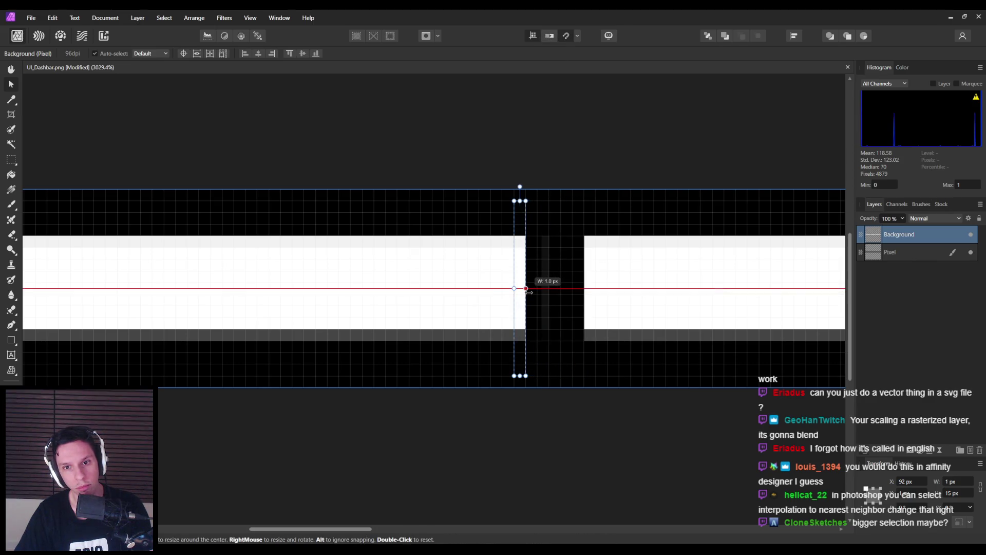
pyautogui.click(578, 39)
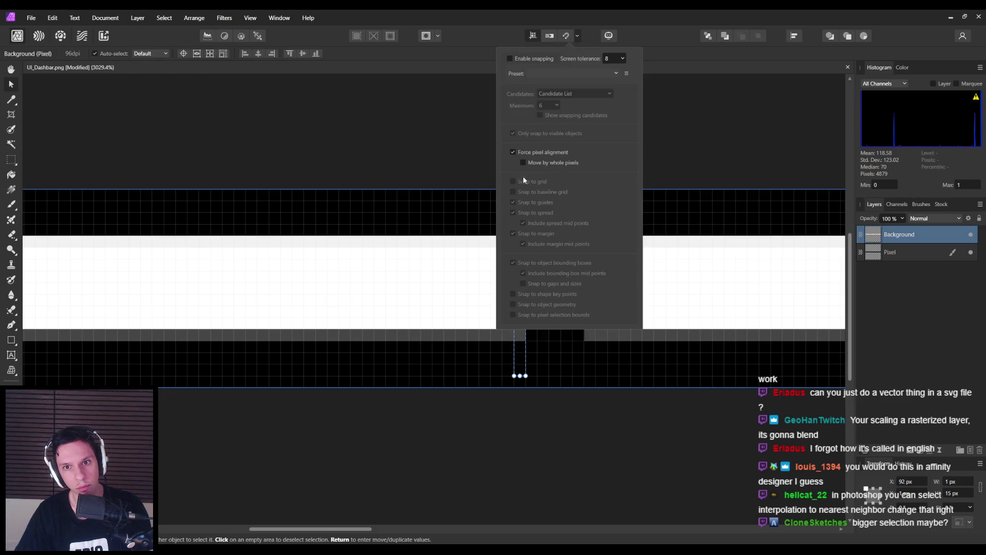
# - Stretch the one-pixel strip wider, enable snapping, shrink it back and clear the selection
pyautogui.moveTo(527, 287); pyautogui.dragTo(583, 288)
pyautogui.click(578, 37)
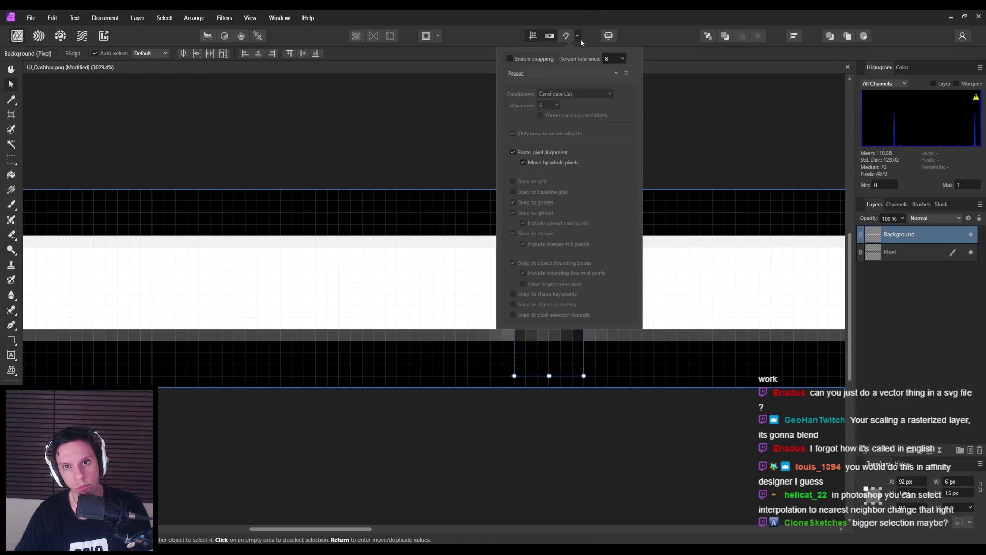
pyautogui.click(510, 58)
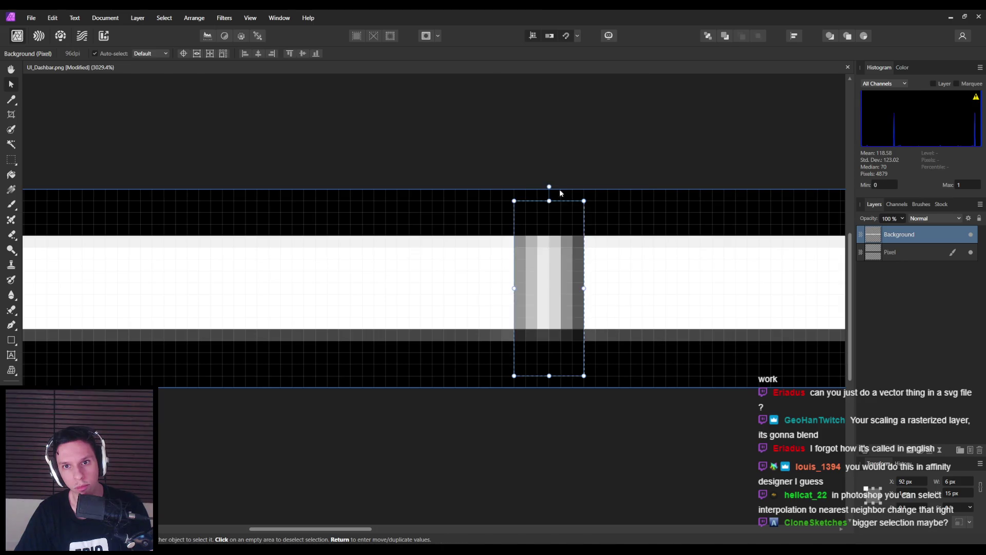
pyautogui.moveTo(581, 288); pyautogui.dragTo(524, 286)
pyautogui.hotkey('ctrl', 'd')
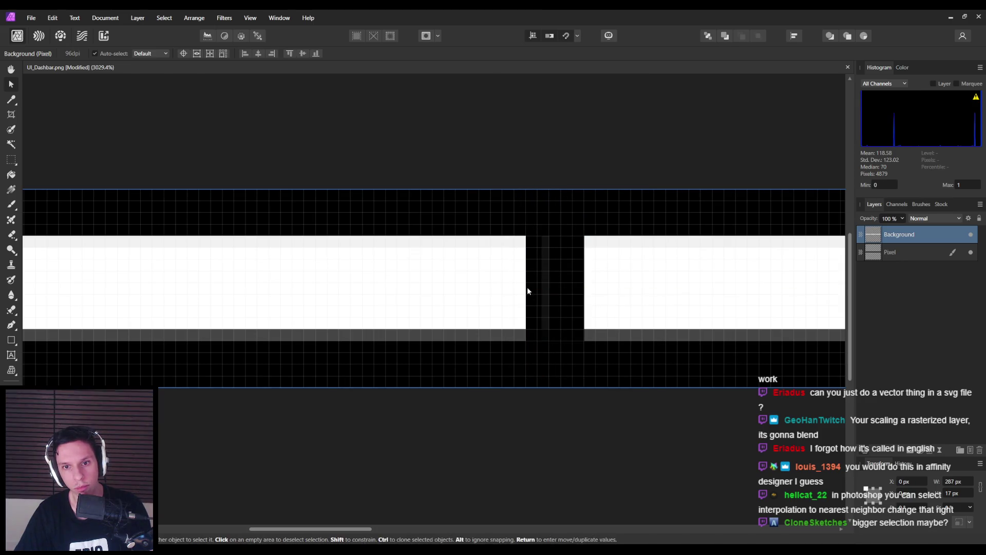
# - Marquee a one-pixel column at the bar's edge, stretch it with the Move tool, then undo
pyautogui.click(12, 160)
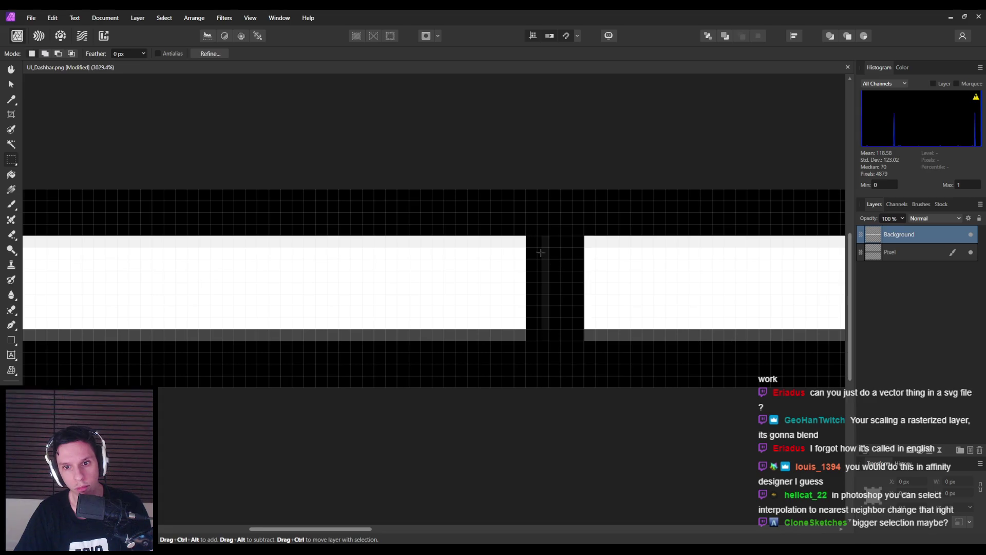
pyautogui.scroll(1, 539, 253)
pyautogui.moveTo(514, 211); pyautogui.dragTo(520, 392)
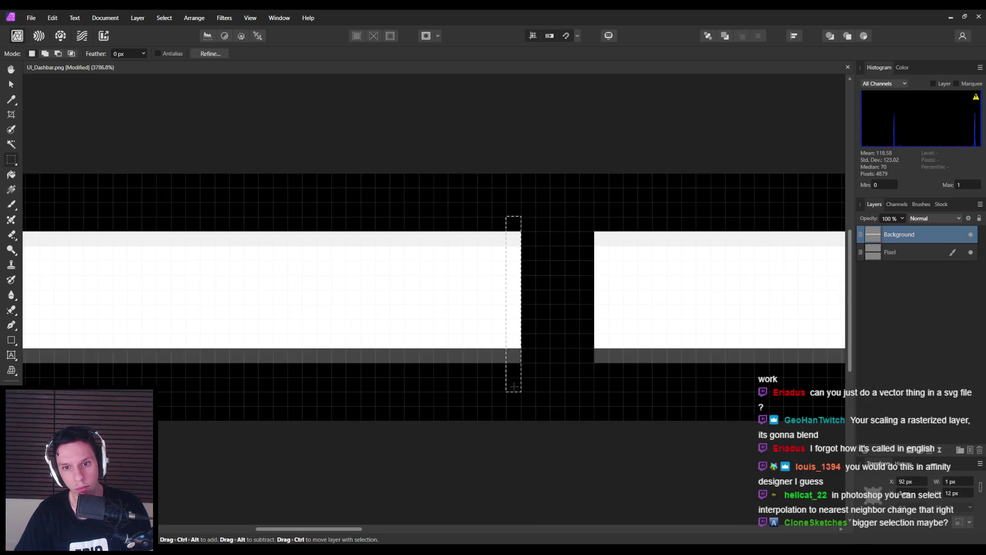
pyautogui.click(11, 84)
pyautogui.moveTo(522, 303); pyautogui.dragTo(596, 303)
pyautogui.click(566, 36)
# - Uncheck Force pixel alignment in the snapping options, then retry the column stretch and undo it
pyautogui.click(577, 36)
pyautogui.click(566, 36)
pyautogui.click(578, 36)
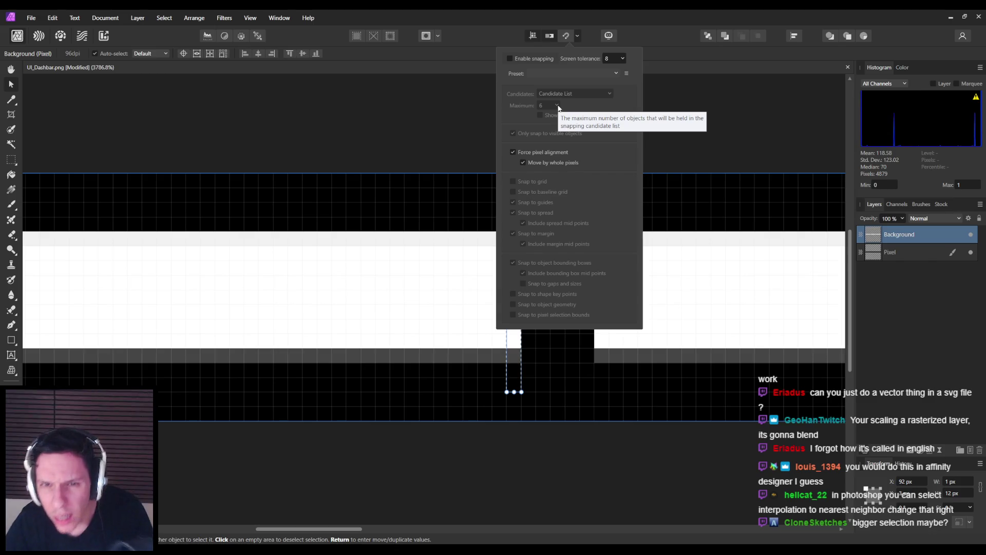
pyautogui.click(513, 152)
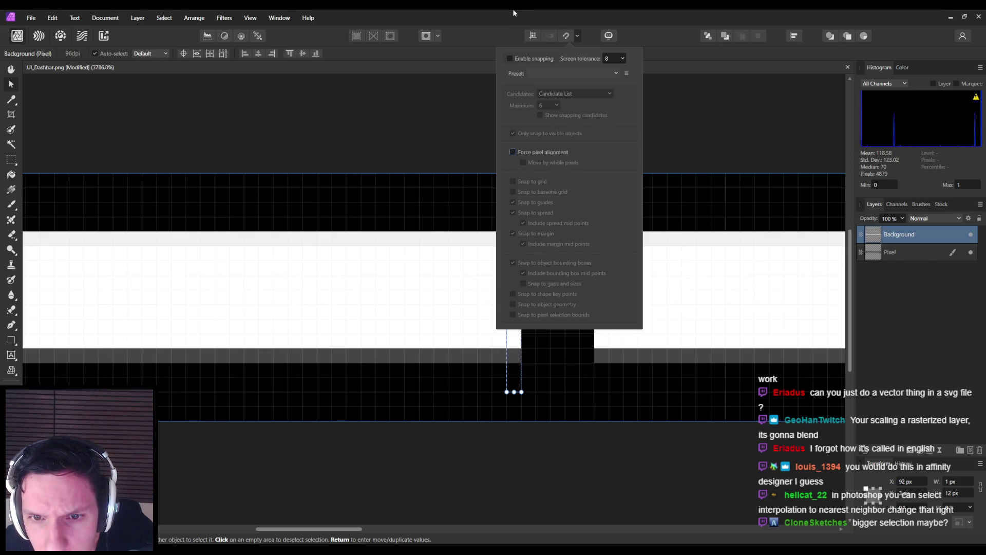
pyautogui.click(522, 303)
pyautogui.moveTo(522, 303)
pyautogui.mouseDown()
pyautogui.moveTo(606, 303)
pyautogui.moveTo(595, 303)
pyautogui.mouseUp()
pyautogui.hotkey('ctrl', 'z')
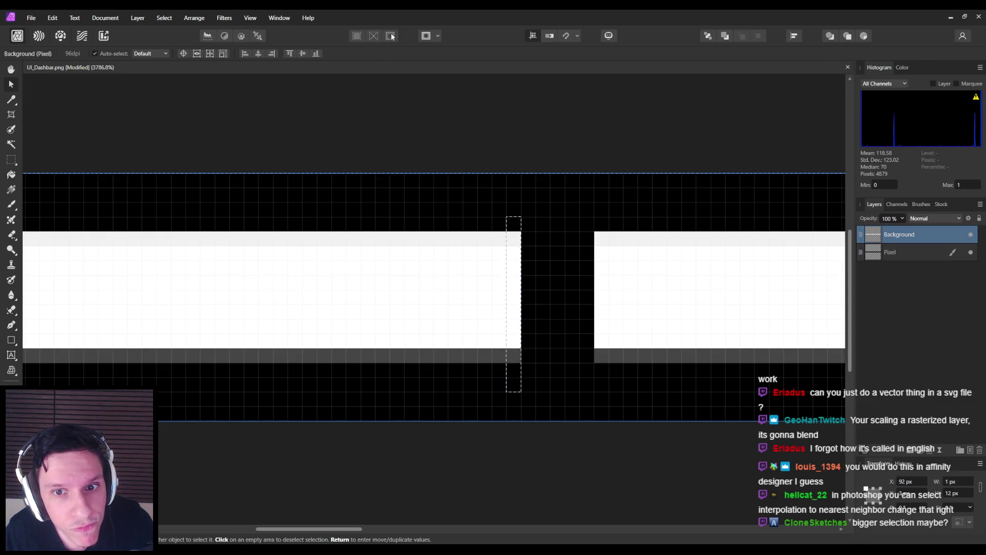
pyautogui.click(438, 36)
pyautogui.click(301, 37)
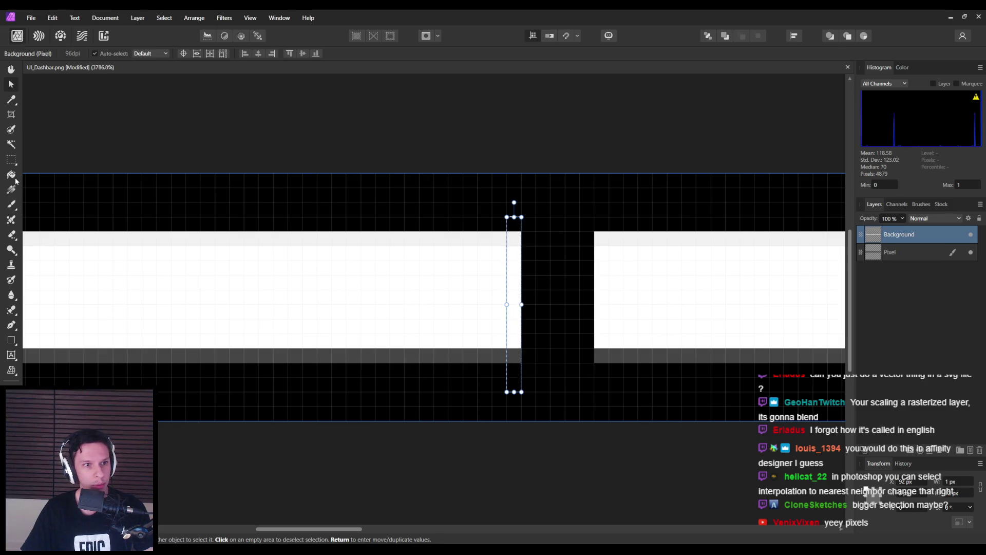
# - Marquee the bar's edge column, stretch it across the gap with the Move tool, then undo
pyautogui.click(12, 160)
pyautogui.moveTo(521, 216)
pyautogui.mouseDown()
pyautogui.moveTo(390, 362)
pyautogui.moveTo(404, 406)
pyautogui.mouseUp()
pyautogui.press('v')
pyautogui.moveTo(521, 310)
pyautogui.mouseDown()
pyautogui.moveTo(590, 297)
pyautogui.moveTo(519, 298)
pyautogui.moveTo(763, 303)
pyautogui.moveTo(380, 306)
pyautogui.moveTo(752, 332)
pyautogui.moveTo(522, 308)
pyautogui.moveTo(594, 304)
pyautogui.mouseUp()
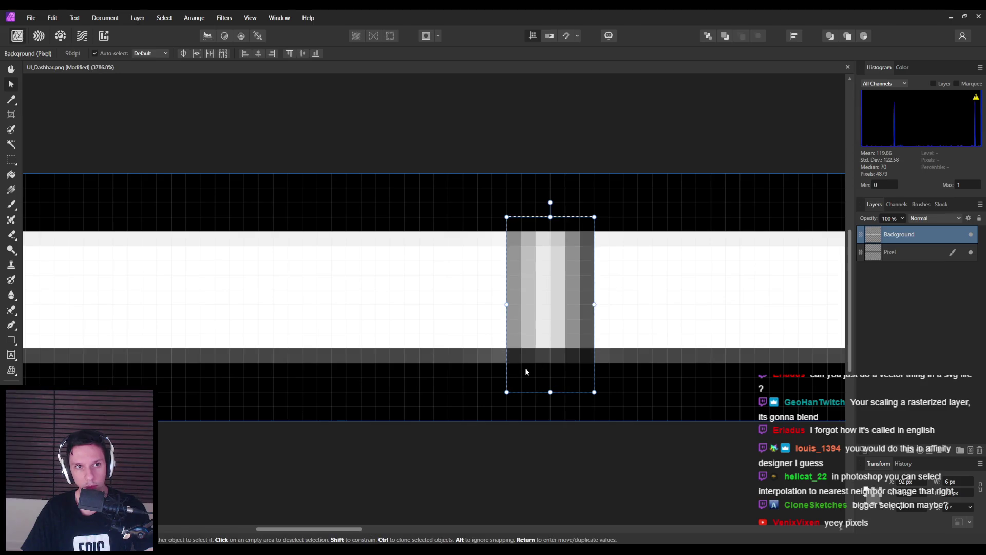
pyautogui.hotkey('ctrl', 'z')
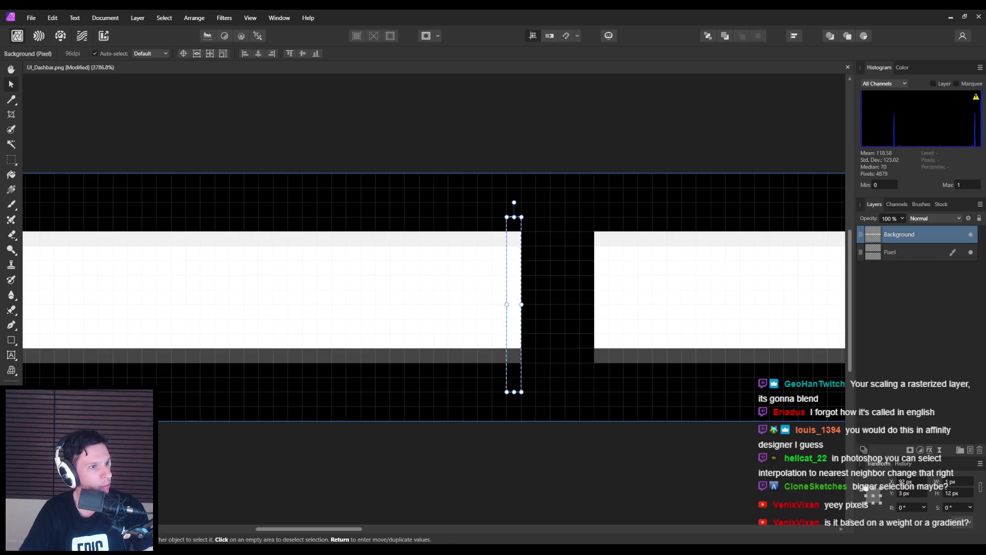
# - Re-check Force pixel alignment in the Snapping options
pyautogui.click(577, 36)
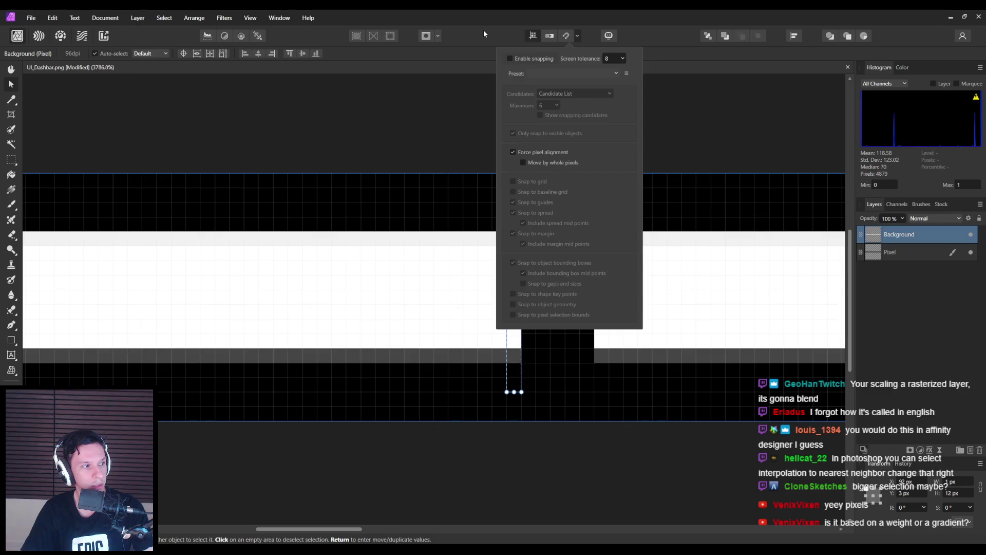
pyautogui.click(482, 30)
pyautogui.scroll(-1, 419, 211)
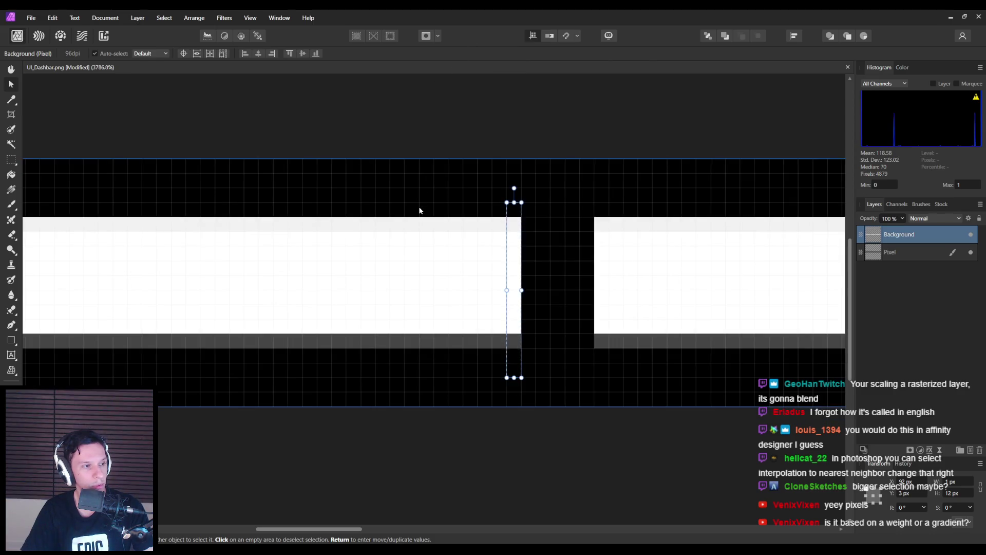
pyautogui.click(968, 219)
pyautogui.click(458, 191)
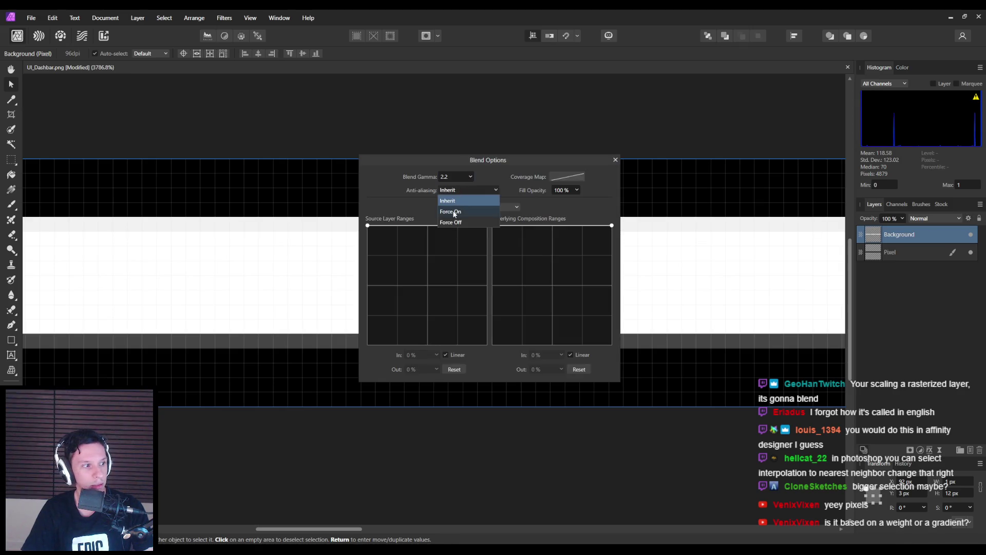
pyautogui.click(458, 223)
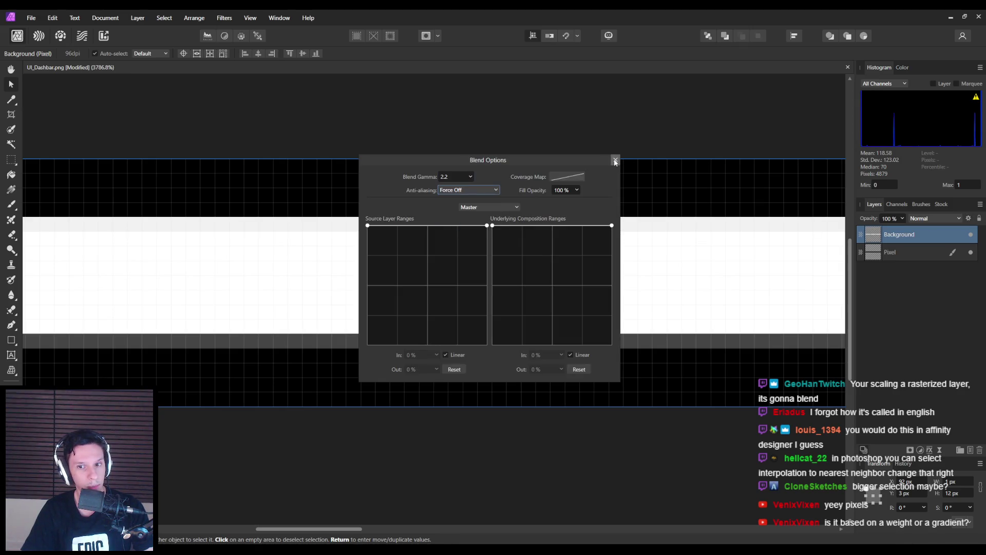
pyautogui.click(614, 160)
pyautogui.moveTo(515, 298)
pyautogui.mouseDown()
pyautogui.moveTo(580, 283)
pyautogui.moveTo(588, 301)
pyautogui.mouseUp()
pyautogui.hotkey('ctrl', 'z')
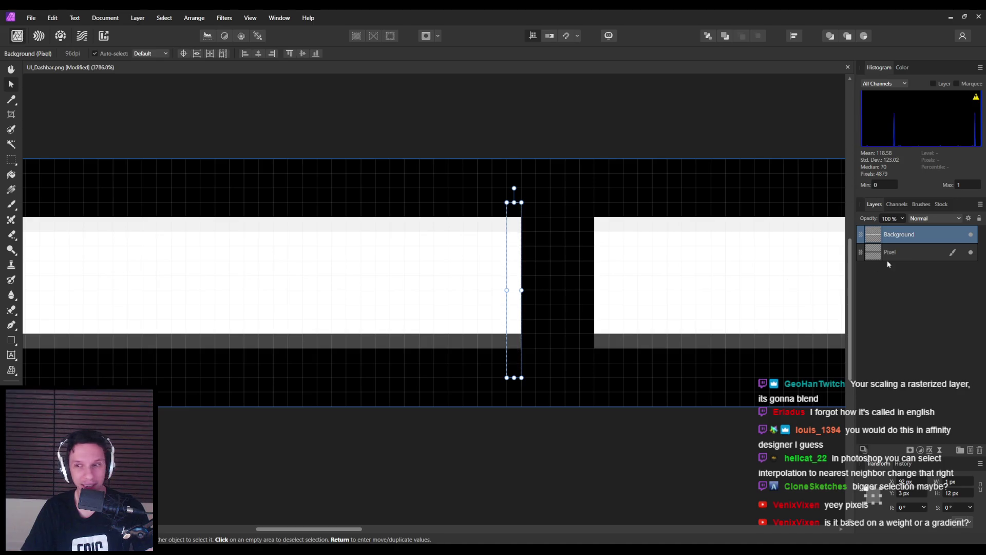
pyautogui.click(968, 219)
pyautogui.click(438, 188)
pyautogui.click(464, 195)
pyautogui.click(470, 177)
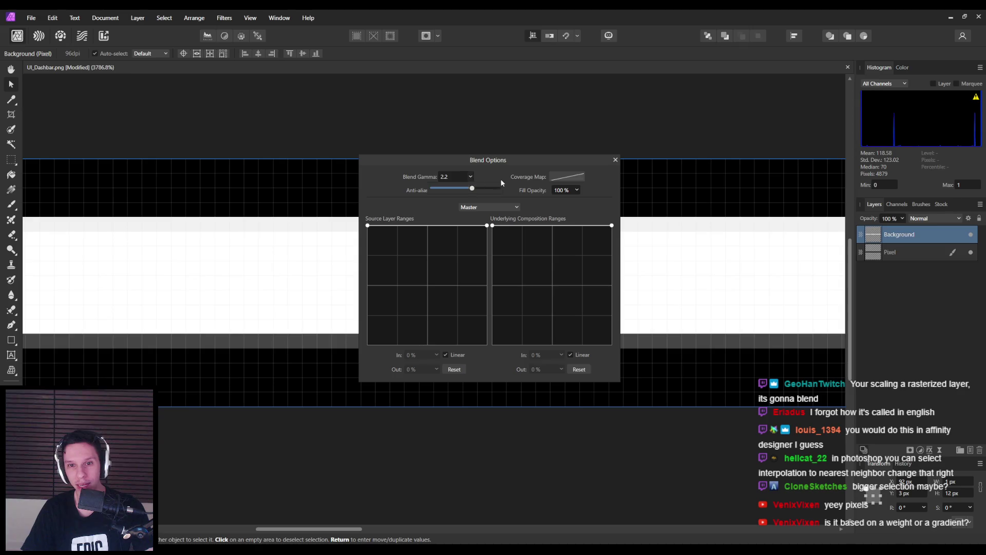
pyautogui.click(616, 161)
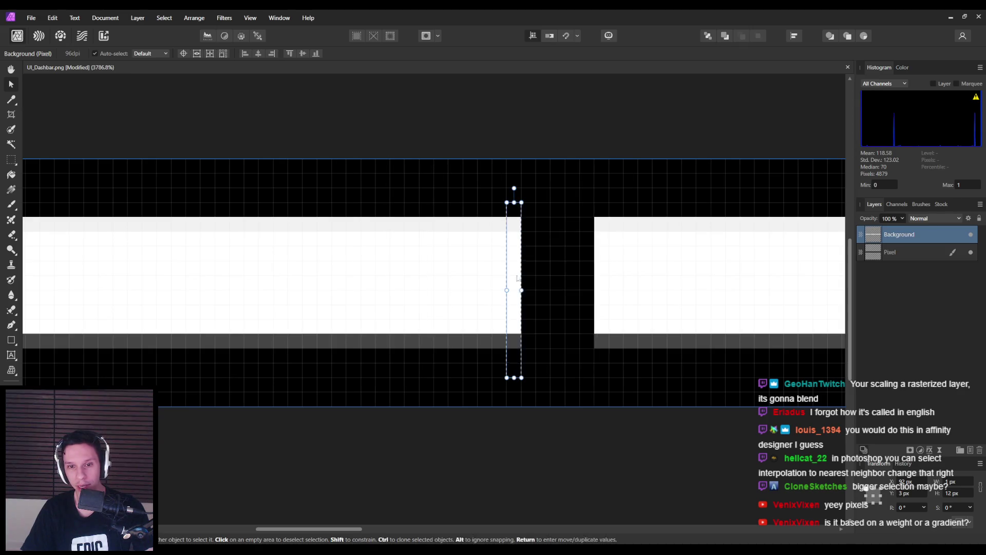
pyautogui.click(547, 298)
pyautogui.click(474, 140)
pyautogui.click(472, 167)
pyautogui.click(473, 138)
pyautogui.moveTo(515, 276); pyautogui.dragTo(416, 267)
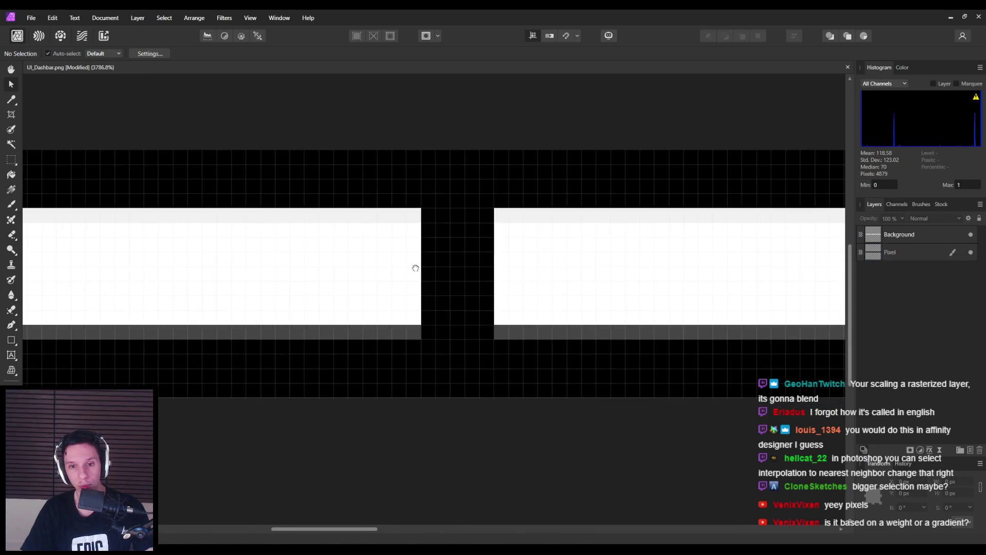
# - Select the Background layer in the Layers panel
pyautogui.click(16, 163)
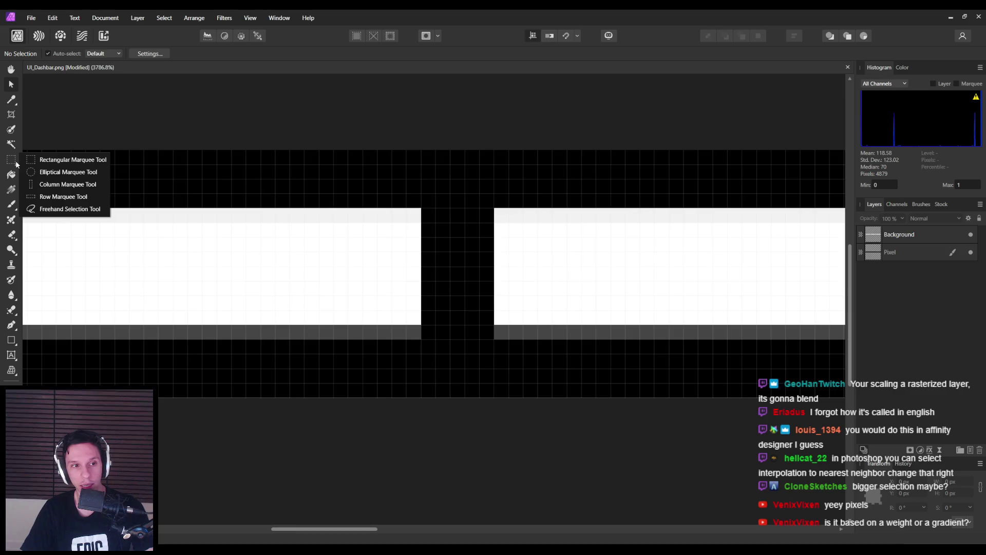
pyautogui.click(91, 135)
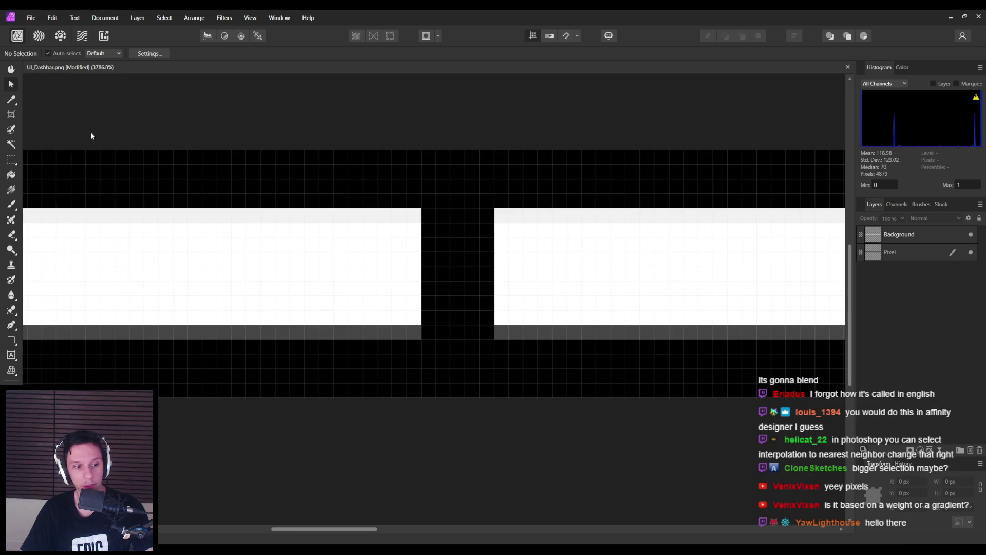
pyautogui.scroll(-2, 289, 320)
pyautogui.keyDown('ctrl'); pyautogui.scroll(-3, 289, 319); pyautogui.keyUp('ctrl')
pyautogui.keyDown('ctrl'); pyautogui.scroll(2, 289, 319); pyautogui.keyUp('ctrl')
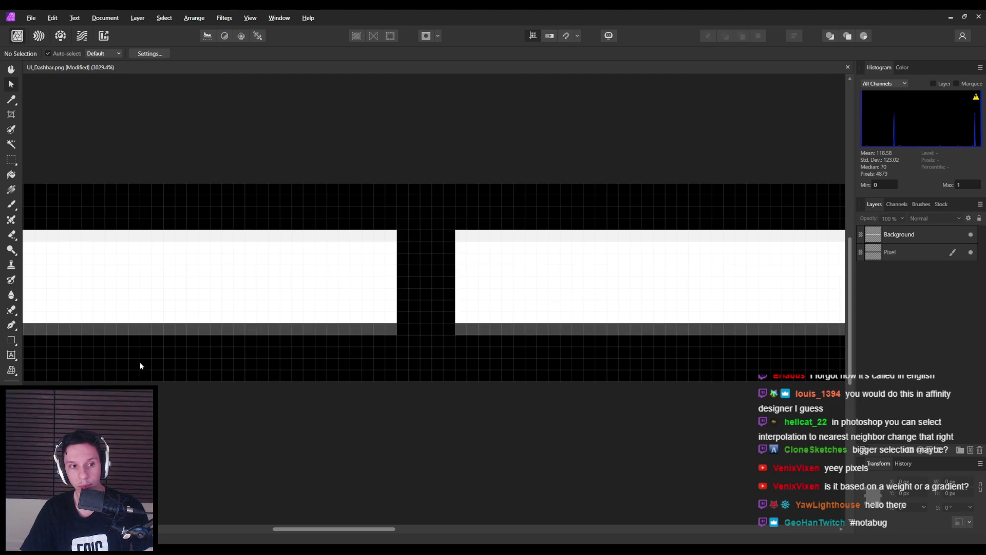
pyautogui.keyDown('ctrl'); pyautogui.scroll(1, 387, 332); pyautogui.keyUp('ctrl')
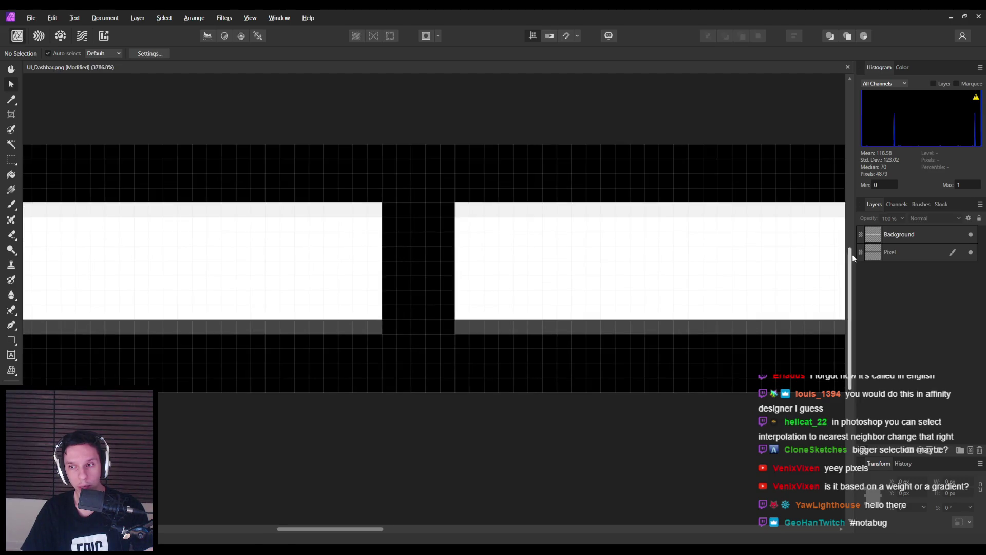
pyautogui.click(332, 322)
pyautogui.keyDown('ctrl'); pyautogui.scroll(1, 332, 322); pyautogui.keyUp('ctrl')
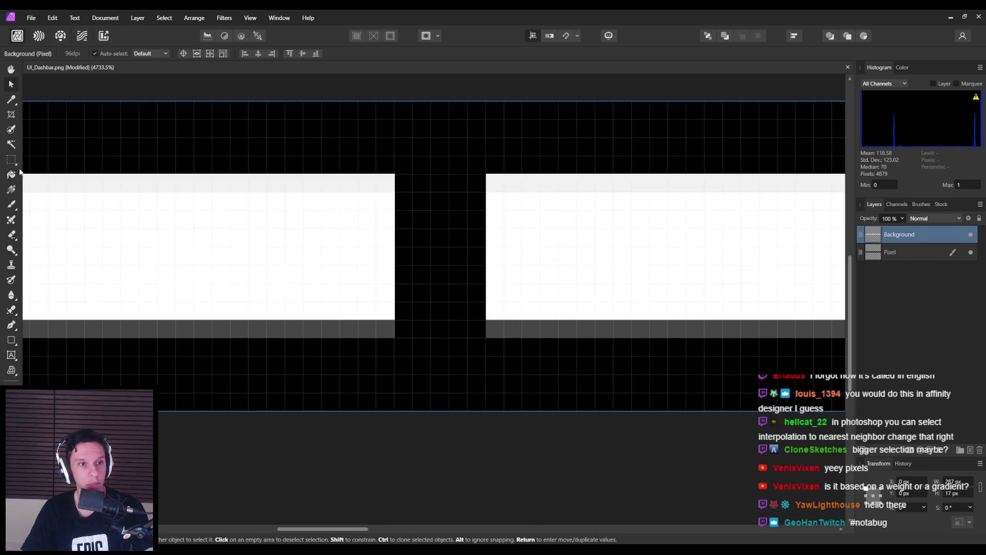
# - Marquee the left bar's 1 px edge column, copy it to a new layer, shift it right, and duplicate again
pyautogui.press('m')
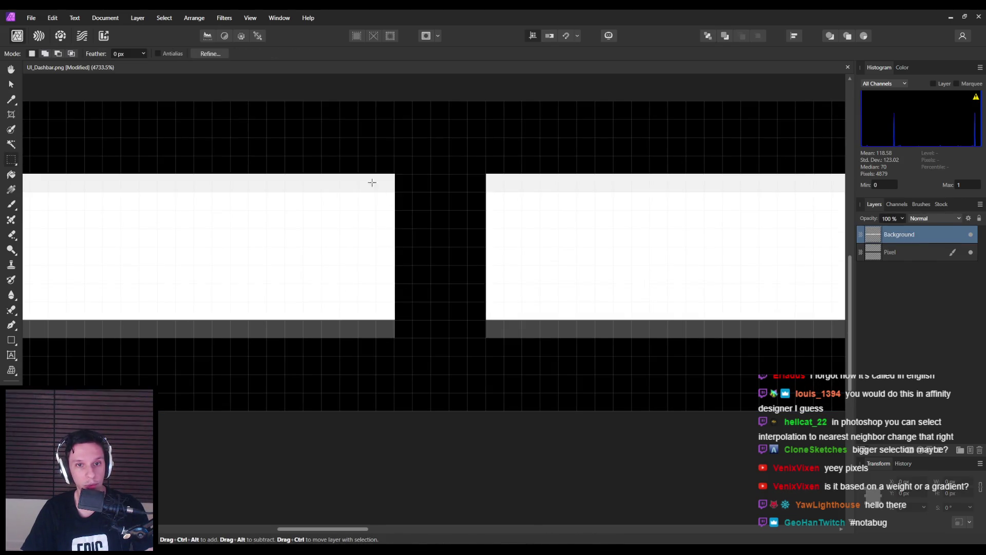
pyautogui.moveTo(385, 155); pyautogui.dragTo(386, 354)
pyautogui.hotkey('ctrl', 'j')
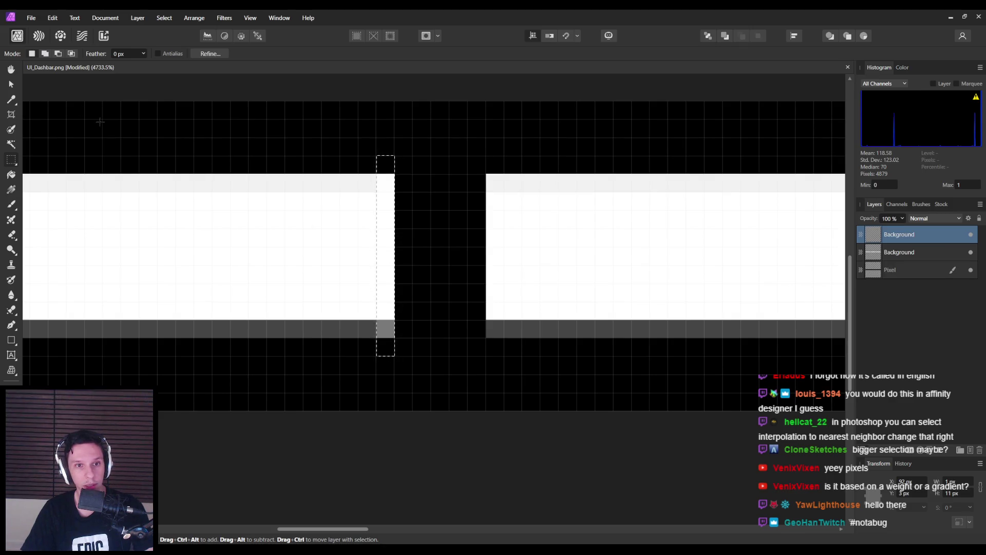
pyautogui.click(10, 81)
pyautogui.moveTo(394, 240); pyautogui.dragTo(413, 240)
pyautogui.hotkey('ctrl', 'j')
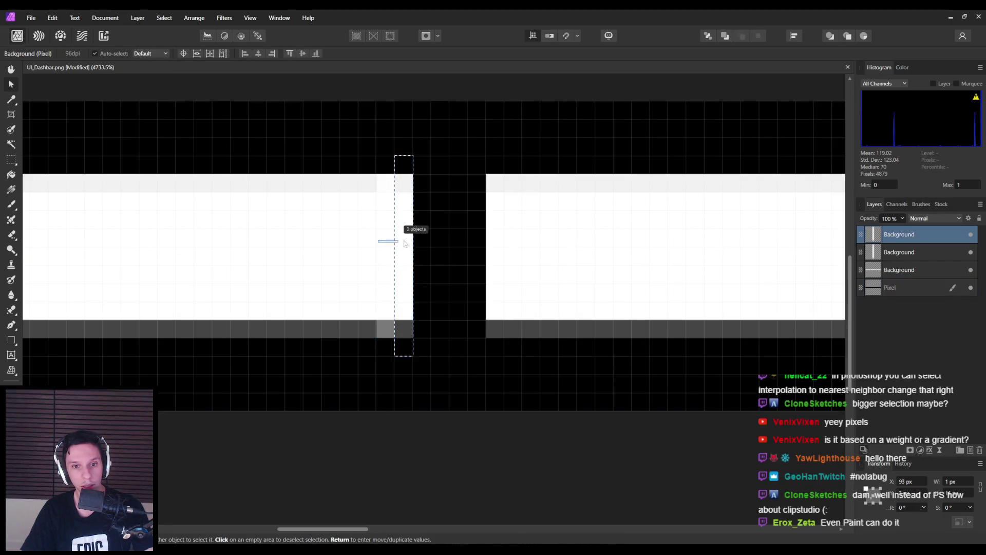
pyautogui.click(385, 252)
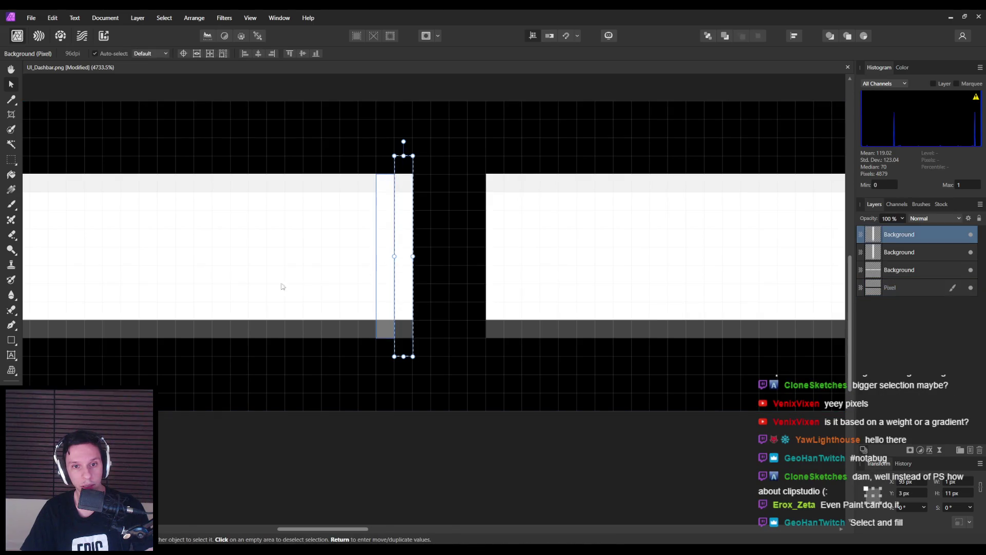
# - Pick the top column copy among the Background layers and shift it one pixel right
pyautogui.moveTo(389, 297); pyautogui.dragTo(441, 291)
pyautogui.hotkey('ctrl', 'z')
pyautogui.click(374, 300)
pyautogui.click(380, 304)
pyautogui.click(384, 305)
pyautogui.click(384, 333)
pyautogui.click(414, 302)
pyautogui.click(361, 330)
pyautogui.click(414, 319)
pyautogui.click(303, 282)
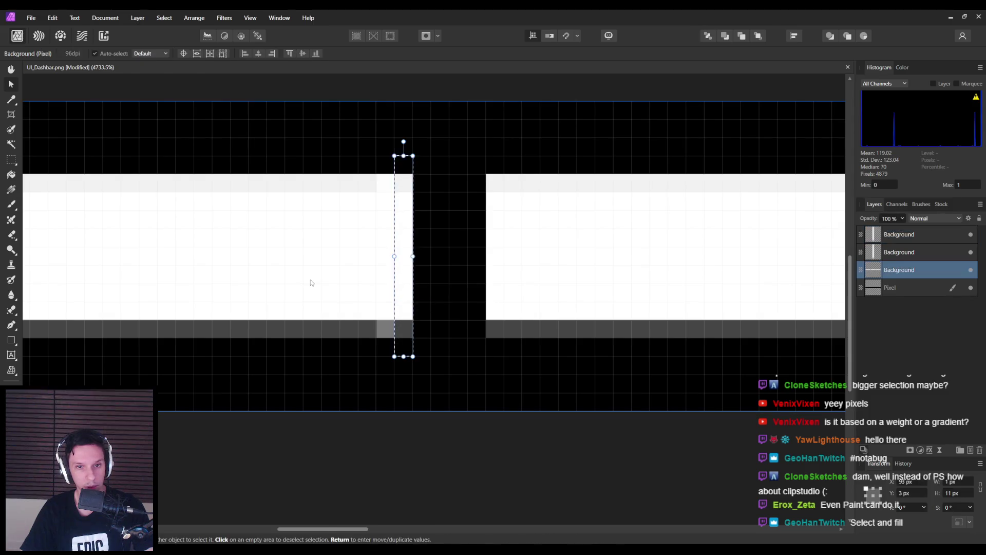
pyautogui.click(385, 303)
pyautogui.moveTo(386, 303)
pyautogui.mouseDown()
pyautogui.moveTo(425, 298)
pyautogui.moveTo(363, 308)
pyautogui.moveTo(469, 308)
pyautogui.moveTo(361, 306)
pyautogui.moveTo(475, 303)
pyautogui.mouseUp()
pyautogui.press('Right')
pyautogui.press('Right')
pyautogui.press('Right')
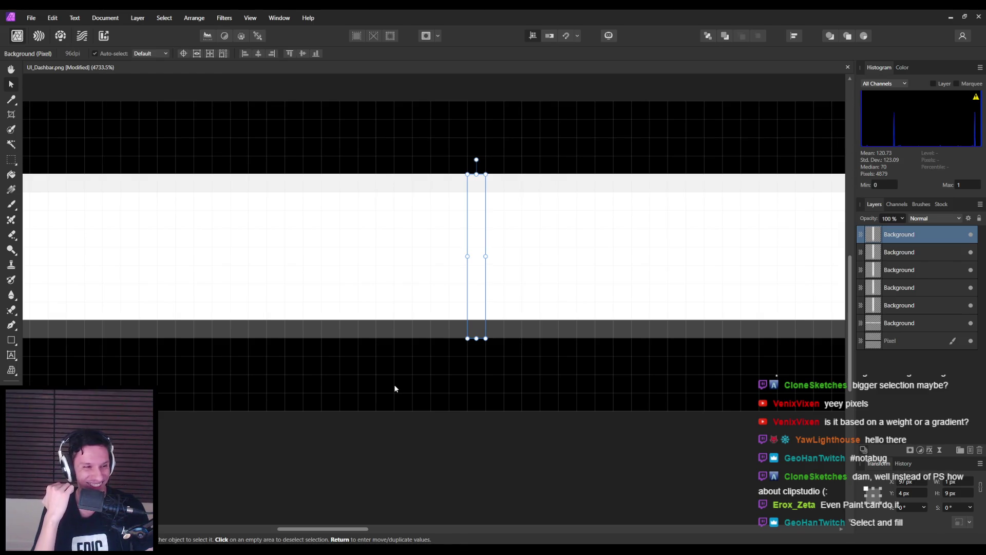
# - Move the column copy into the gap, then select the grey edge columns and fill them black
pyautogui.scroll(-5, 393, 385)
pyautogui.hscroll(3, 544, 385)
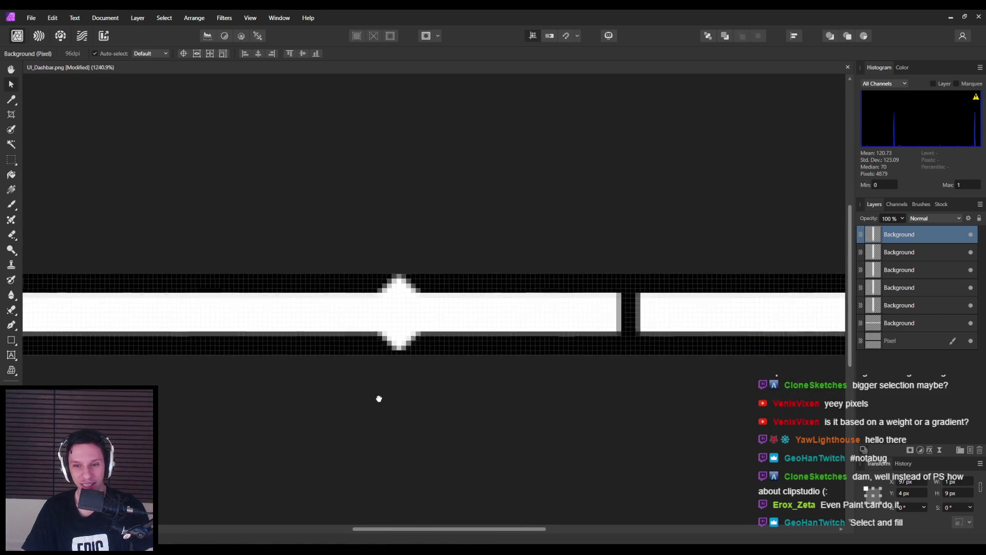
pyautogui.moveTo(155, 316); pyautogui.dragTo(602, 320)
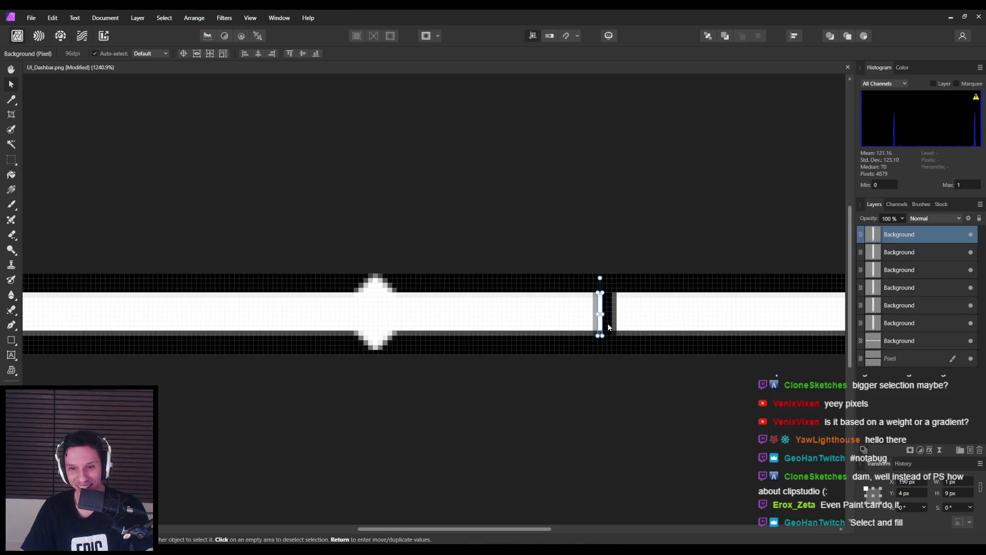
pyautogui.scroll(3, 602, 322)
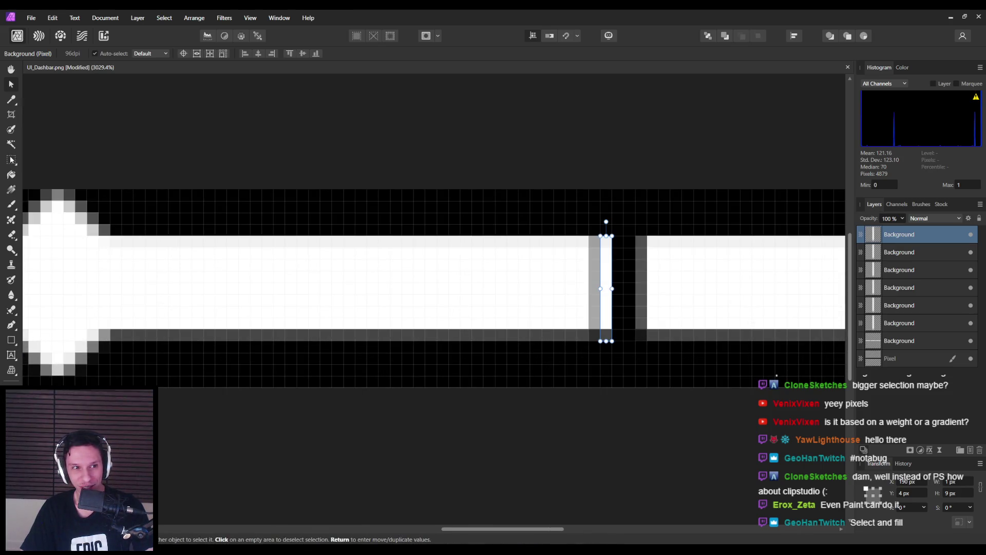
pyautogui.click(10, 161)
pyautogui.click(863, 341)
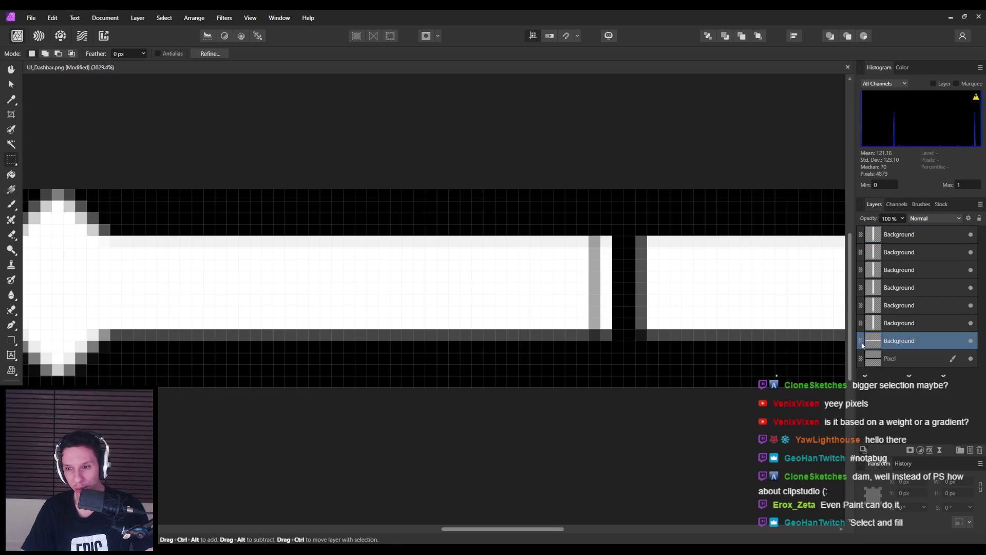
pyautogui.keyDown('alt'); pyautogui.click(970, 341); pyautogui.keyUp('alt')
pyautogui.keyDown('alt'); pyautogui.click(970, 340); pyautogui.keyUp('alt')
pyautogui.doubleClick(910, 341)
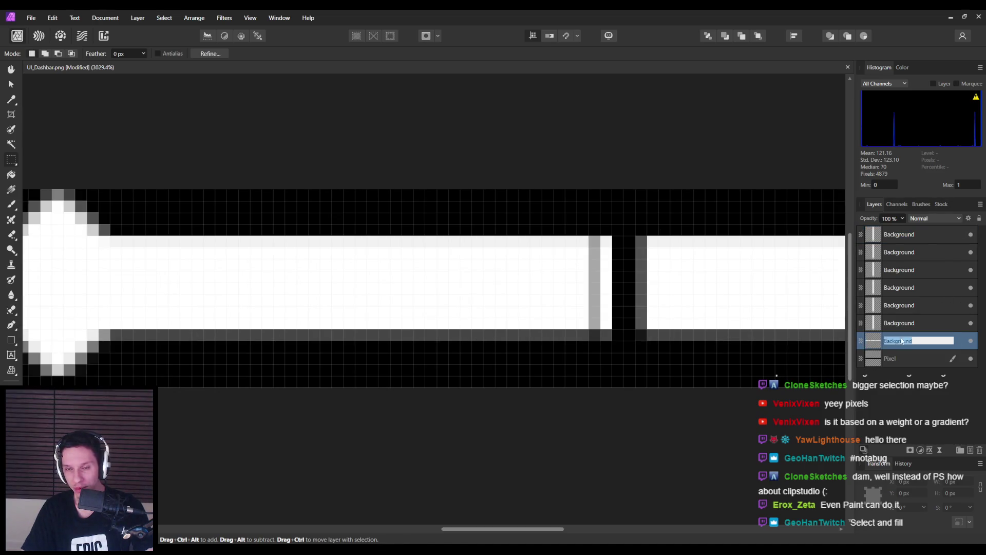
pyautogui.moveTo(588, 224); pyautogui.dragTo(646, 375)
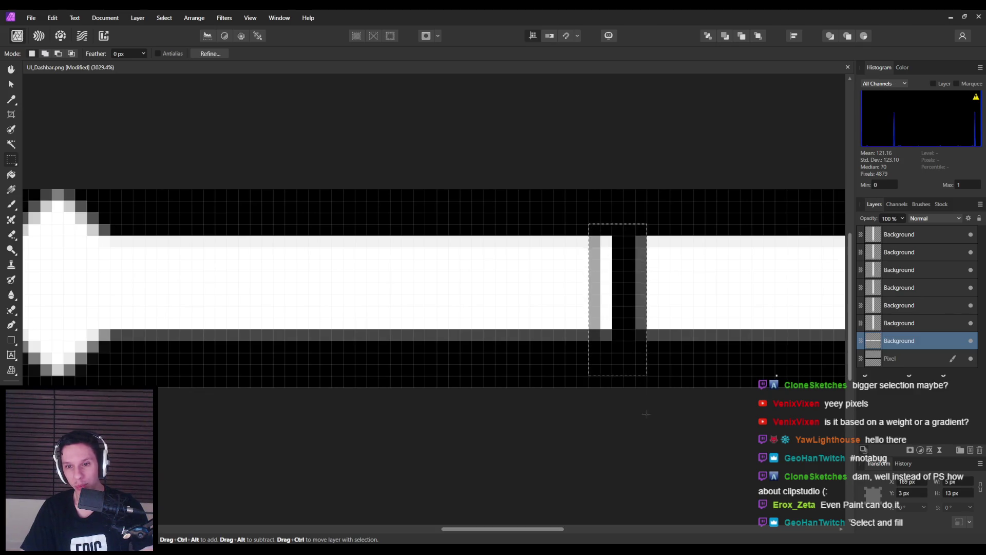
pyautogui.press('Delete')
pyautogui.hotkey('ctrl', 'd')
# - Duplicate the one-pixel column repeatedly, dragging each copy further right until the gap is filled
pyautogui.hotkey('ctrl', 'j')
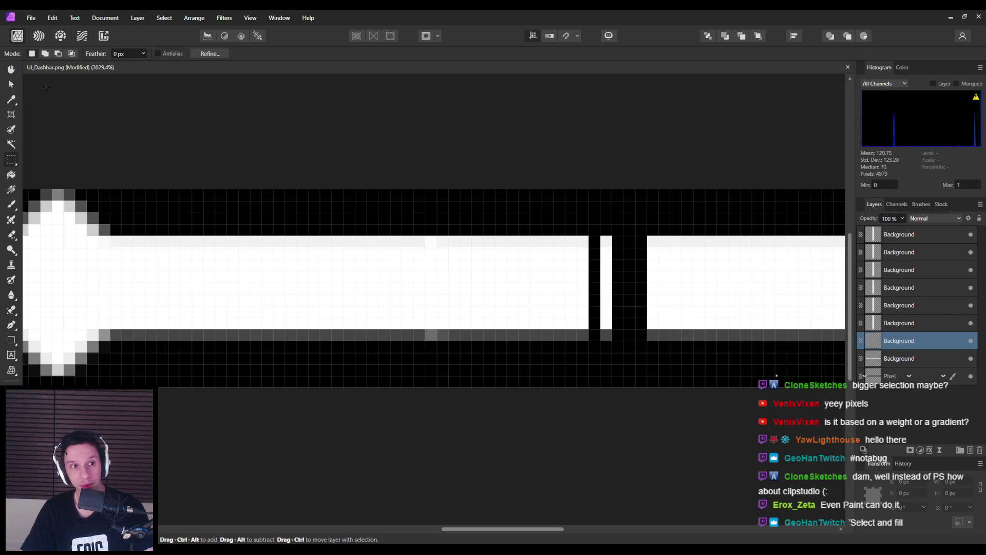
pyautogui.click(11, 84)
pyautogui.moveTo(419, 320)
pyautogui.mouseDown()
pyautogui.moveTo(585, 319)
pyautogui.moveTo(554, 316)
pyautogui.mouseUp()
pyautogui.hotkey('ctrl', 'j')
pyautogui.moveTo(434, 319); pyautogui.dragTo(619, 314)
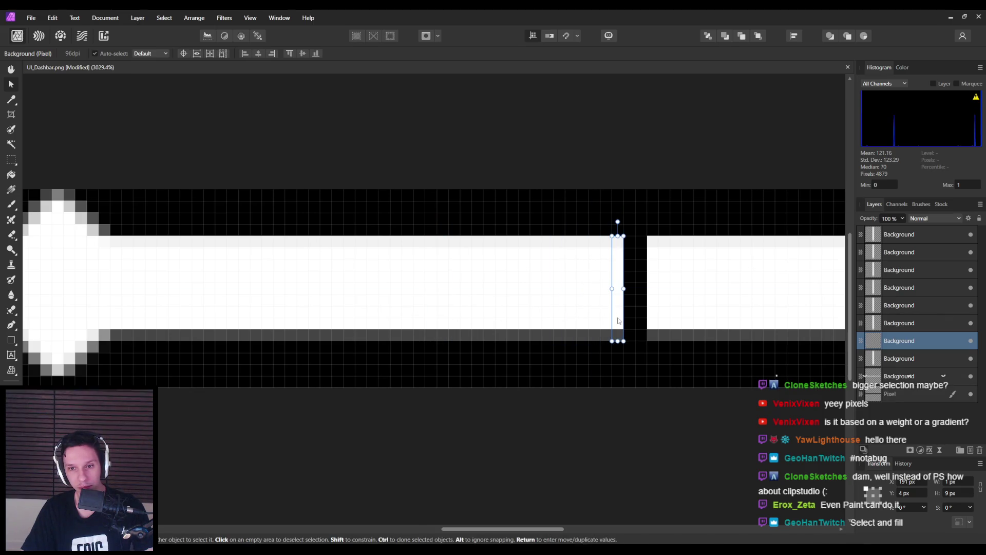
pyautogui.hotkey('ctrl', 'j')
pyautogui.moveTo(430, 315); pyautogui.dragTo(641, 312)
pyautogui.hotkey('ctrl', 'j')
pyautogui.scroll(-5, 605, 380)
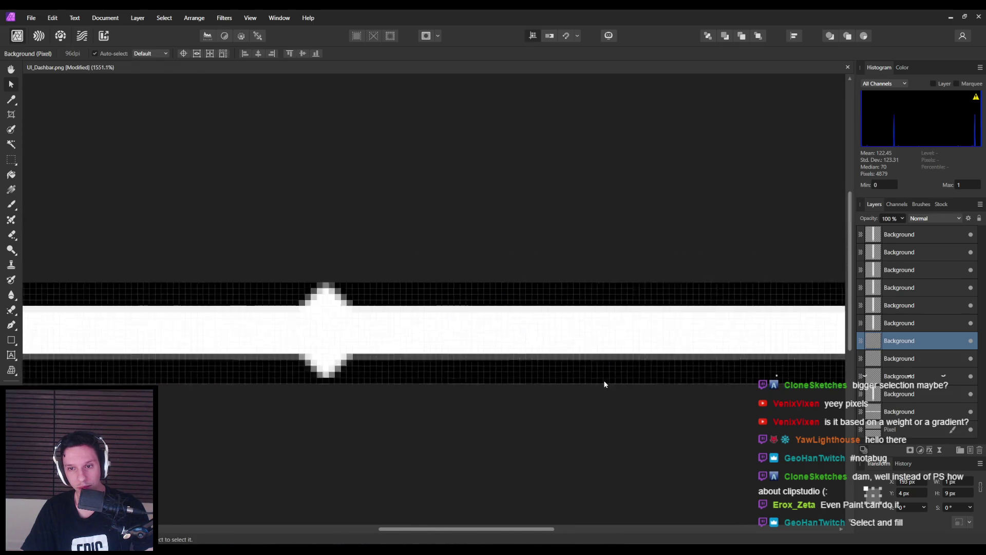
# - Zoom out, deselect on the empty canvas, and hide the black bottom layer's visibility
pyautogui.scroll(-1, 559, 391)
pyautogui.click(533, 424)
pyautogui.scroll(-1, 533, 424)
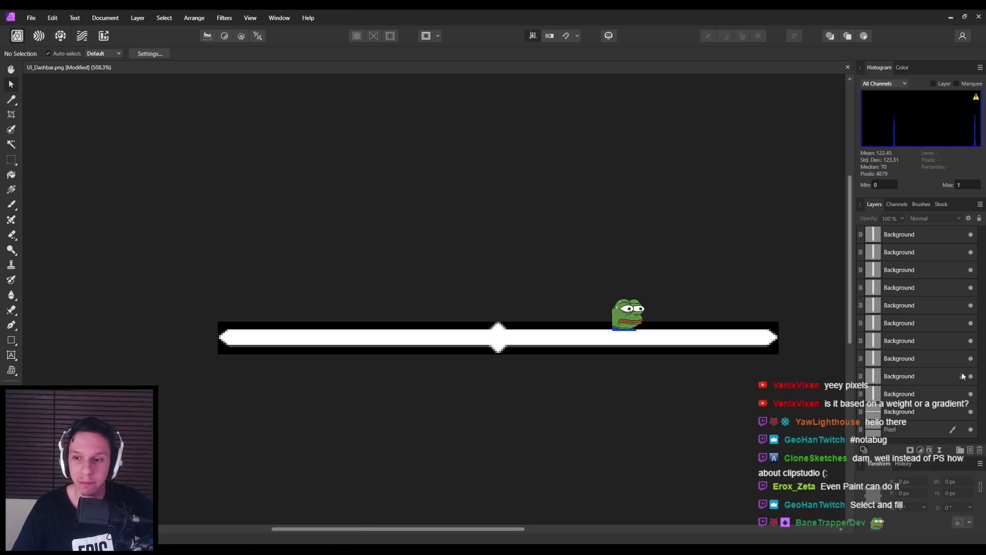
pyautogui.click(973, 432)
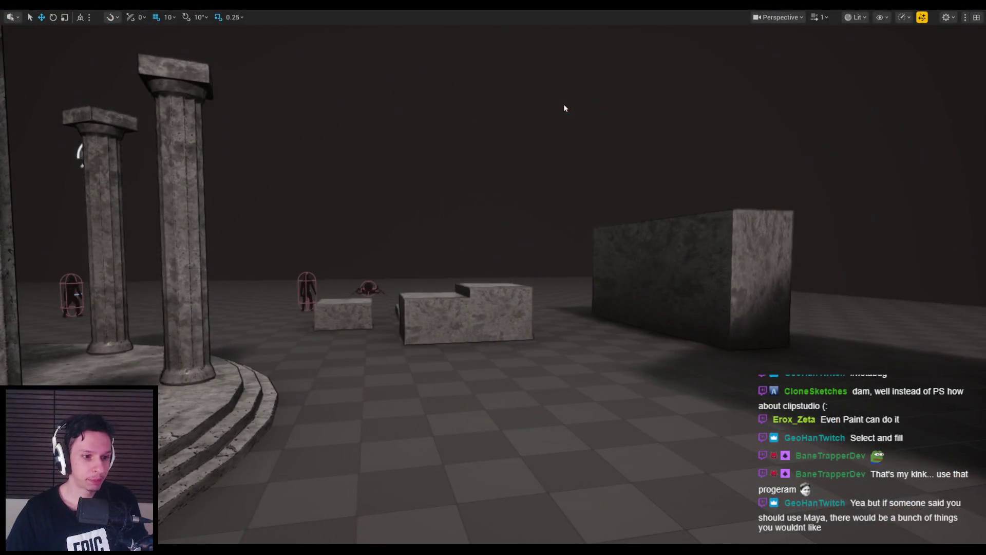
# - Fly the viewport around the temple's arch, columns and stone blocks, then start Play In Editor with Alt+P
pyautogui.moveTo(564, 105)
pyautogui.mouseDown()
pyautogui.moveTo(509, 110)
pyautogui.moveTo(483, 128)
pyautogui.mouseUp()
pyautogui.moveTo(360, 447)
pyautogui.mouseDown()
pyautogui.moveTo(362, 437)
pyautogui.moveTo(360, 446)
pyautogui.mouseUp()
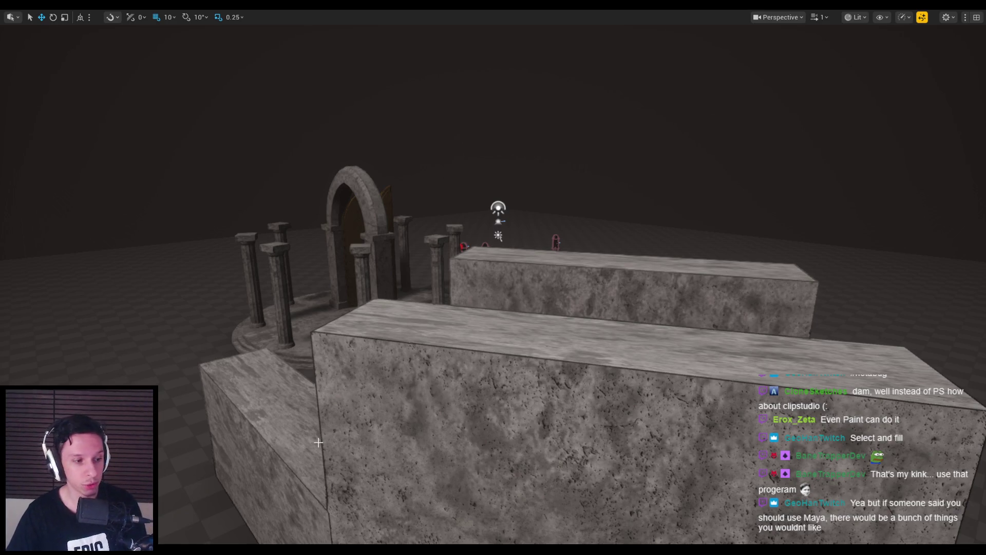
pyautogui.moveTo(254, 505); pyautogui.dragTo(220, 519)
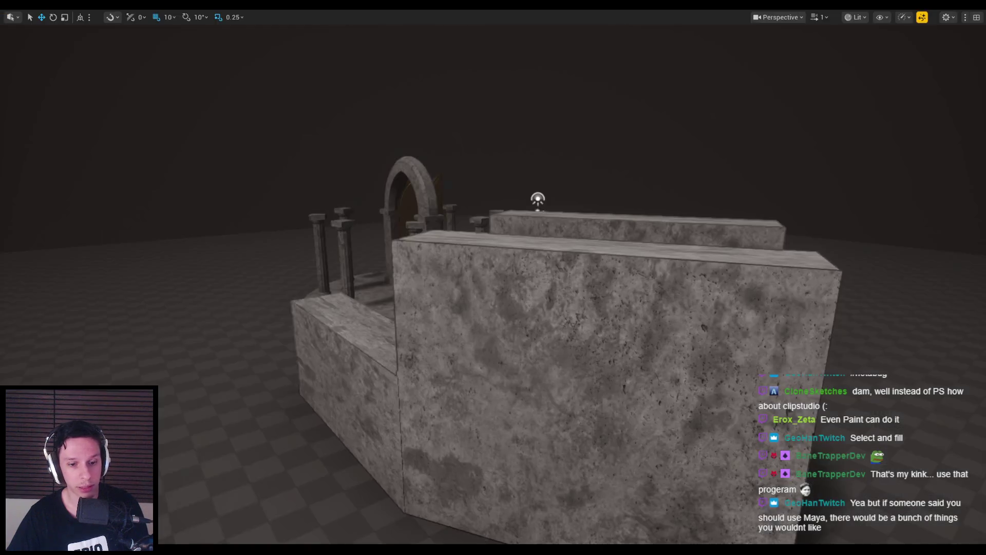
pyautogui.moveTo(252, 549)
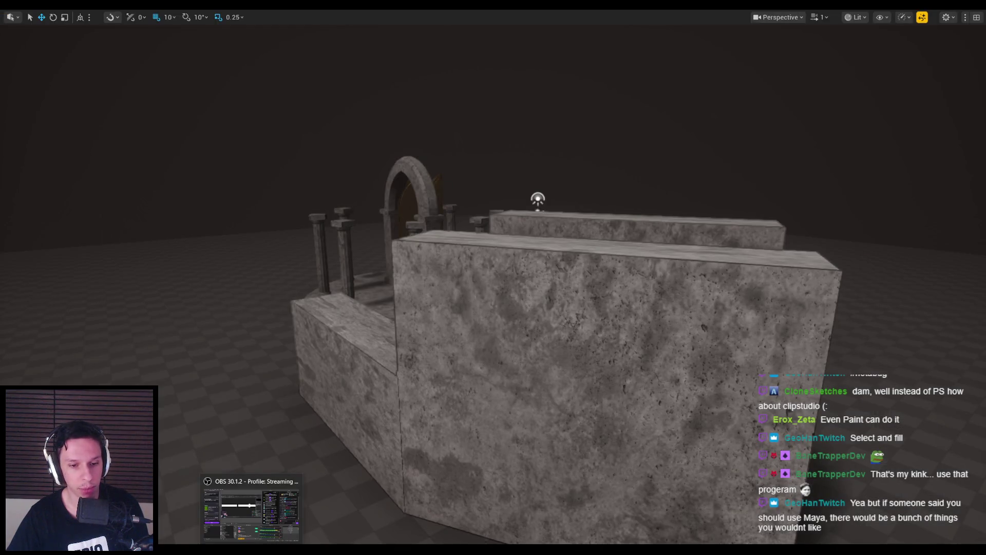
pyautogui.moveTo(383, 507); pyautogui.dragTo(339, 541)
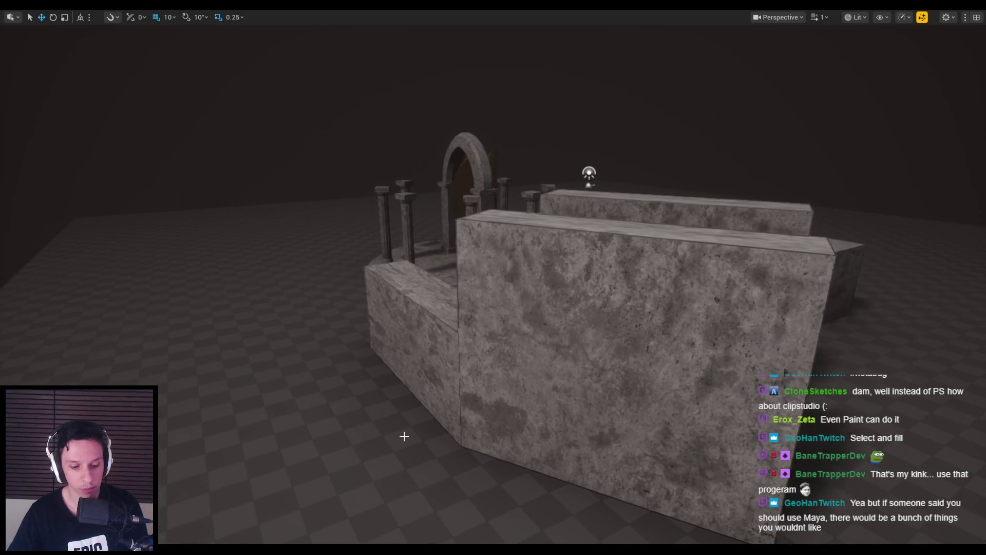
pyautogui.hotkey('alt', 'p')
# - Wallrun over the walls and through the narrow corridor into the pillared arena
pyautogui.press('w')
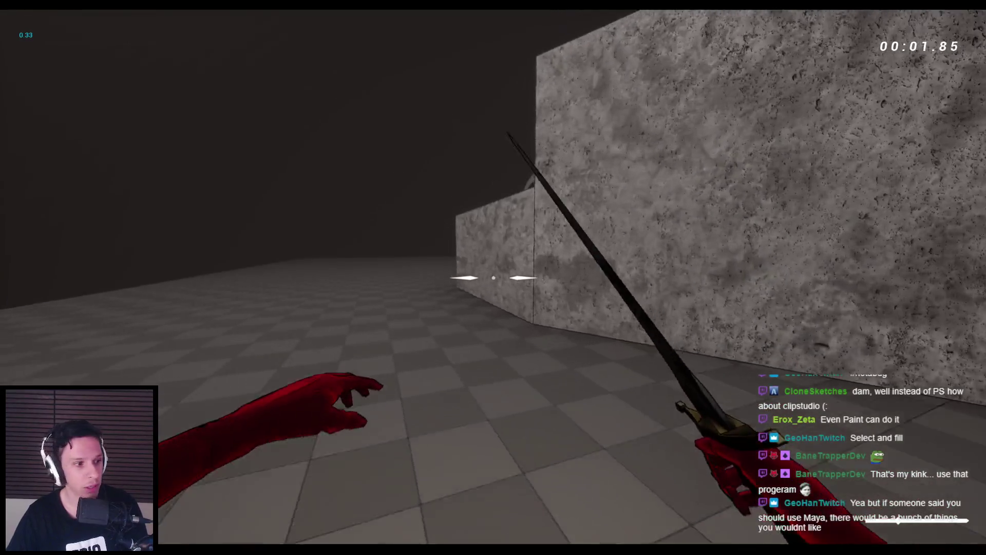
pyautogui.press('space')
pyautogui.press('space')
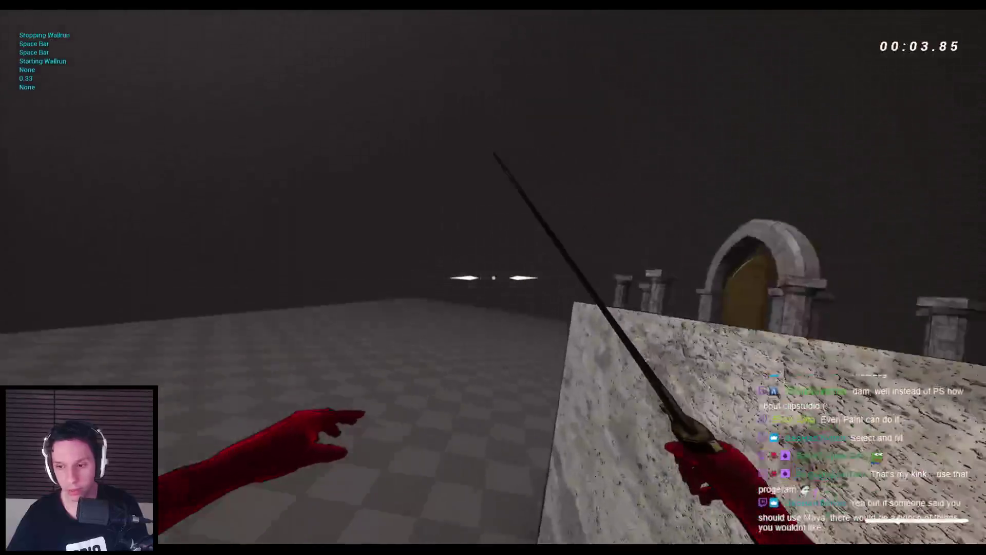
pyautogui.press('space')
pyautogui.press('space')
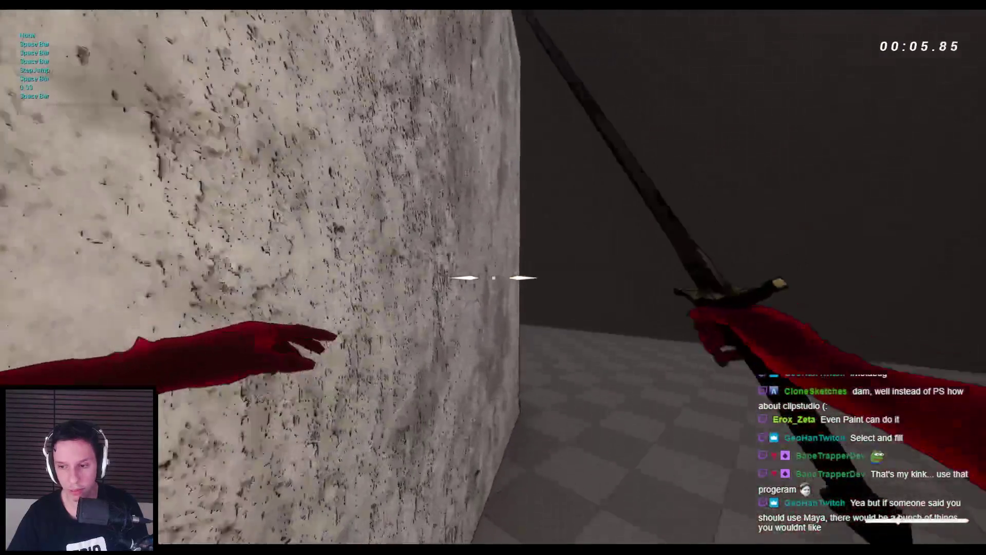
pyautogui.press('space')
pyautogui.press('space')
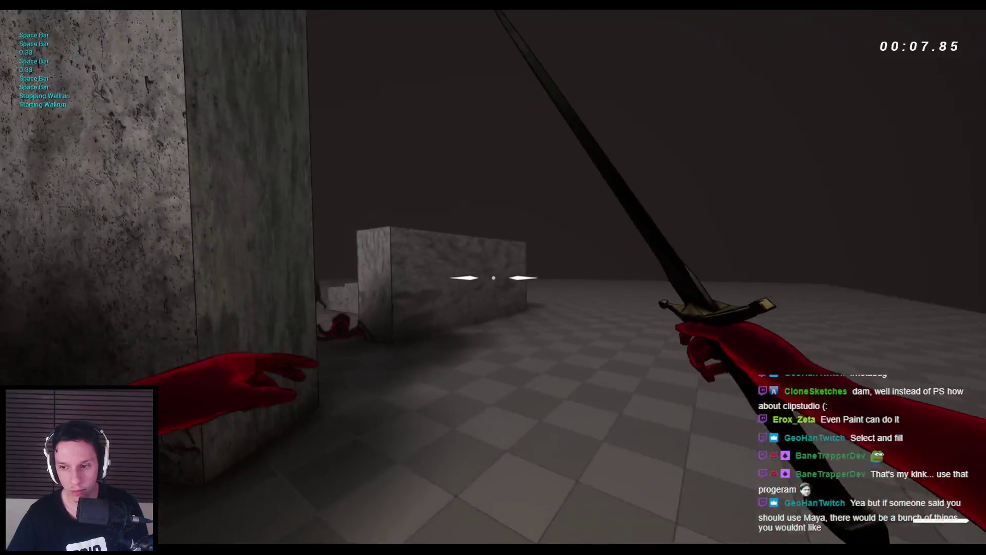
pyautogui.press('space')
pyautogui.press('space')
pyautogui.press('space')
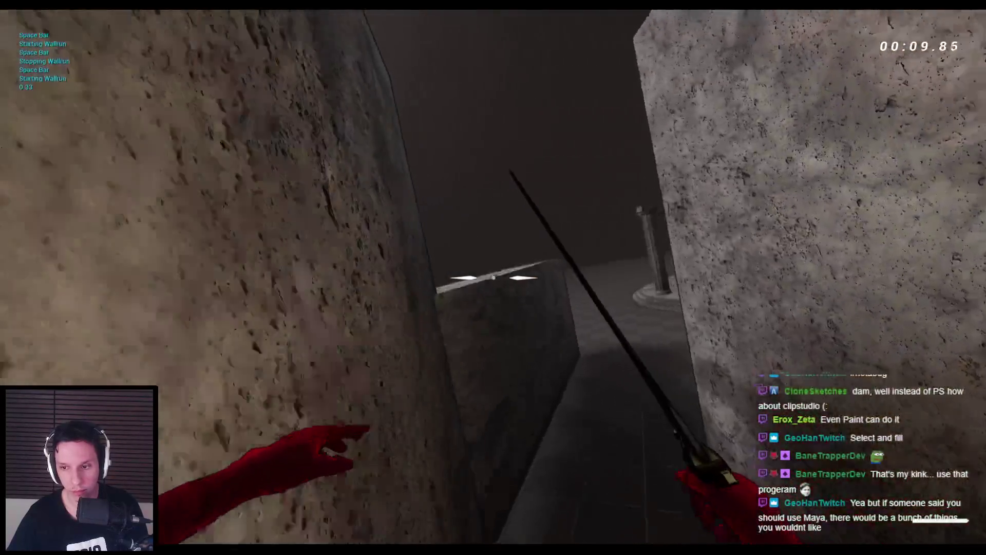
pyautogui.press('space')
pyautogui.press('space')
pyautogui.press('space')
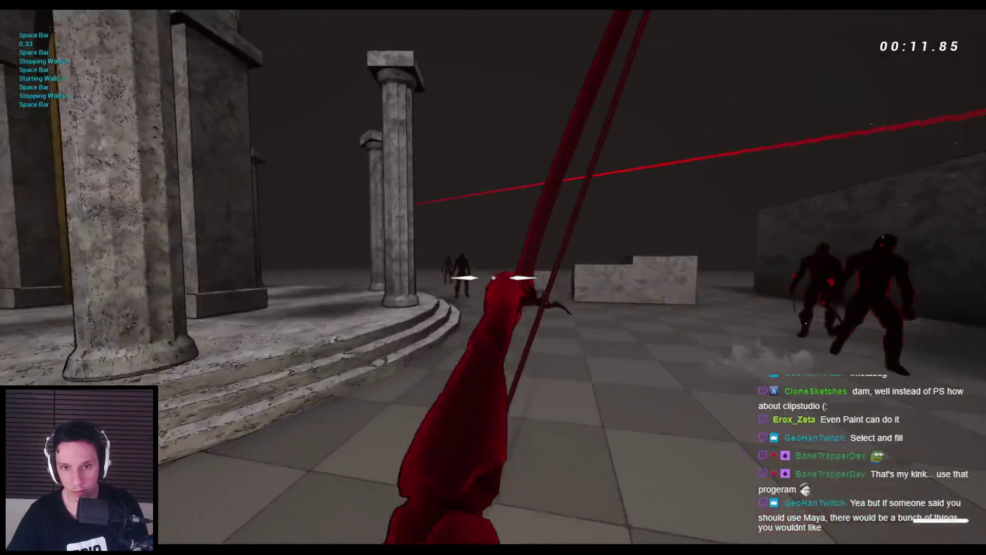
pyautogui.press('space')
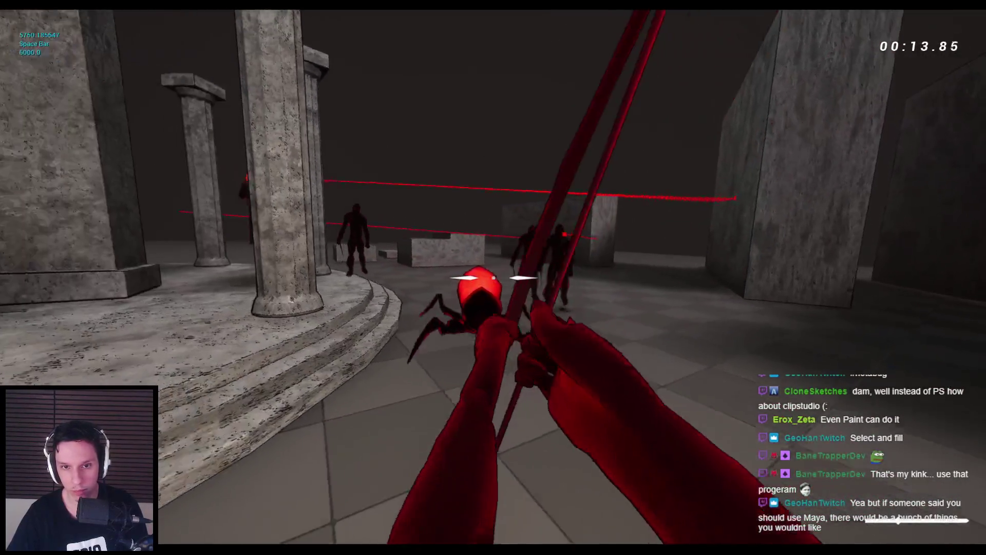
# - Shoot the spider enemies with the bow, then switch to the sword and kill the demon
pyautogui.click(493, 277)
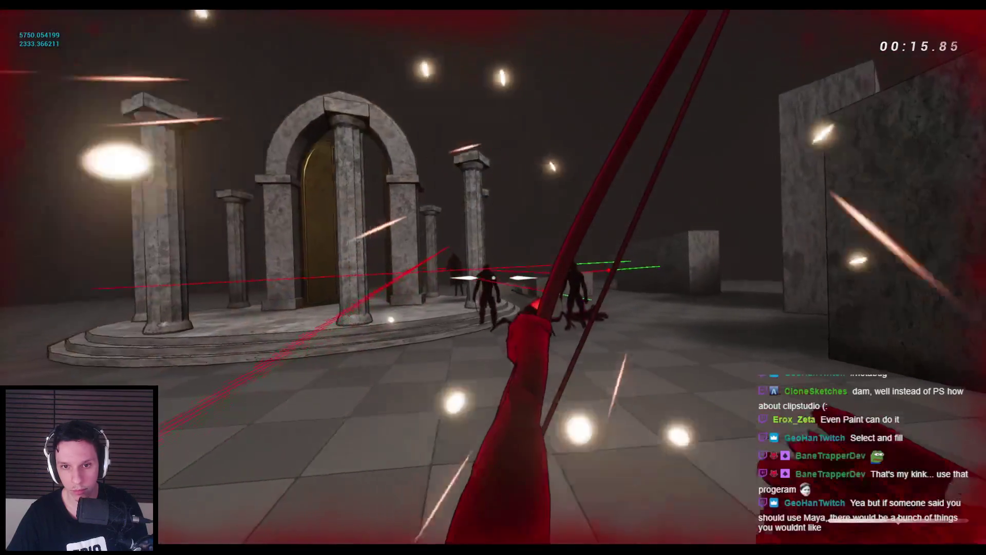
pyautogui.click(493, 277)
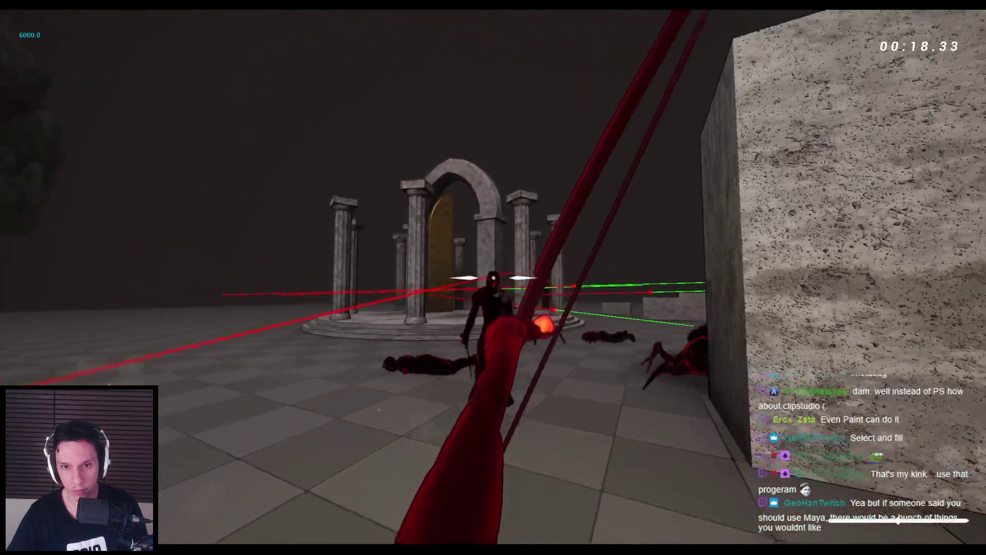
pyautogui.click(493, 278)
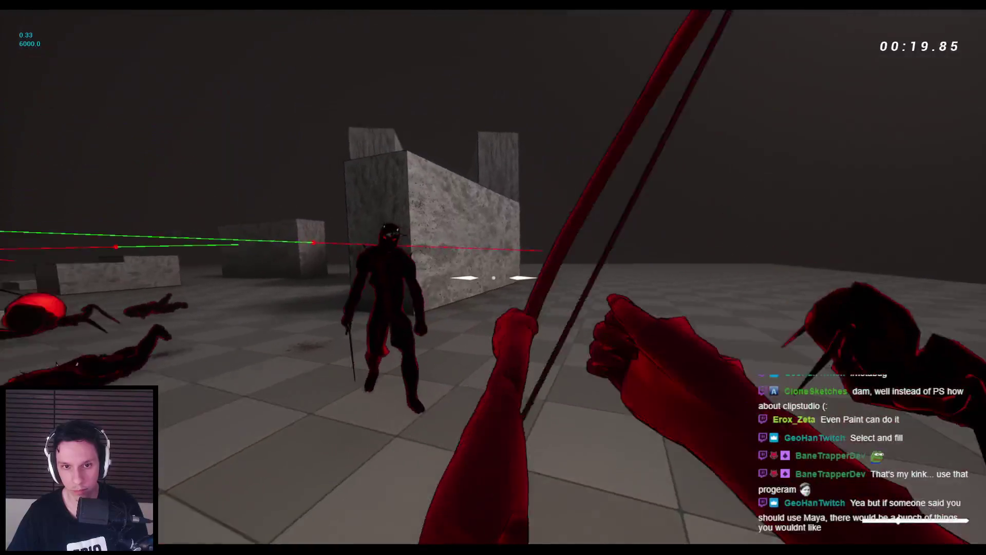
pyautogui.click(493, 277)
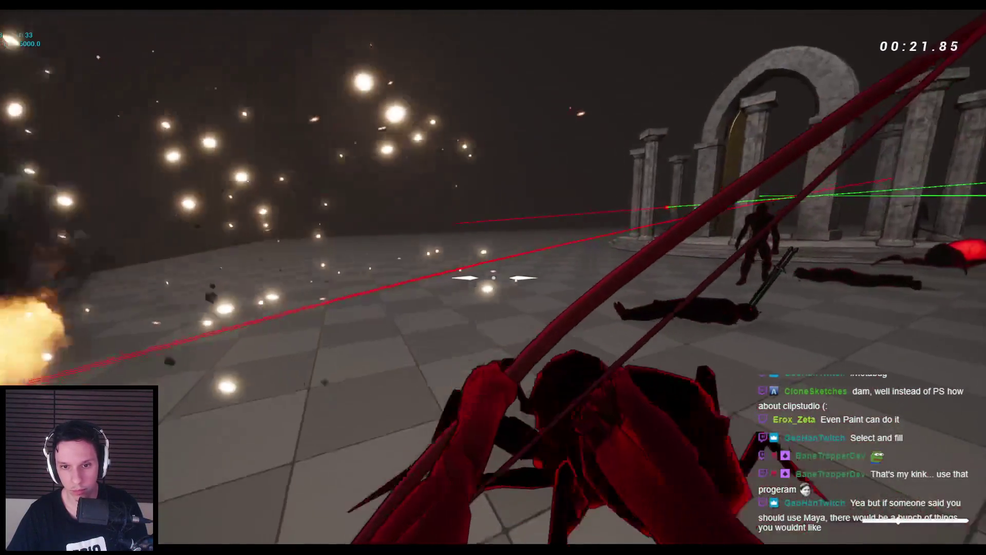
pyautogui.click(493, 278)
pyautogui.press('2')
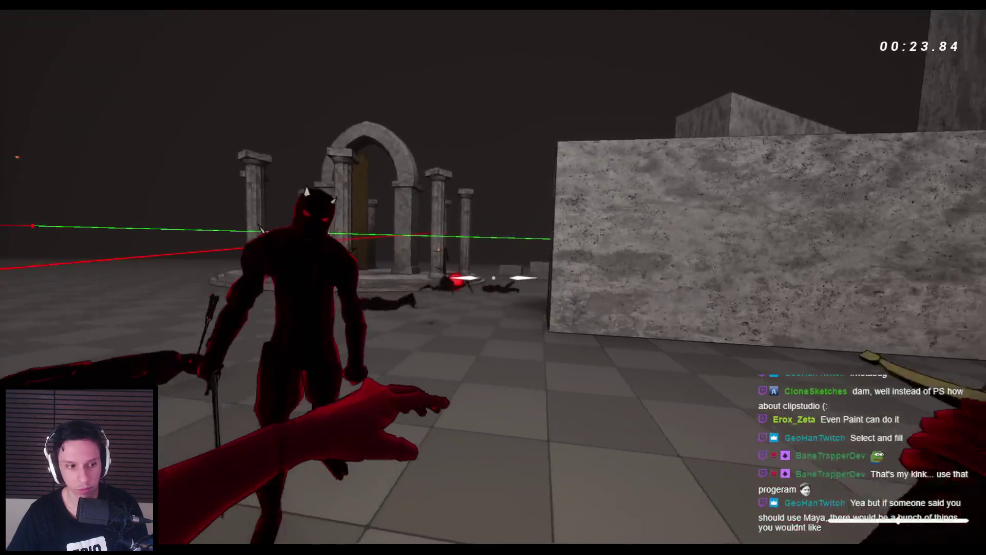
pyautogui.click(493, 277)
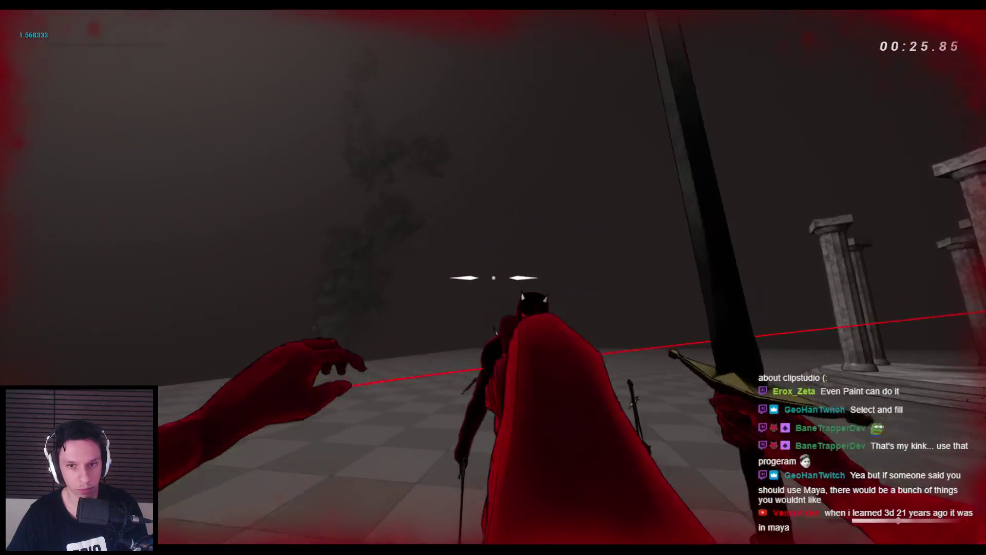
pyautogui.click(493, 277)
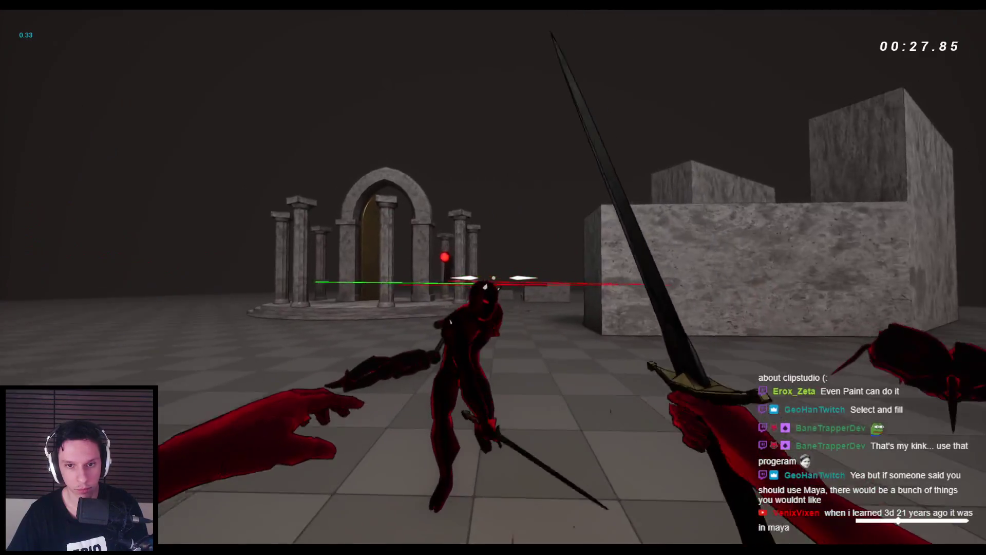
pyautogui.click(492, 277)
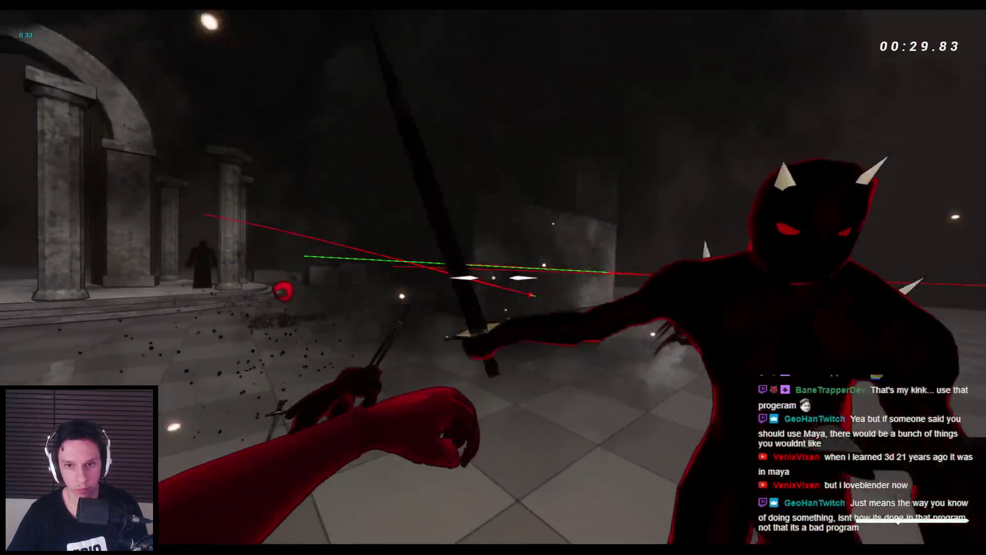
pyautogui.click(493, 278)
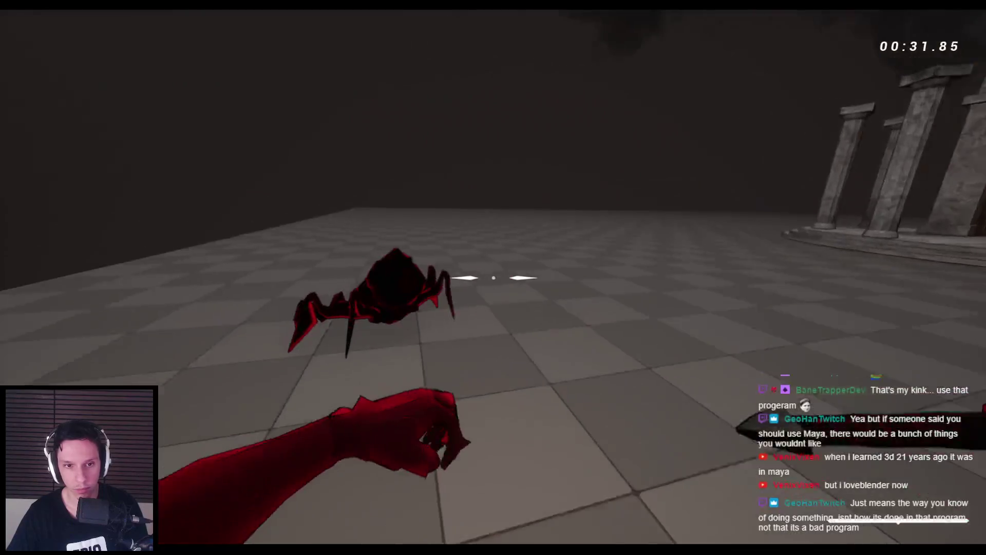
pyautogui.click(493, 278)
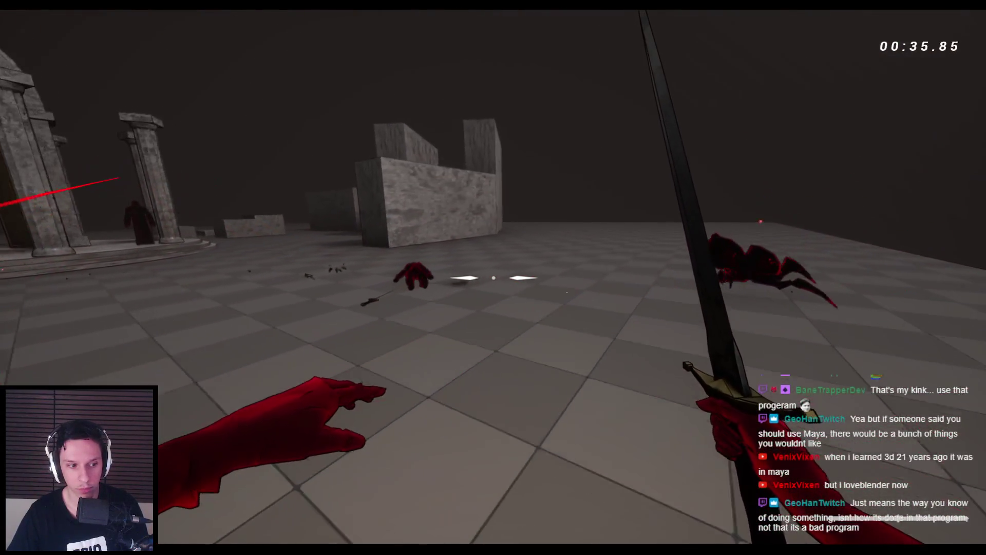
# - Jump and wallrun across the stone blocks until falling to death at 00:51.27, then stop the playtest
pyautogui.press('space')
pyautogui.press('space')
pyautogui.press('space')
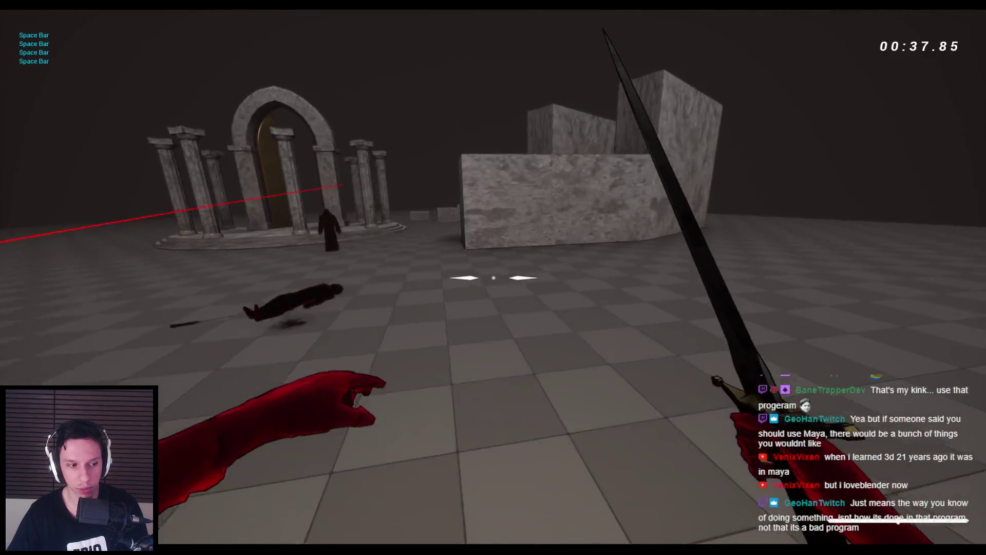
pyautogui.press('space')
pyautogui.press('space')
pyautogui.press('space')
pyautogui.press('space')
pyautogui.press('space')
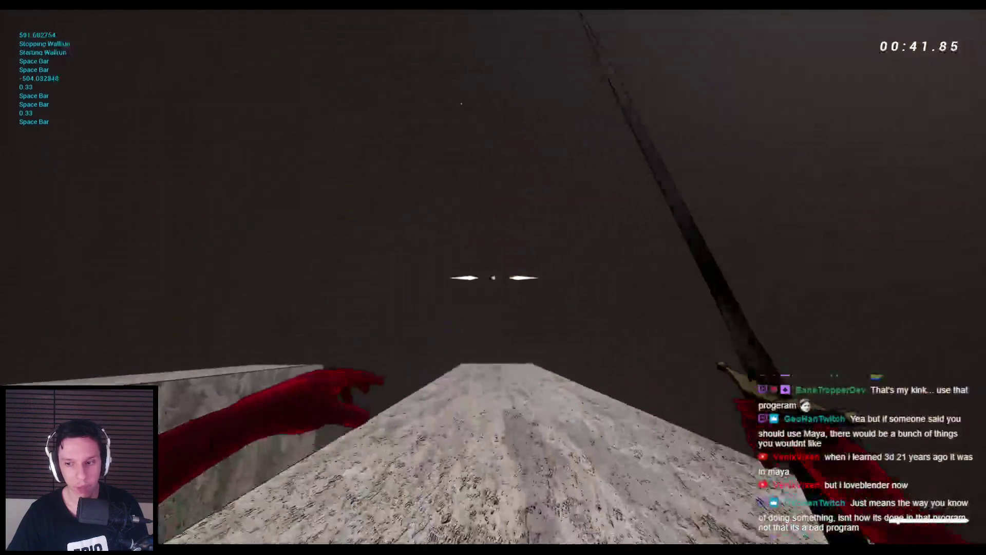
pyautogui.press('space')
pyautogui.press('space')
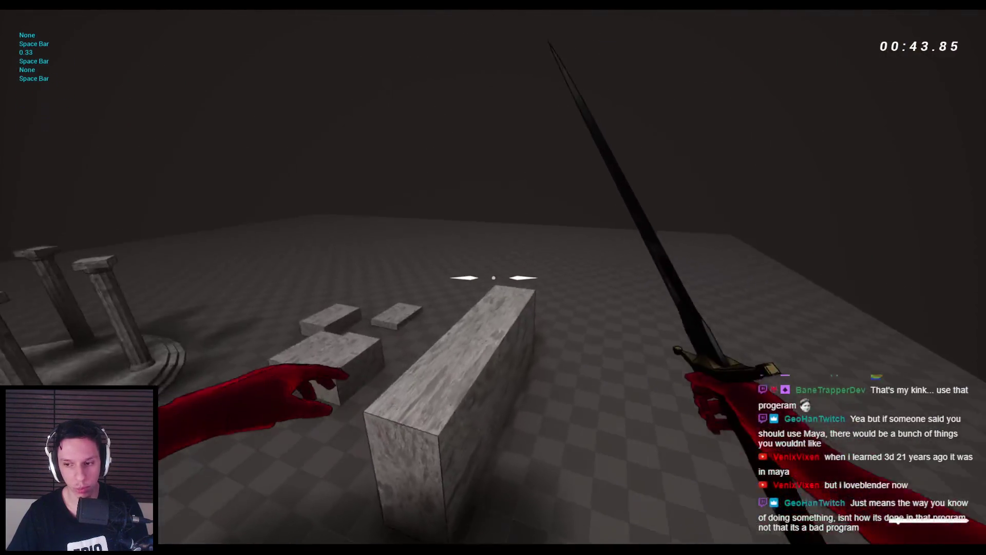
pyautogui.press('space')
pyautogui.press('space')
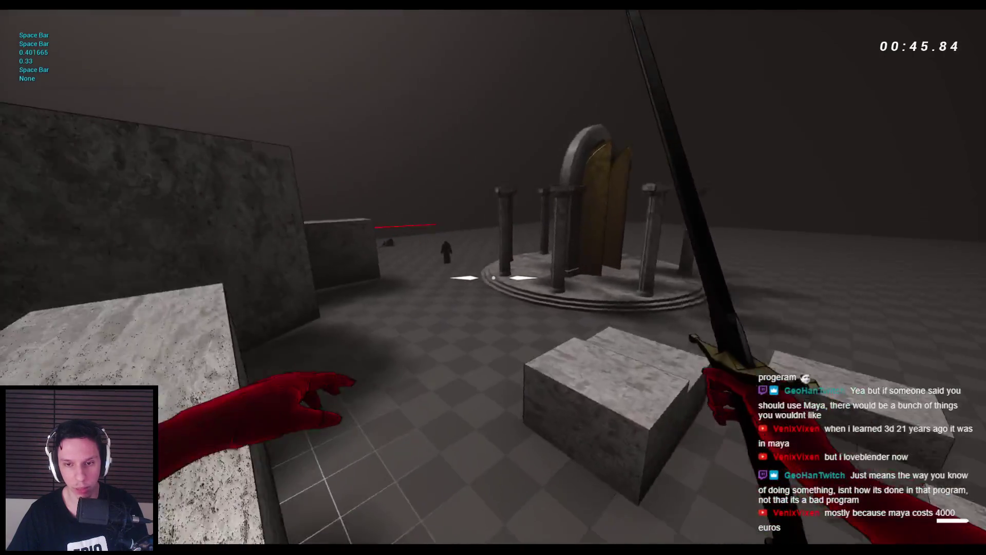
pyautogui.press('space')
pyautogui.press('space')
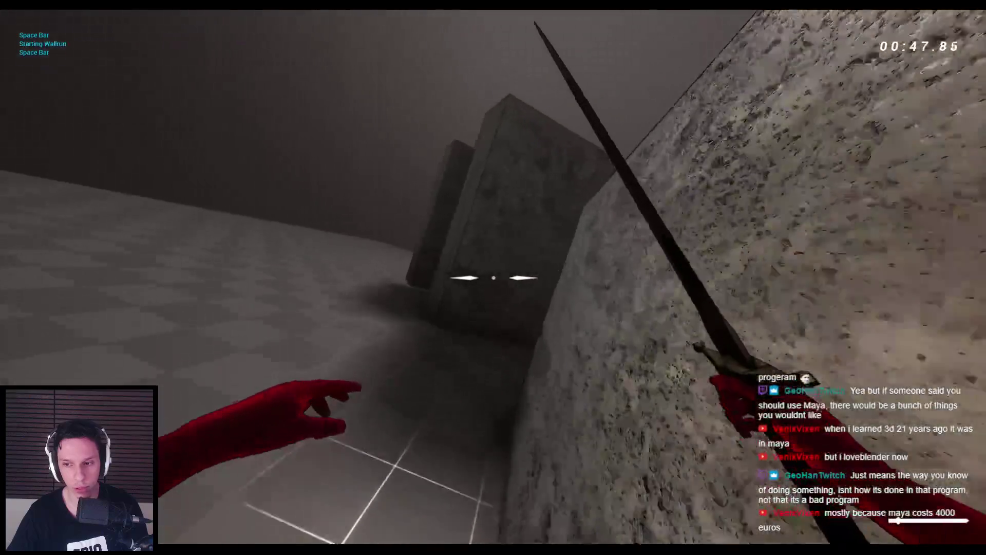
pyautogui.press('space')
pyautogui.press('space')
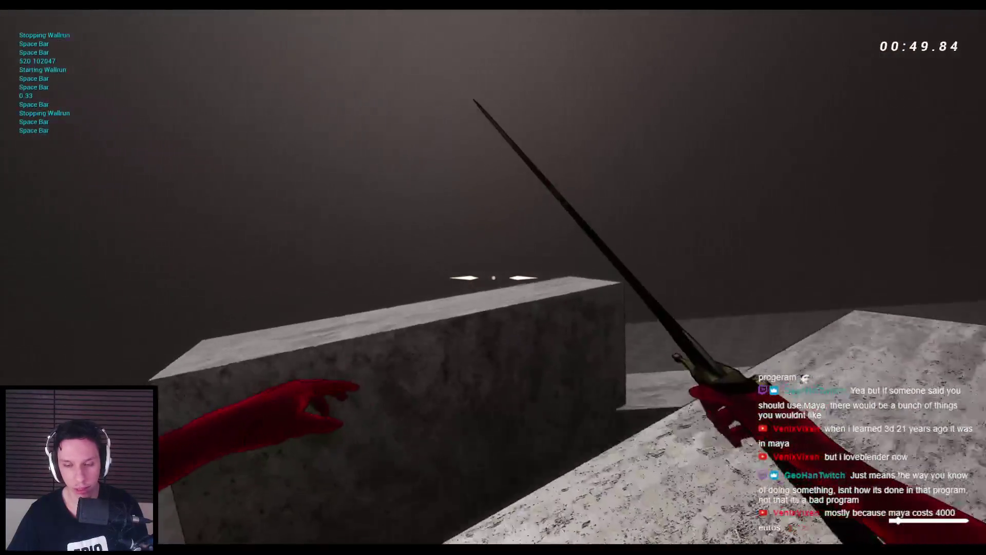
pyautogui.press('space')
pyautogui.press('space')
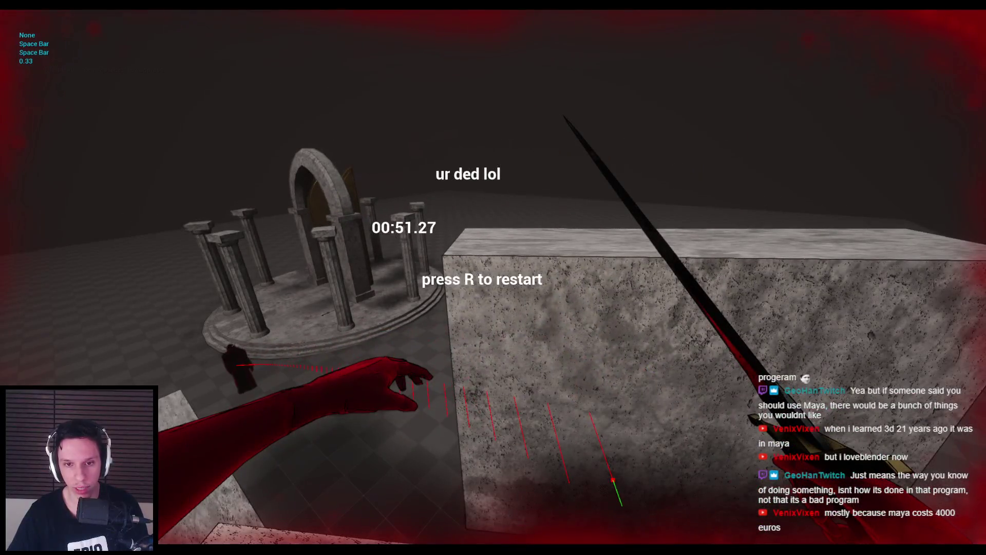
pyautogui.press('Escape')
pyautogui.scroll(-4, 438, 366)
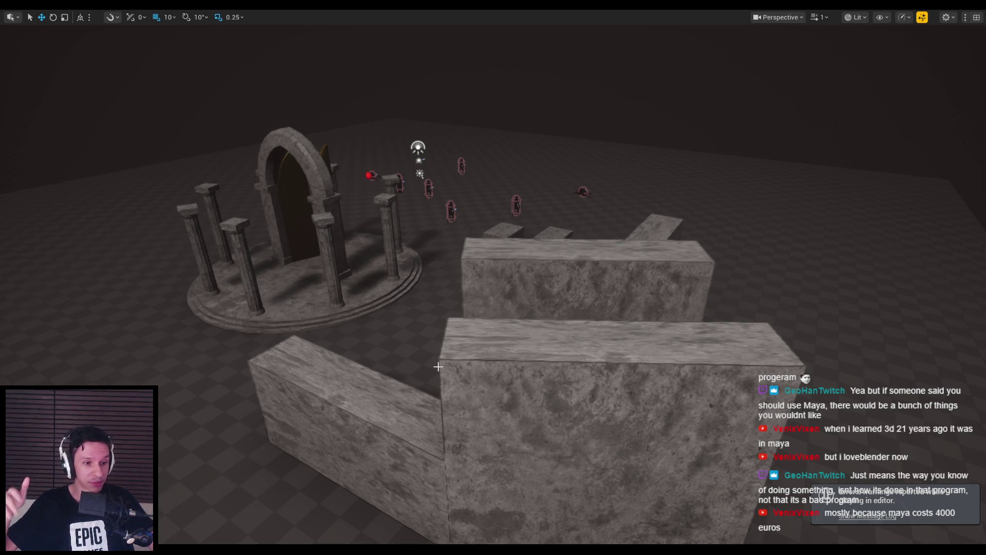
# - Fly the editor camera around the temple level to frame the pillar ring behind the large blocks
pyautogui.scroll(2, 493, 277)
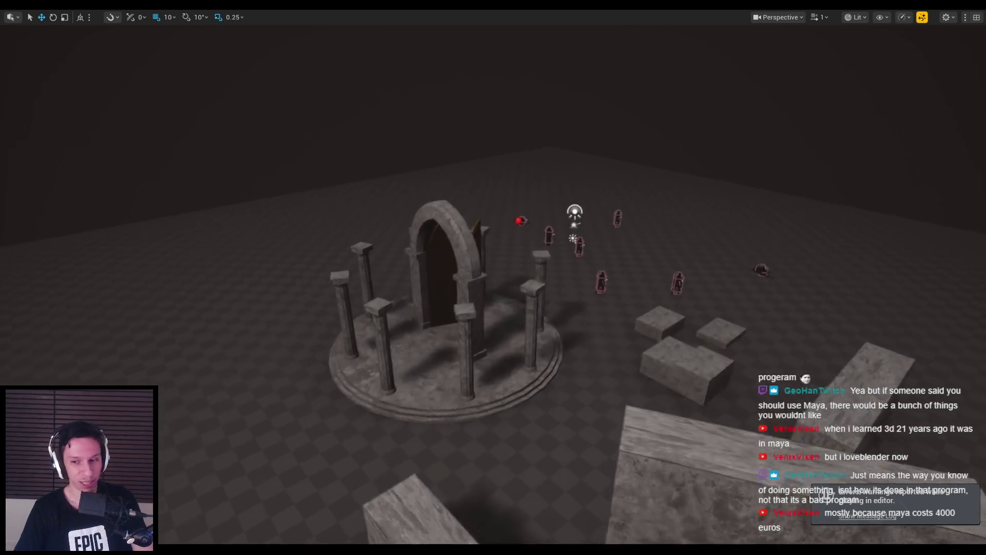
pyautogui.press('w')
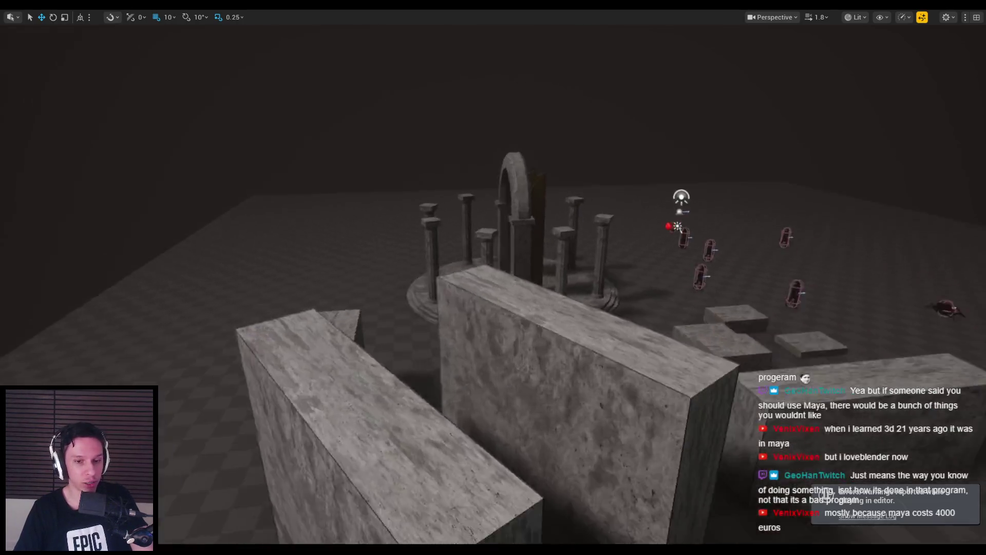
pyautogui.press('s')
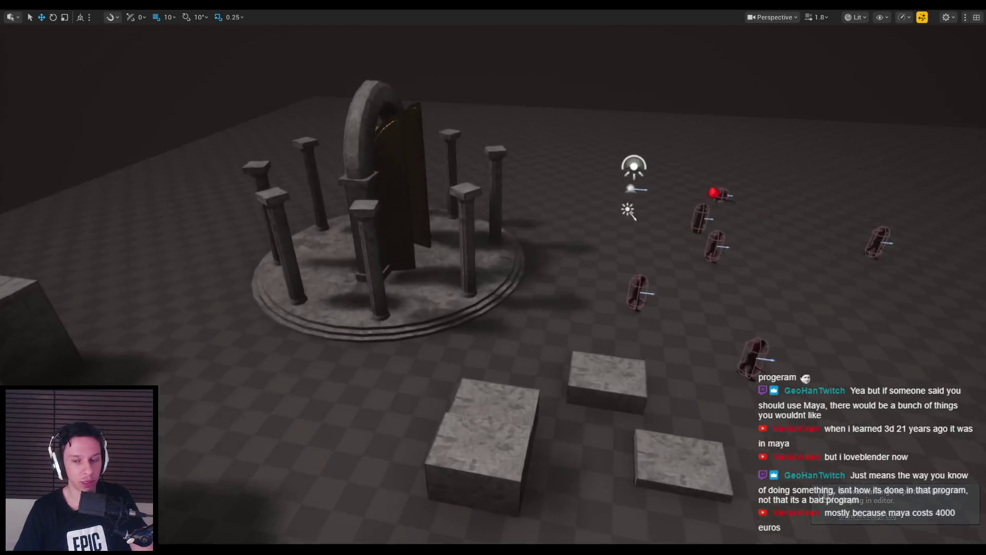
pyautogui.press('w')
pyautogui.scroll(-3, 492, 277)
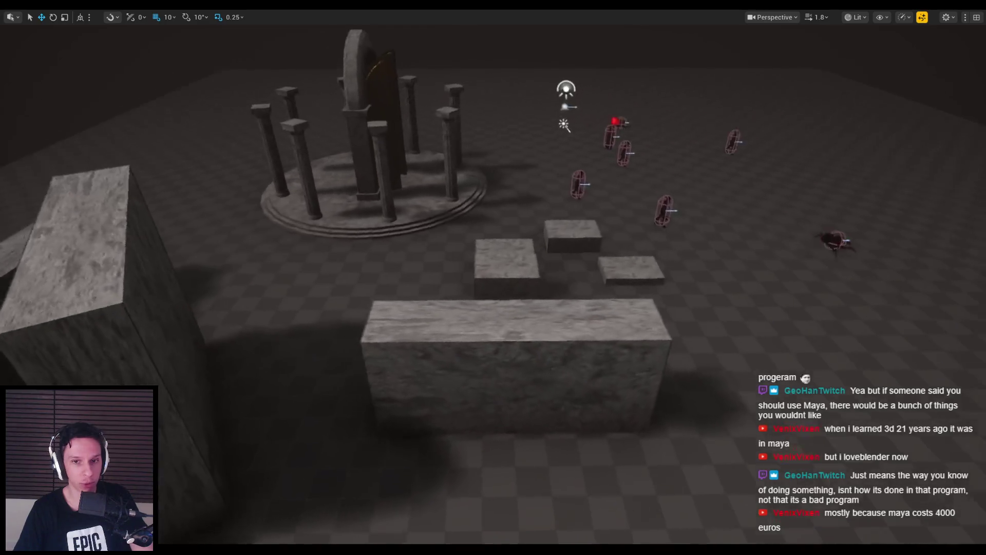
pyautogui.scroll(3, 493, 277)
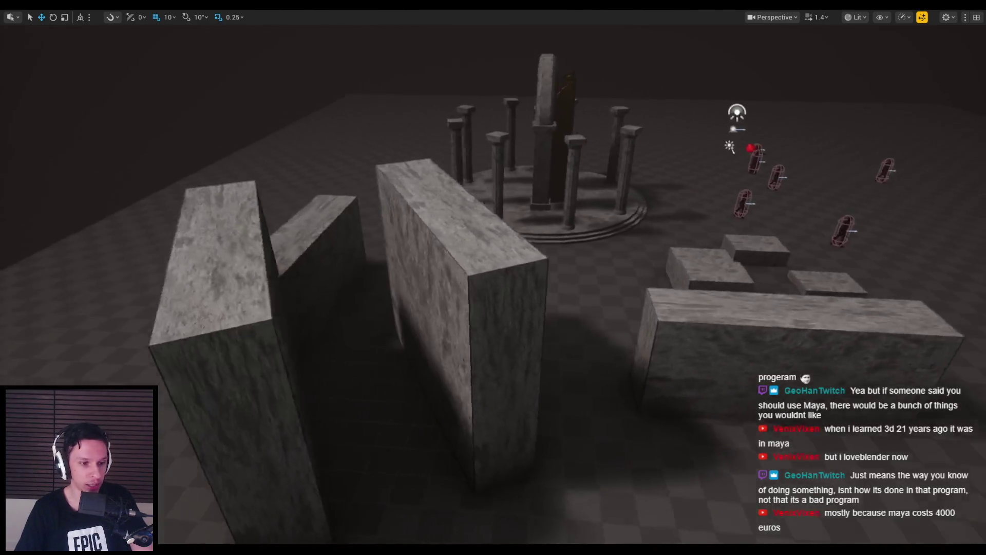
pyautogui.press('s')
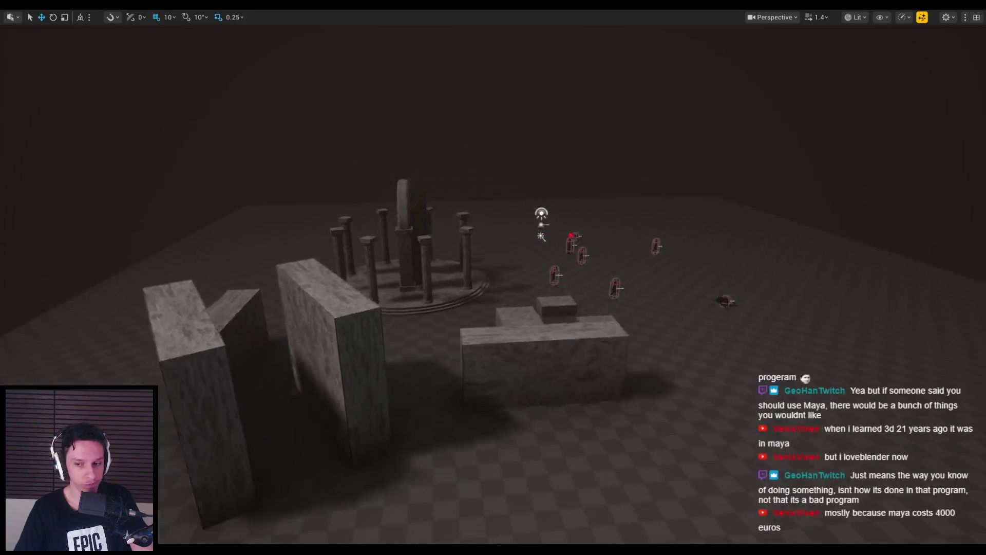
pyautogui.press('a')
pyautogui.press('d')
pyautogui.press('a')
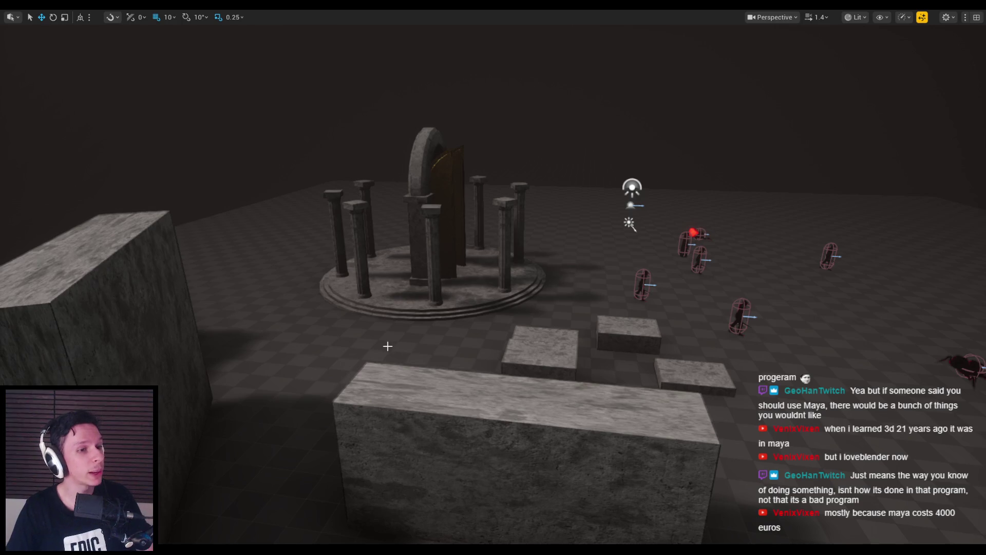
pyautogui.press('s')
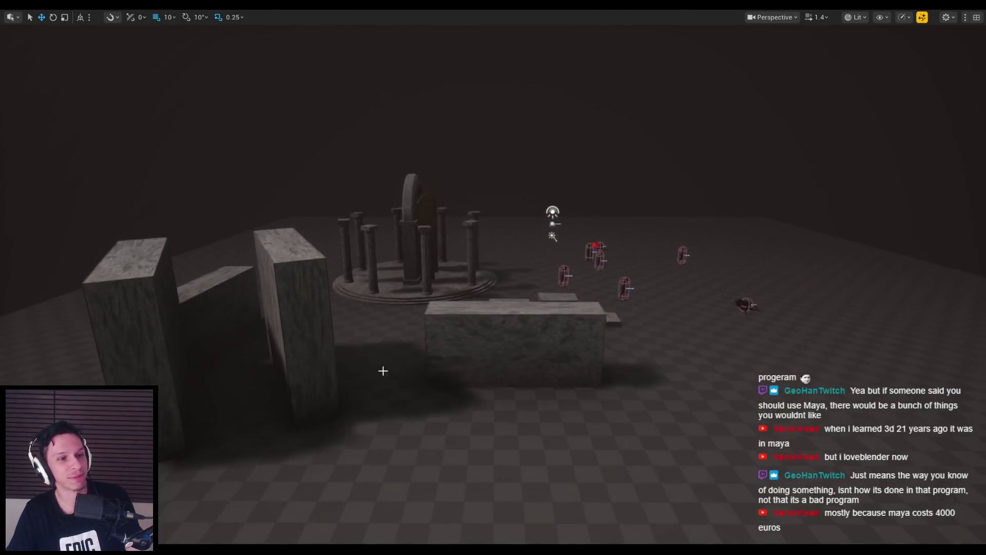
pyautogui.press('w')
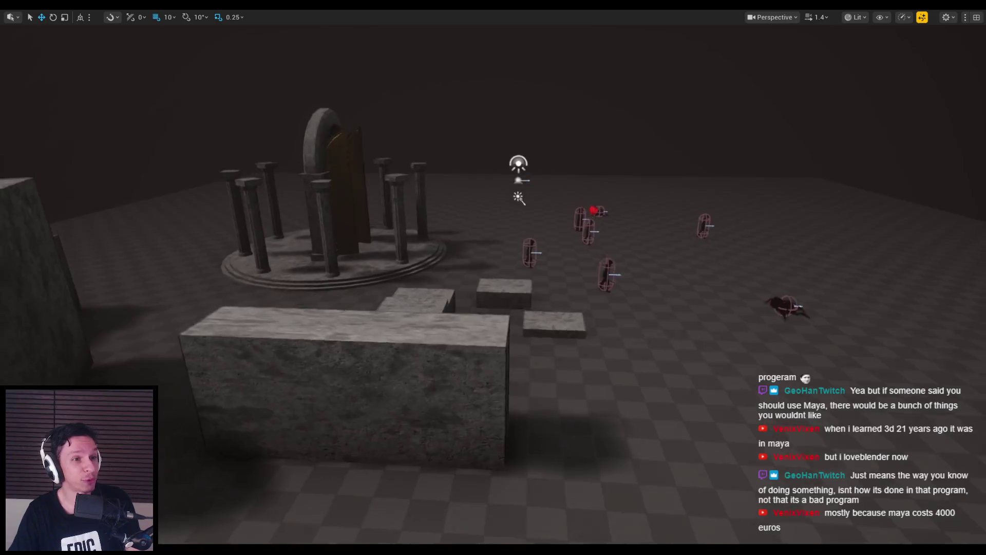
pyautogui.press('a')
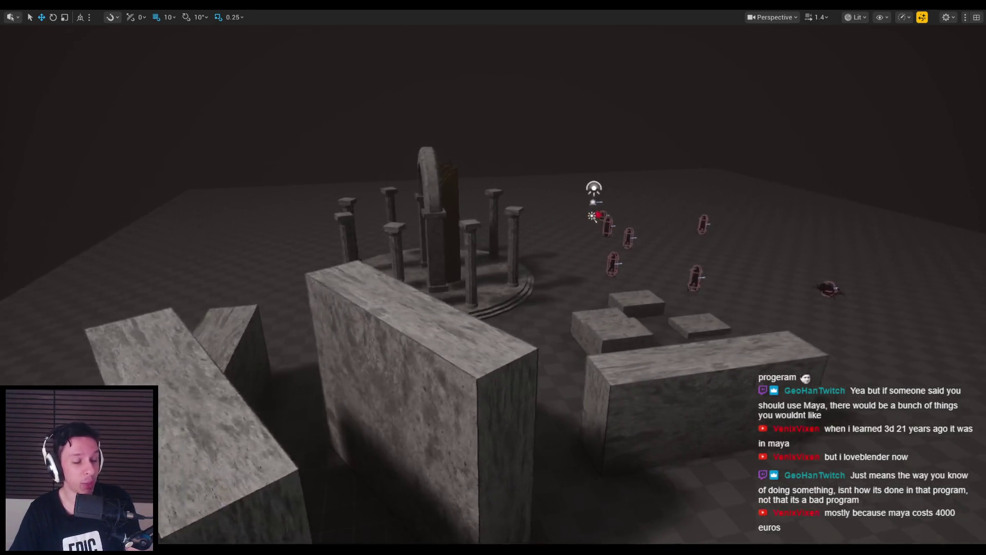
# - Show the FPS readout and cap the frame rate at 90 FPS, then fly over the stone blocks
pyautogui.write('stat fps')
pyautogui.press('Return')
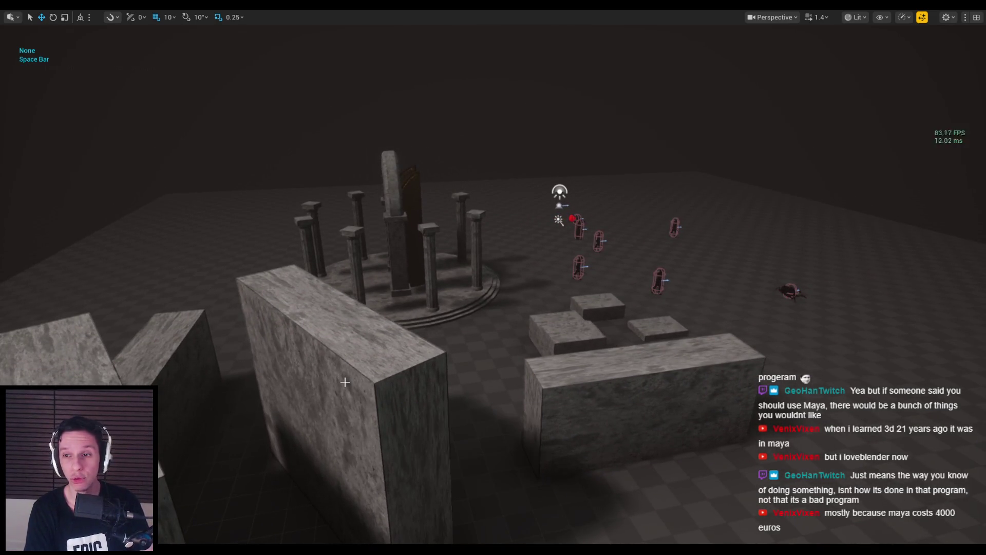
pyautogui.press('`')
pyautogui.write('t.maxfps 90')
pyautogui.press('Return')
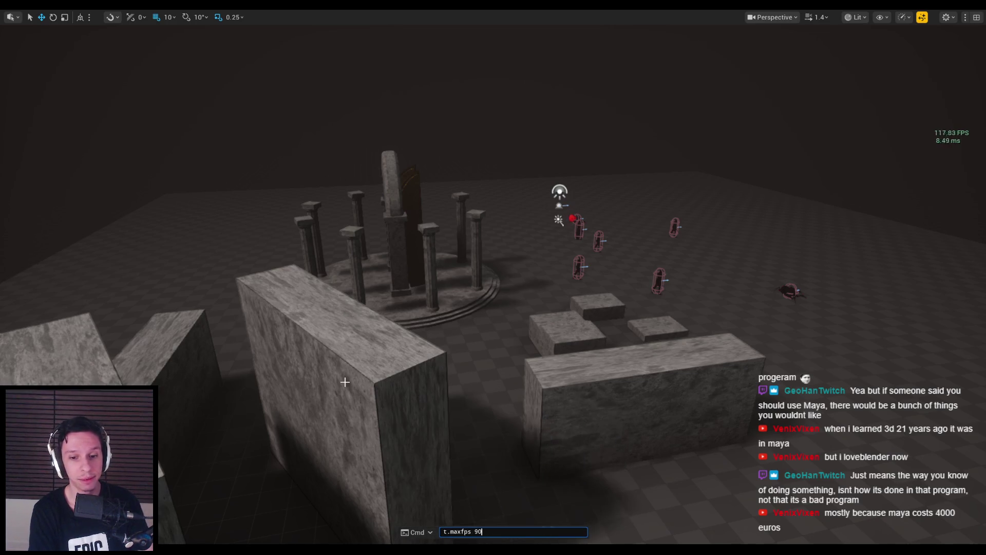
pyautogui.press('d')
pyautogui.press('w')
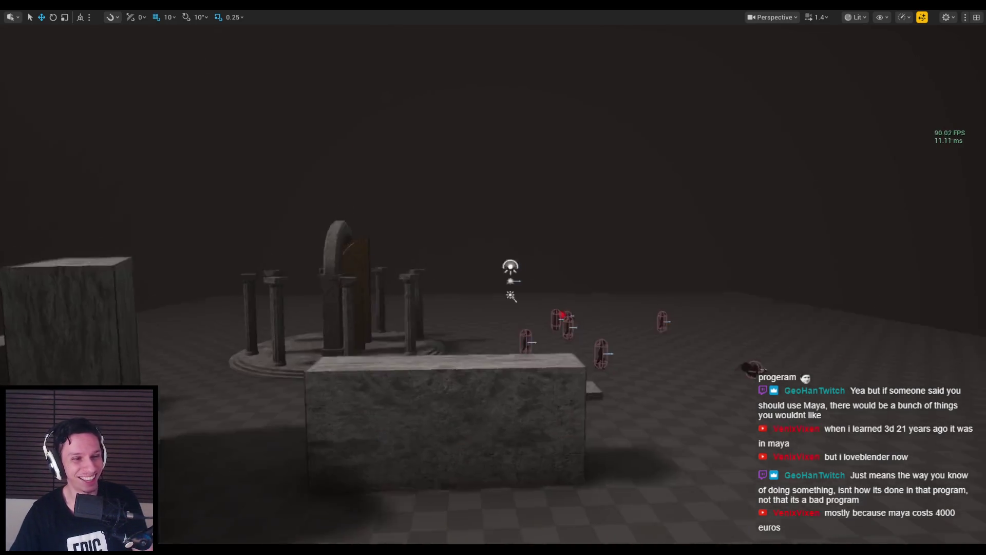
pyautogui.press('s')
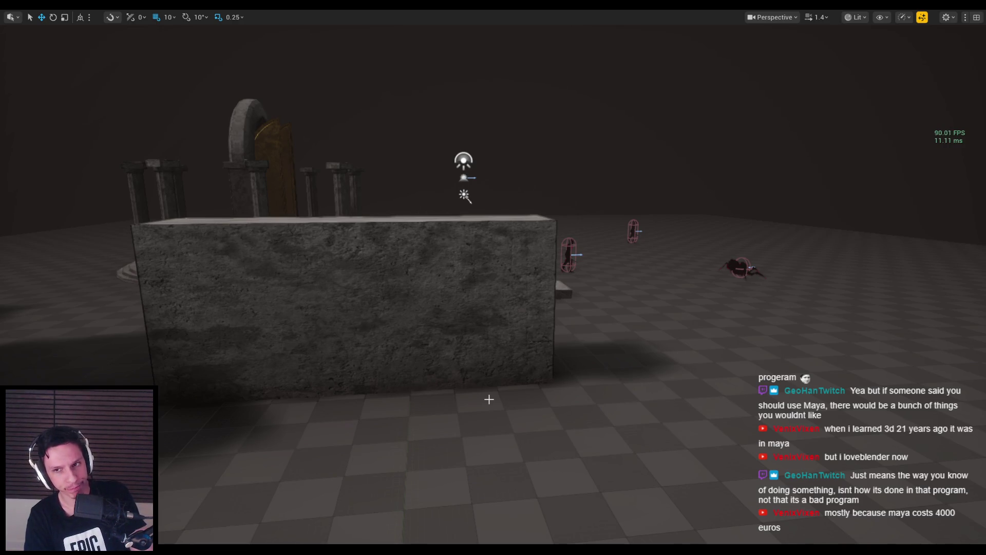
pyautogui.press('s')
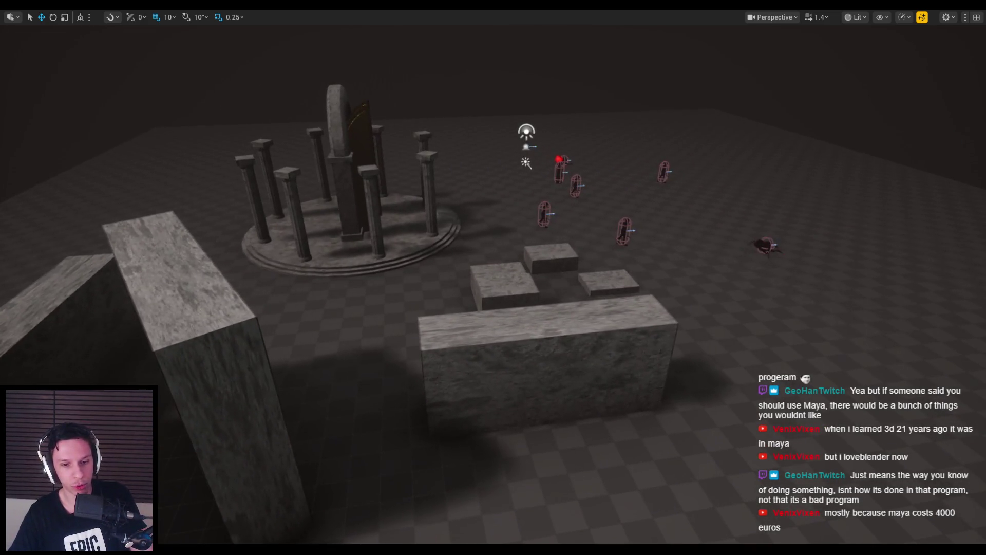
# - Close UI_Dashbar.png in Affinity Photo, discarding the unsaved changes
pyautogui.hotkey('alt', 'Tab')
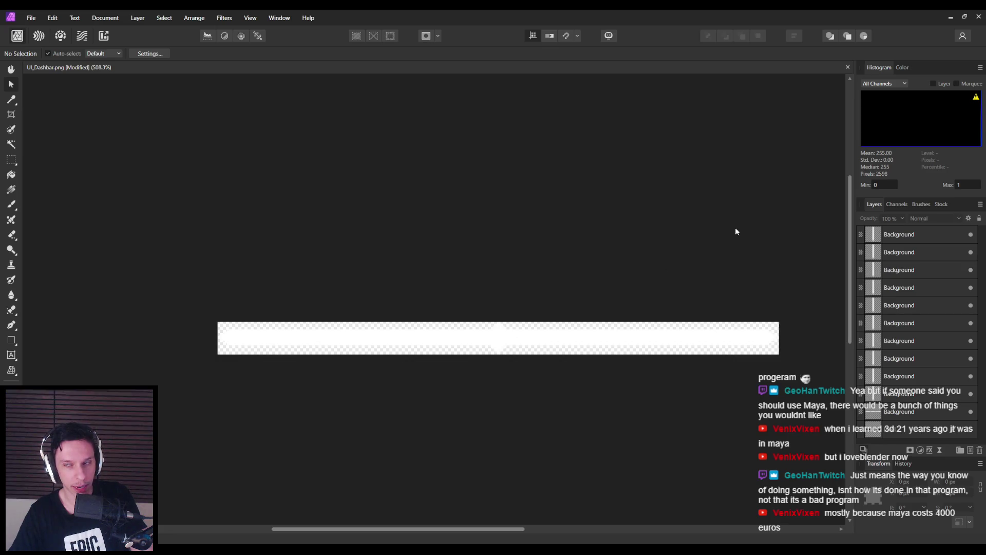
pyautogui.click(978, 17)
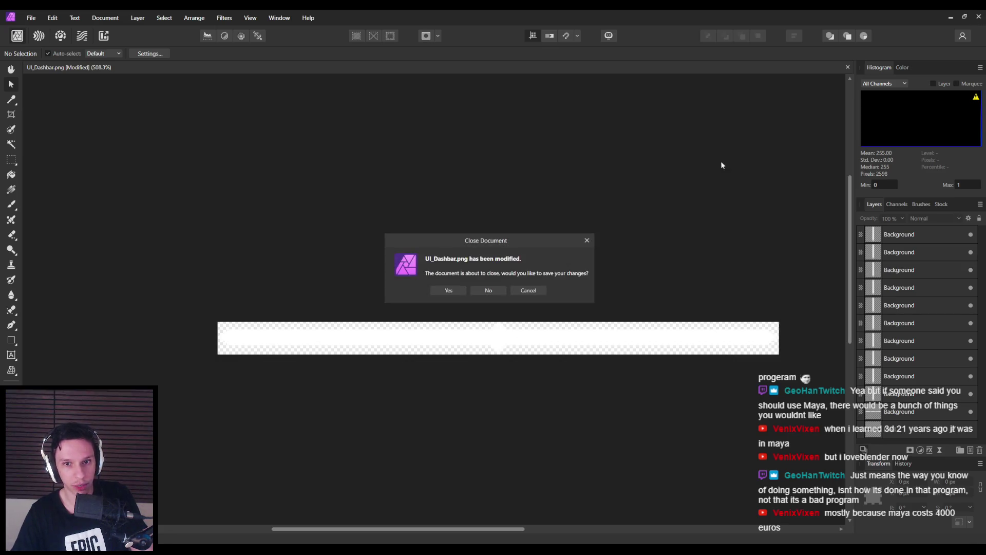
pyautogui.click(491, 290)
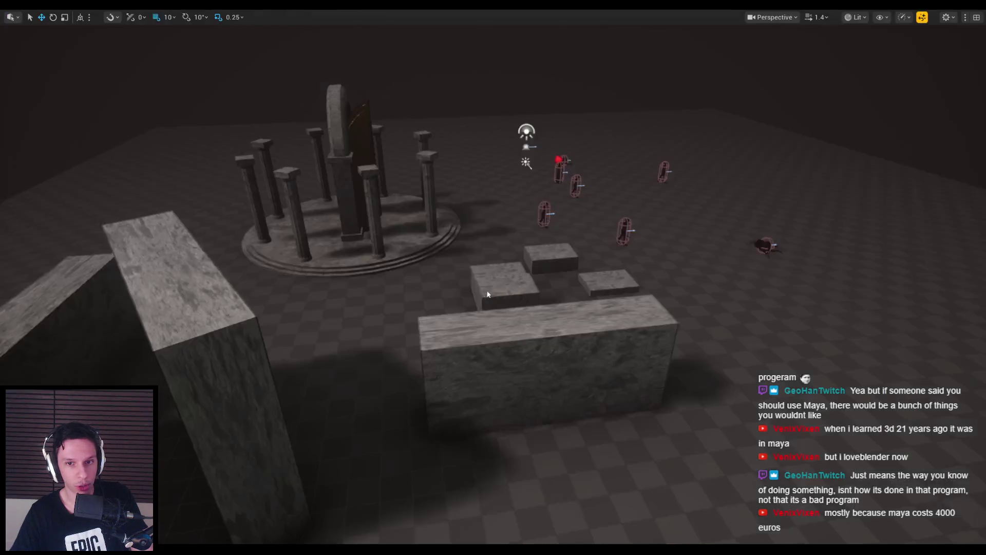
# - Frame the large stone block with the pillars and pawns behind it, then start Play mode
pyautogui.press('w')
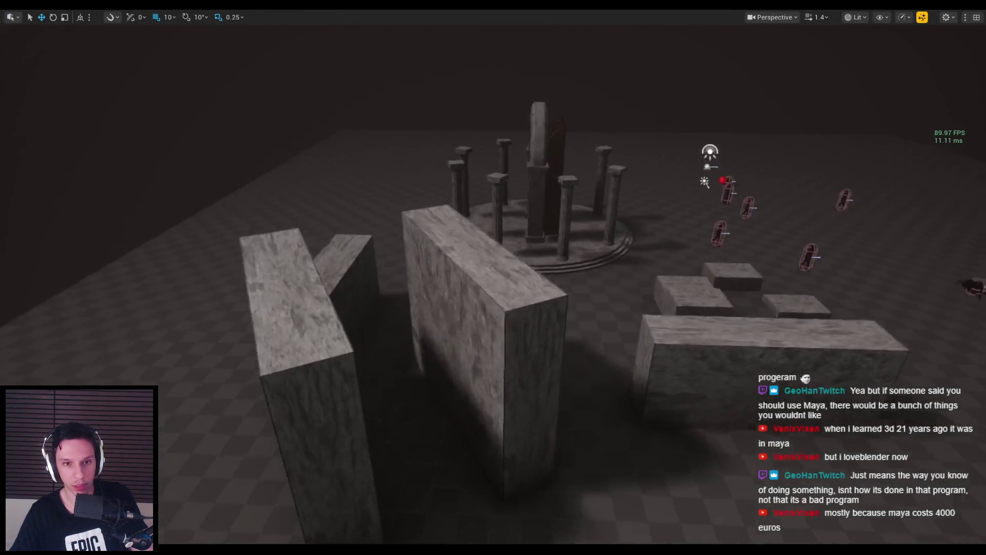
pyautogui.press('s')
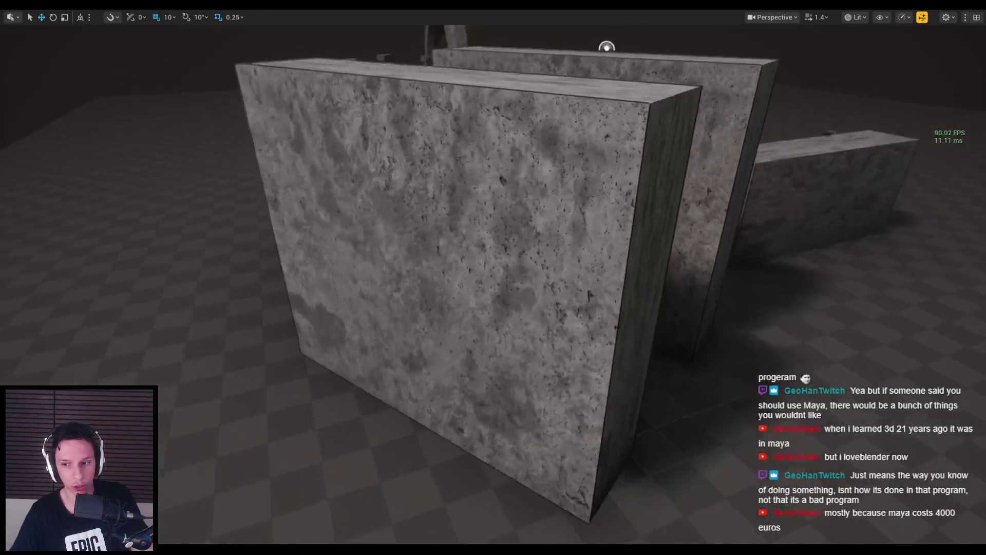
pyautogui.press('a')
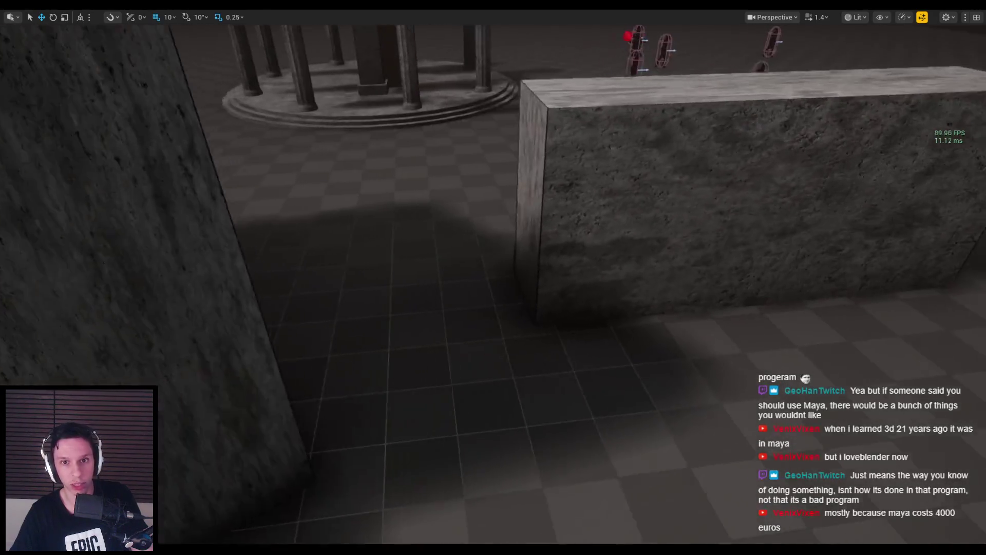
pyautogui.press('s')
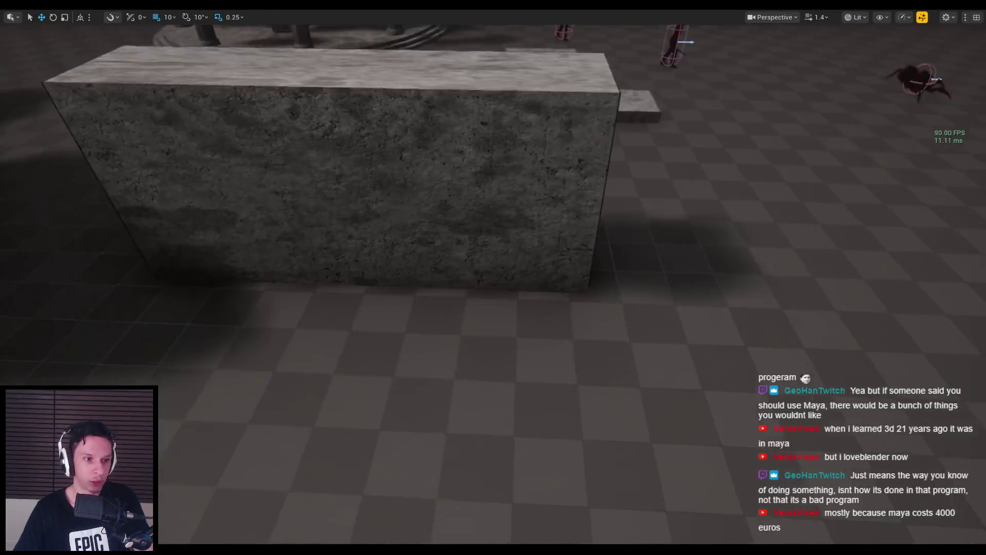
pyautogui.press('w')
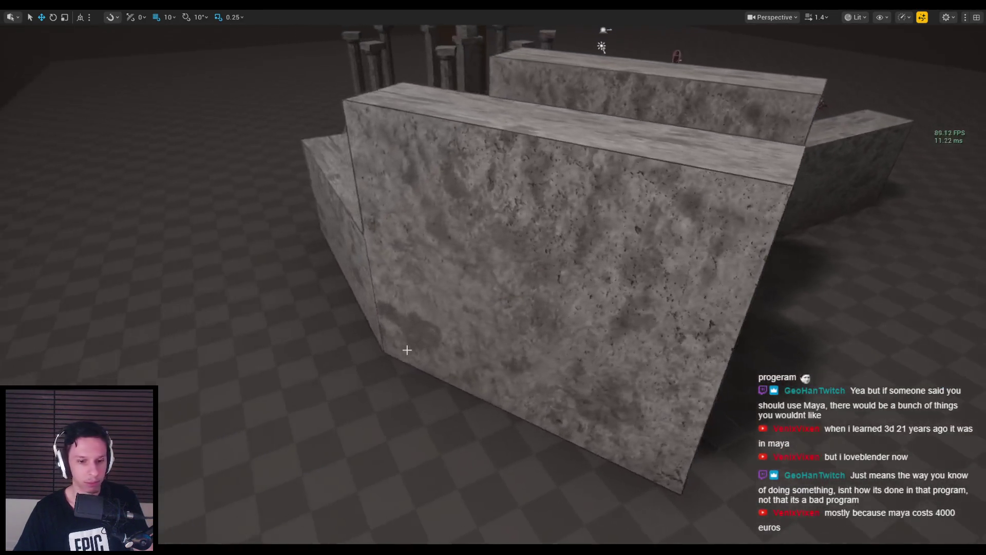
pyautogui.hotkey('alt', 'p')
# - Wallrun and jump across the stone blocks toward the columns, then end the session and open Start
pyautogui.press('w')
pyautogui.press('space')
pyautogui.press('space')
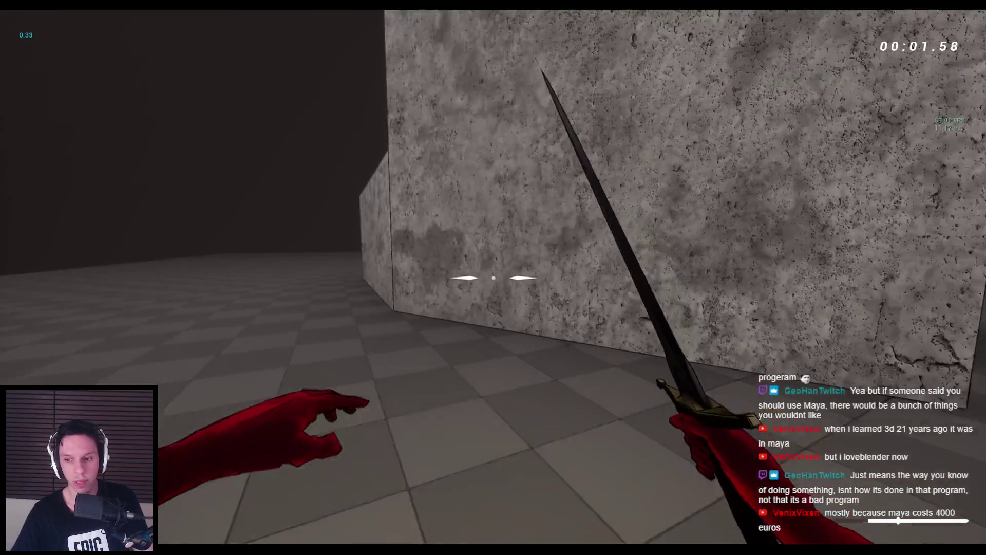
pyautogui.press('space')
pyautogui.press('space')
pyautogui.press('space')
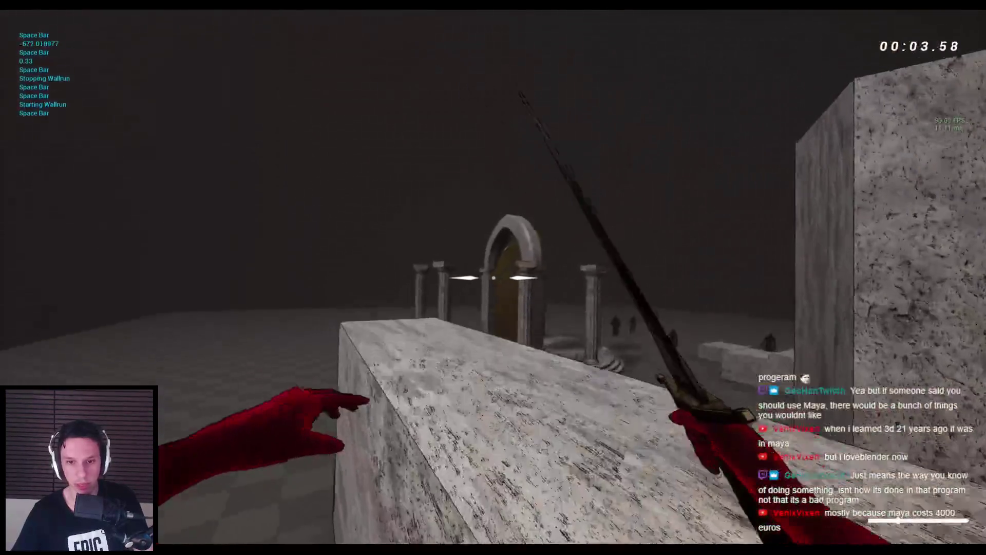
pyautogui.press('space')
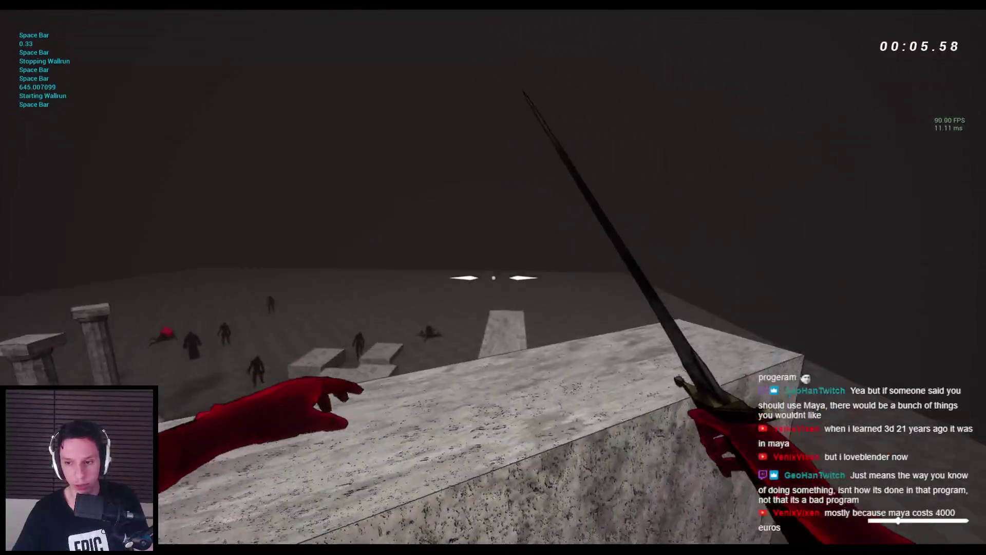
pyautogui.press('space')
pyautogui.press('space')
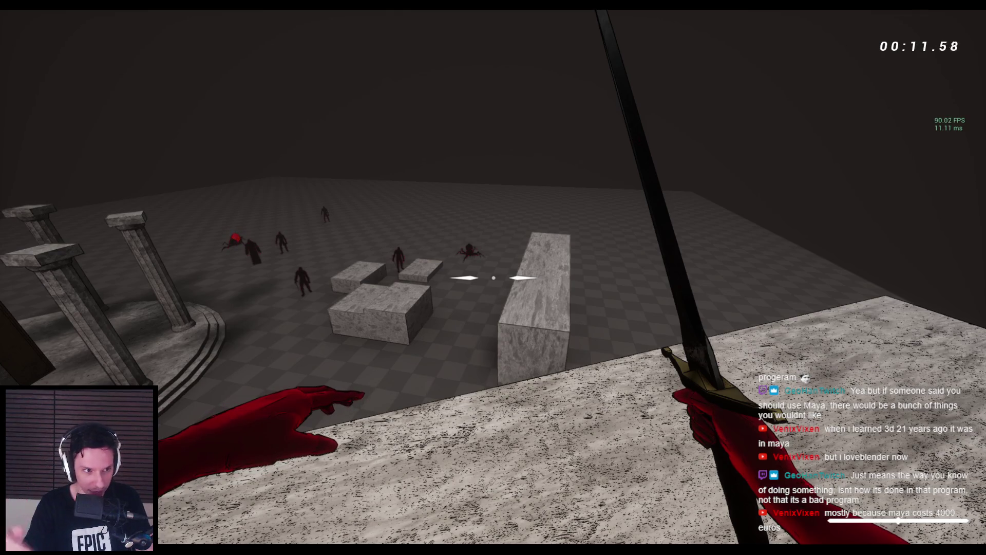
pyautogui.press('space')
pyautogui.press('space')
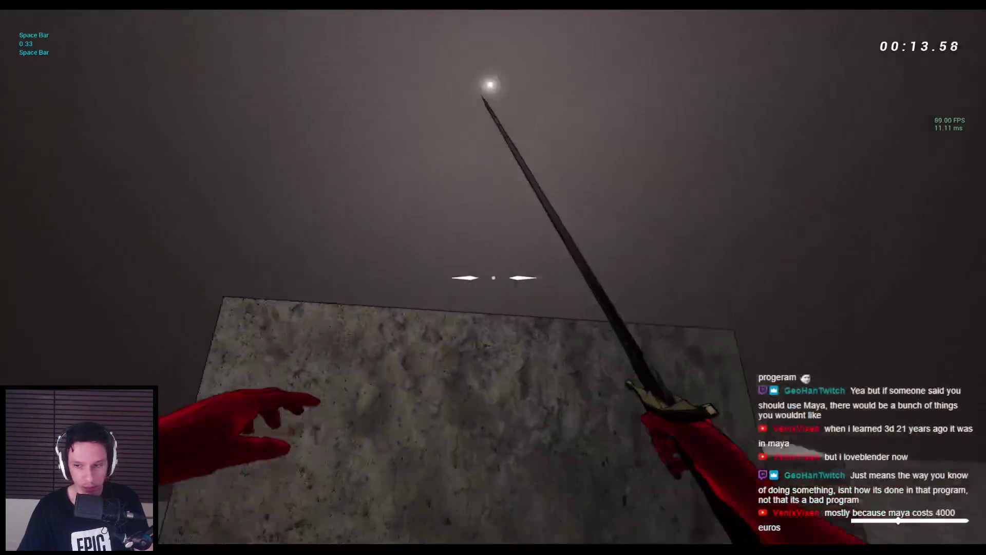
pyautogui.press('space')
pyautogui.press('space')
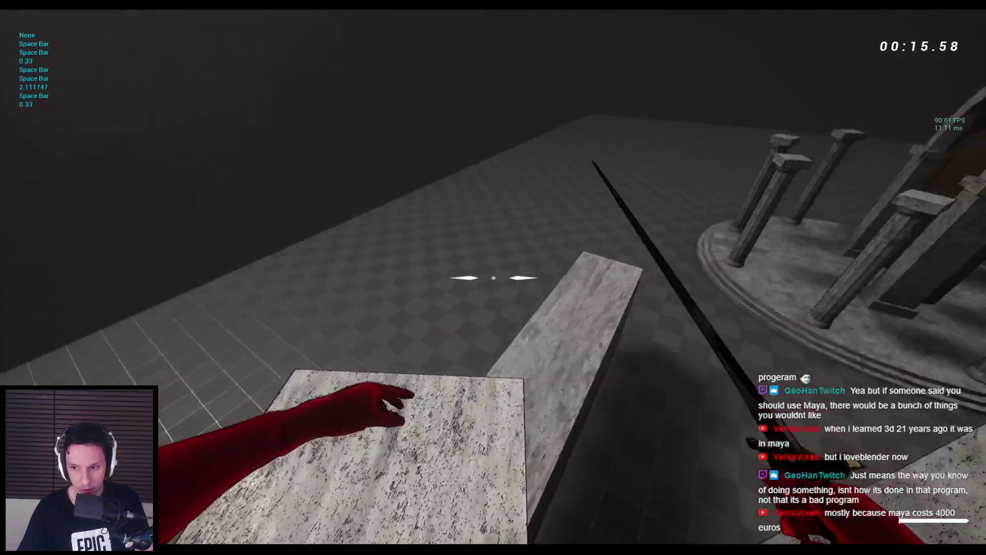
pyautogui.press('space')
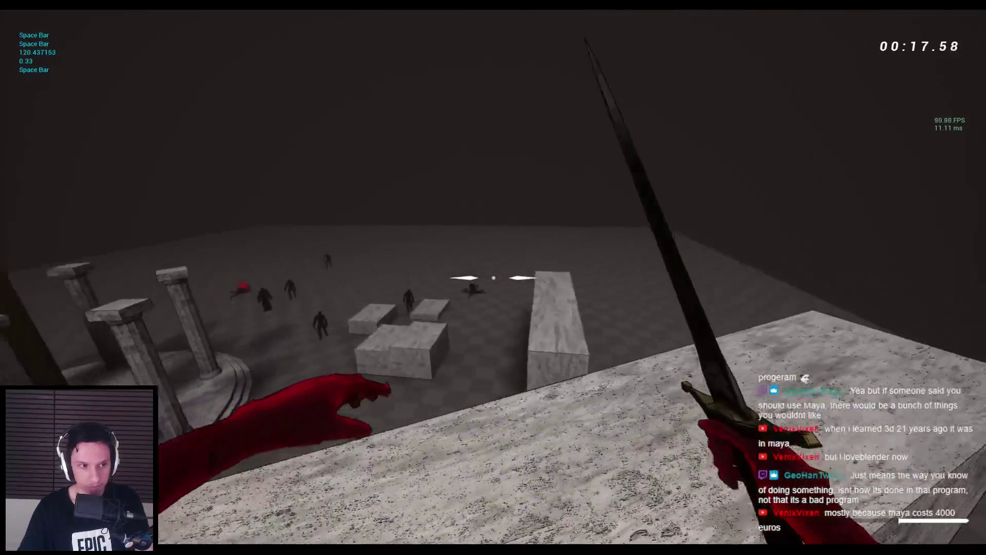
pyautogui.press('space')
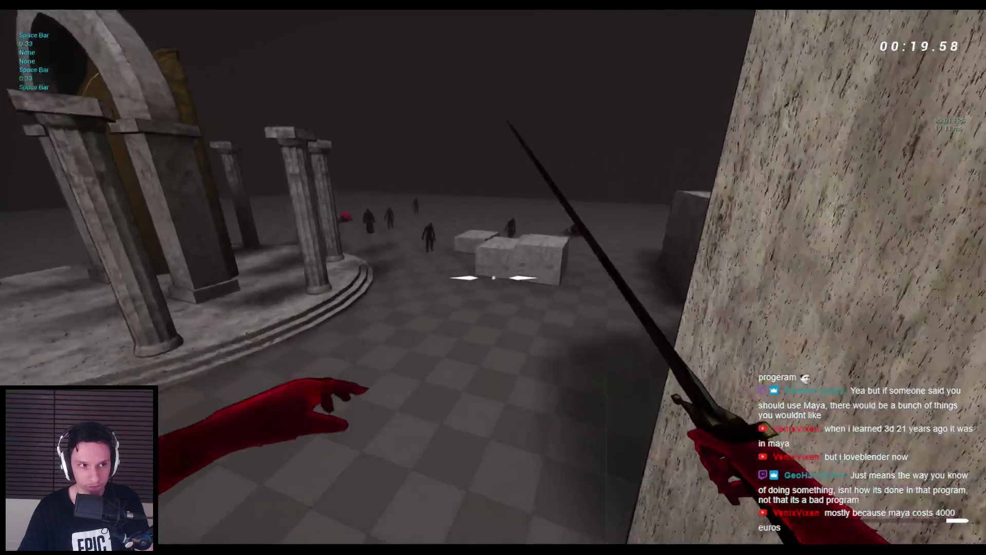
pyautogui.press('space')
pyautogui.press('space')
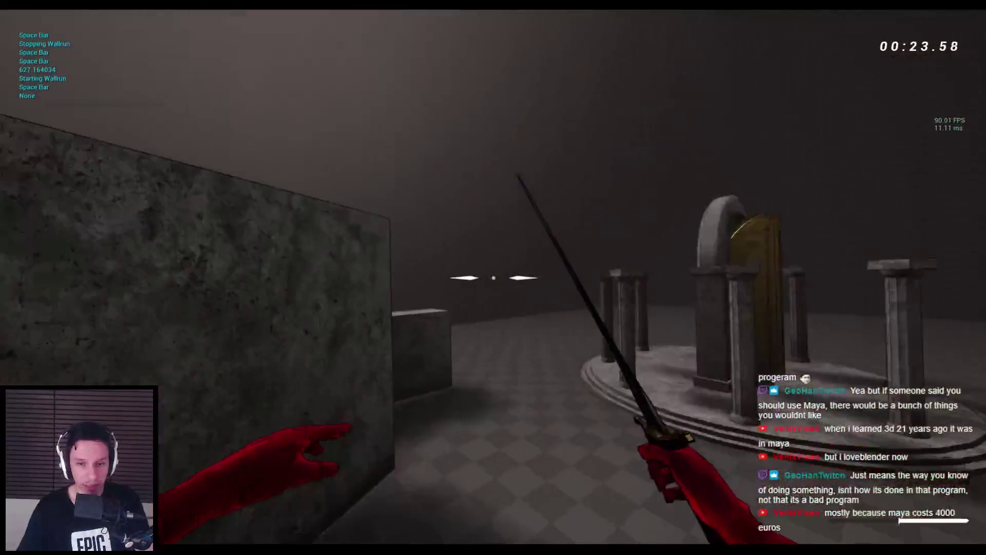
pyautogui.press('space')
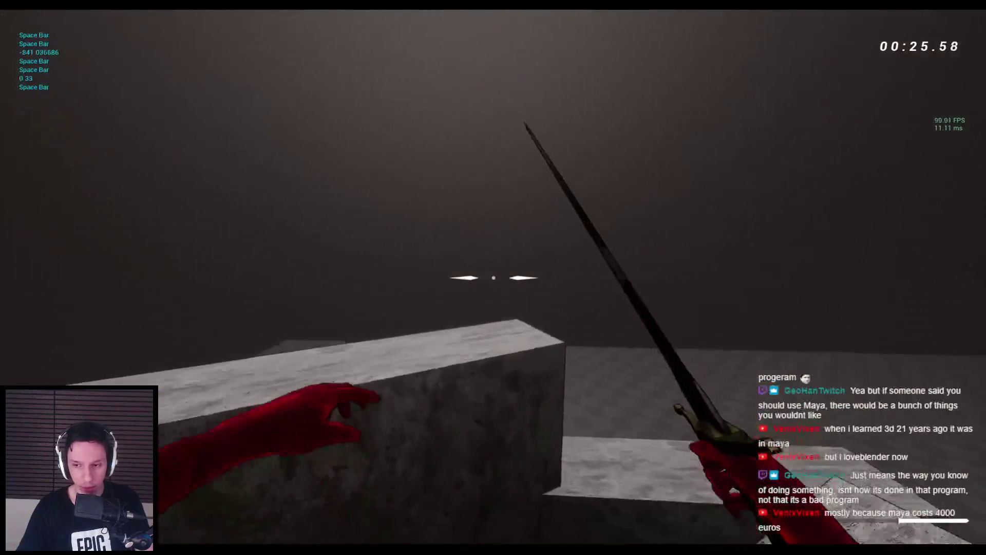
pyautogui.press('Escape')
pyautogui.press('super')
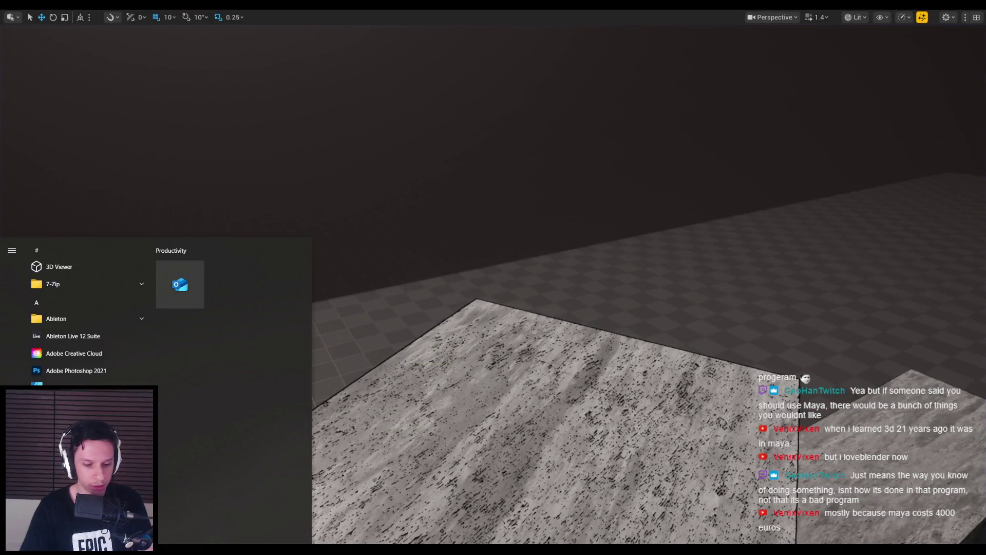
# - Launch Paint from the Start search and draw a black zigzag stroke on the canvas
pyautogui.write('paint')
pyautogui.press('Return')
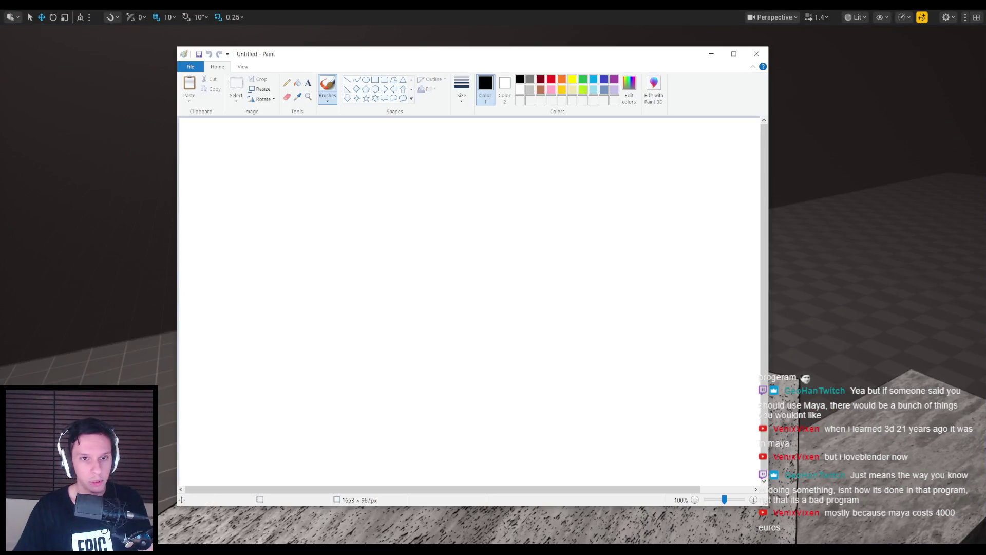
pyautogui.moveTo(372, 255); pyautogui.dragTo(419, 277)
# - Pick rectangular selection and zoom to 800% on the stroke's right-hand tip
pyautogui.scroll(3, 410, 272)
pyautogui.scroll(-3, 409, 273)
pyautogui.scroll(3, 439, 336)
pyautogui.scroll(-3, 343, 466)
pyautogui.moveTo(343, 489); pyautogui.dragTo(462, 489)
pyautogui.scroll(3, 462, 462)
pyautogui.click(236, 83)
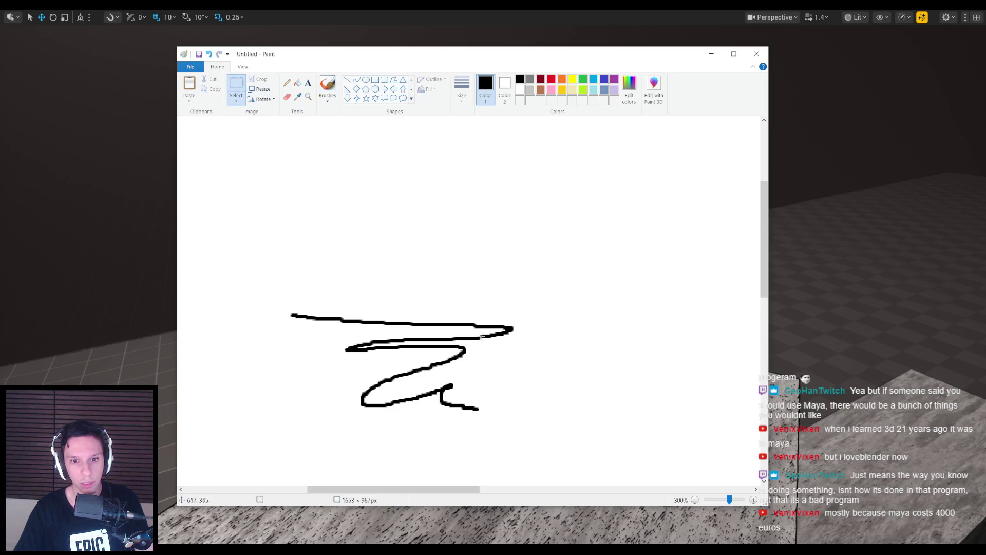
pyautogui.scroll(1, 513, 336)
pyautogui.scroll(-3, 537, 339)
pyautogui.scroll(1, 601, 354)
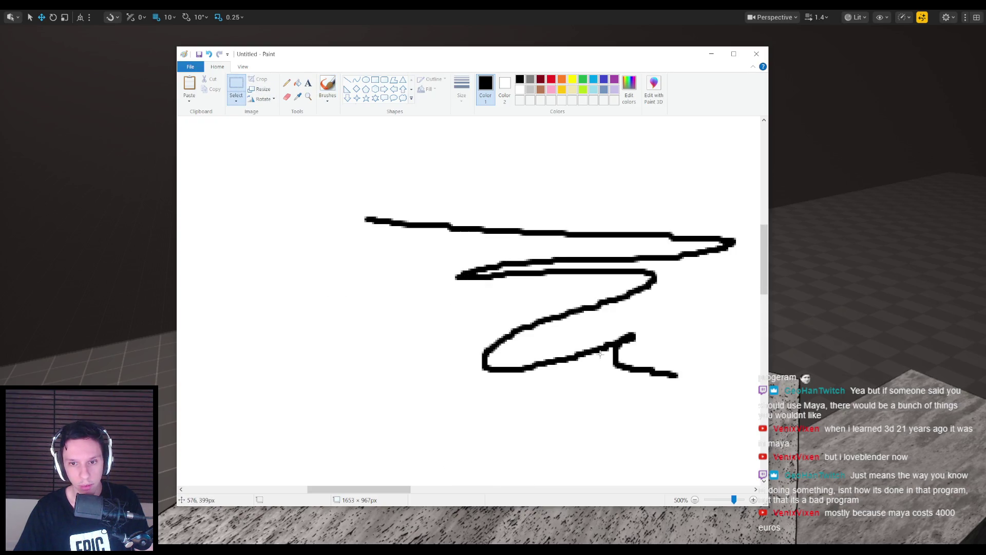
pyautogui.moveTo(389, 489)
pyautogui.mouseDown()
pyautogui.moveTo(465, 488)
pyautogui.moveTo(439, 477)
pyautogui.mouseUp()
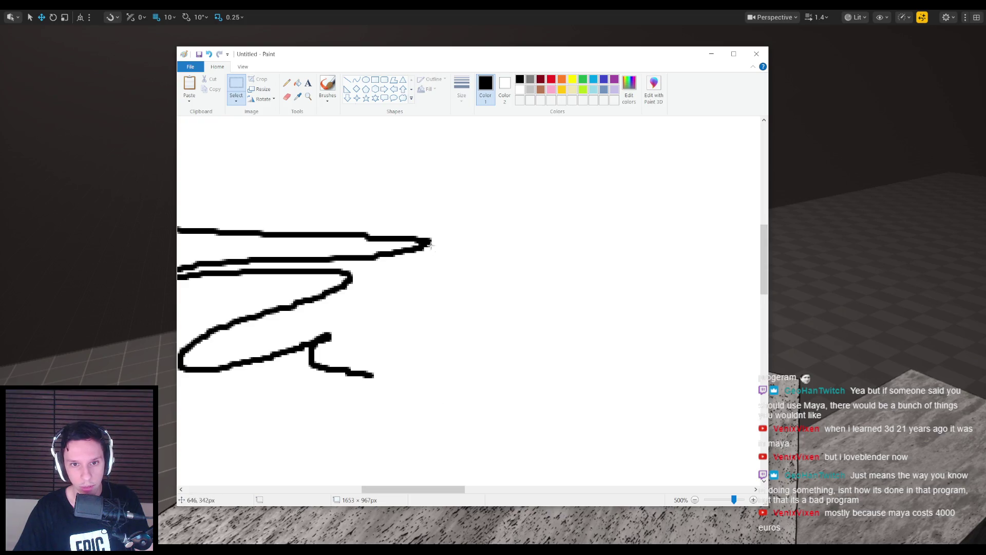
pyautogui.scroll(2, 429, 238)
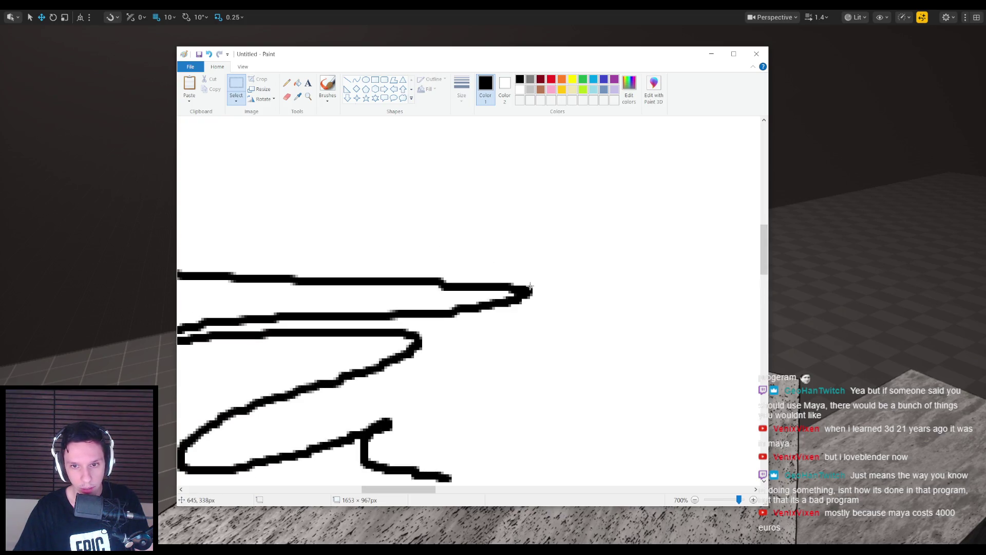
pyautogui.scroll(1, 540, 306)
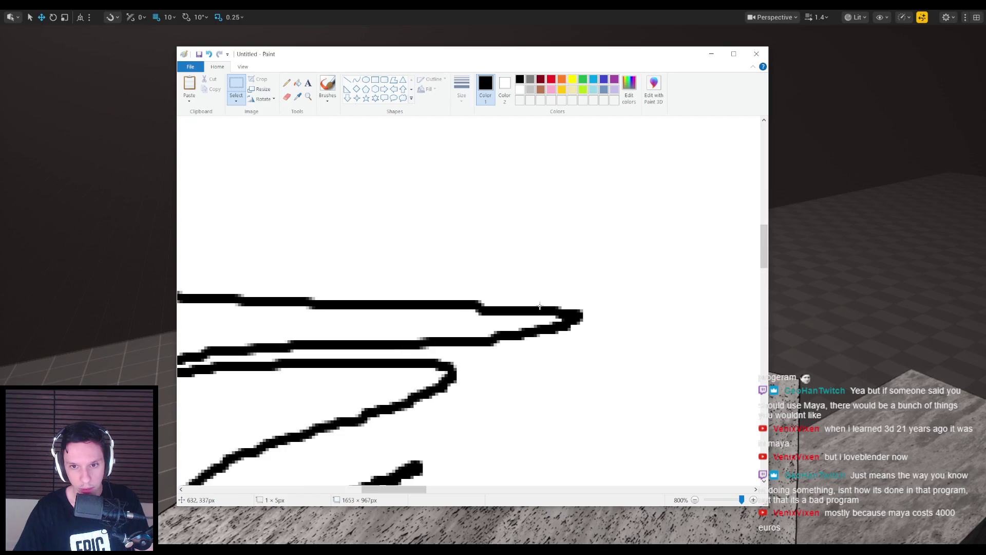
# - Try several thin selections at the line tip, nudging one slice right and deselecting
pyautogui.moveTo(584, 321); pyautogui.dragTo(584, 323)
pyautogui.click(558, 341)
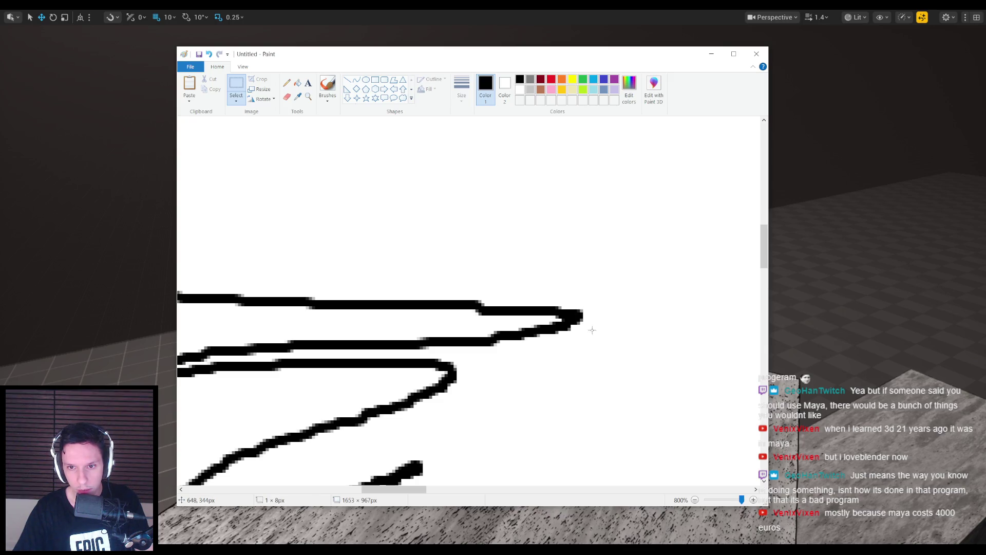
pyautogui.scroll(-3, 601, 340)
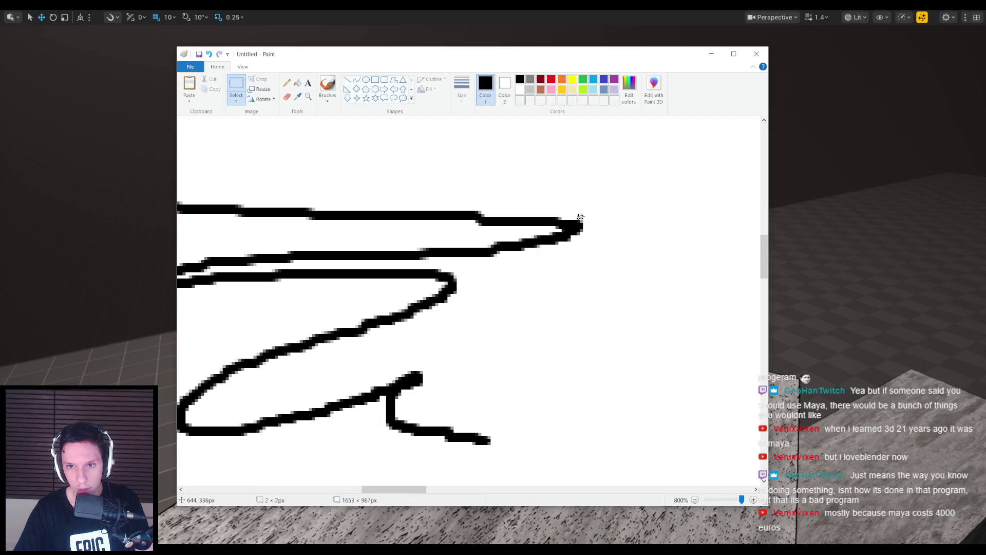
pyautogui.click(584, 239)
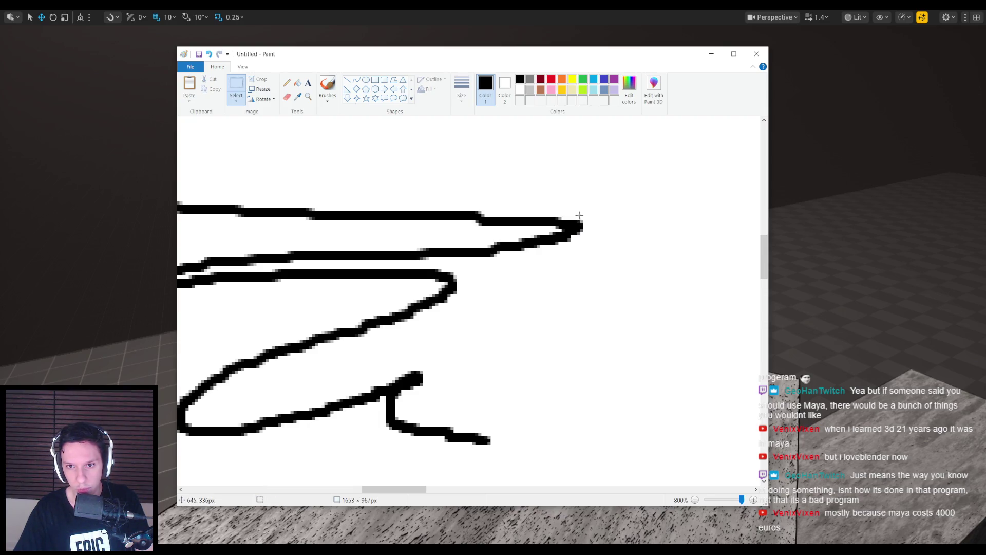
pyautogui.moveTo(584, 236); pyautogui.dragTo(585, 241)
pyautogui.press('Right')
pyautogui.click(586, 225)
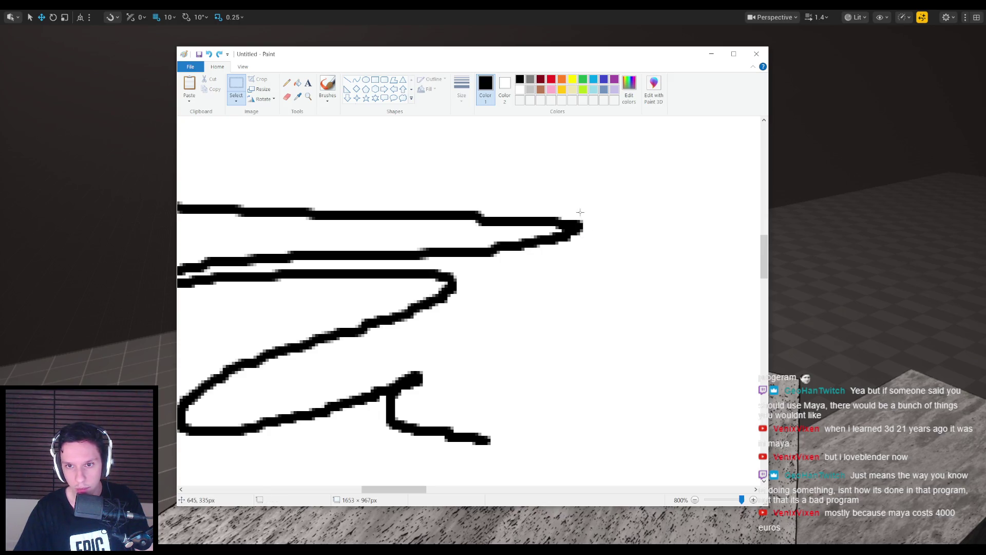
pyautogui.moveTo(583, 245); pyautogui.dragTo(583, 249)
pyautogui.click(584, 232)
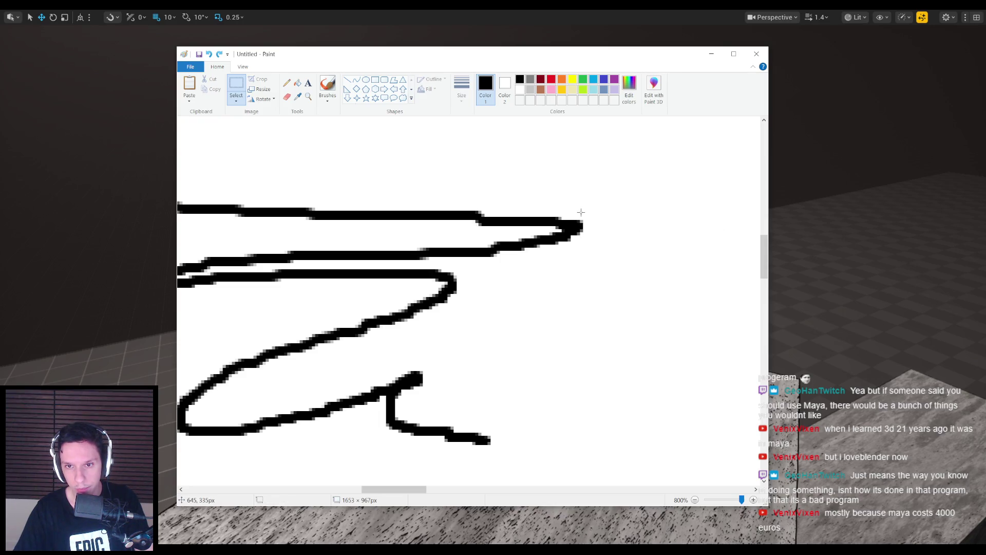
# - Stretch a 2×16 px tip slice into a wide bar, undo it, then reselect a thin tip slice
pyautogui.moveTo(583, 258); pyautogui.dragTo(584, 254)
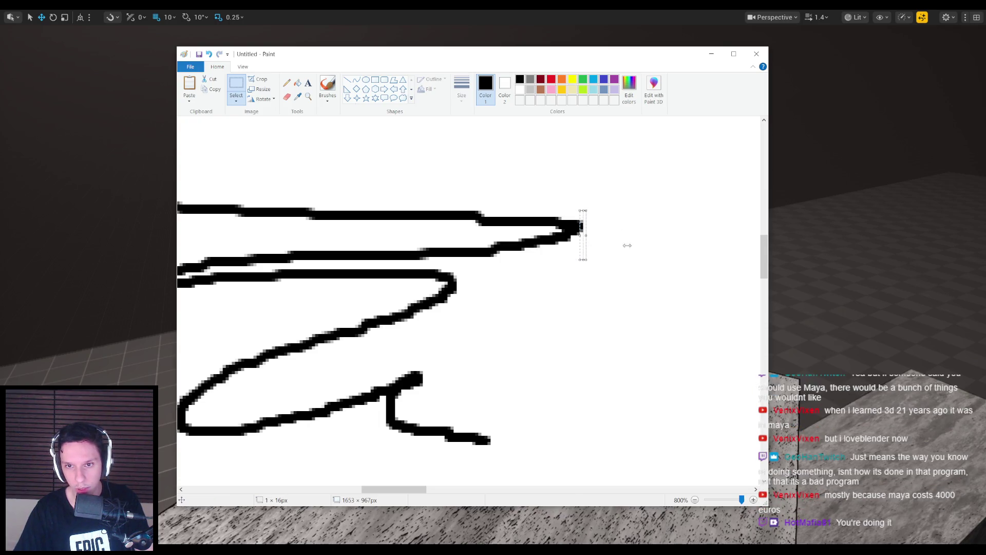
pyautogui.moveTo(579, 236); pyautogui.dragTo(499, 235)
pyautogui.hotkey('ctrl', 'z')
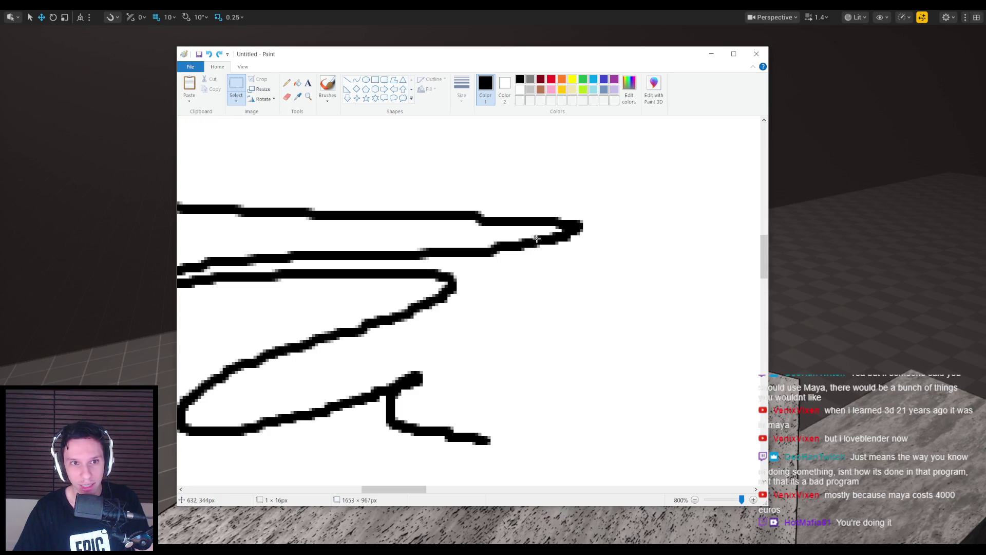
pyautogui.click(237, 100)
pyautogui.click(237, 101)
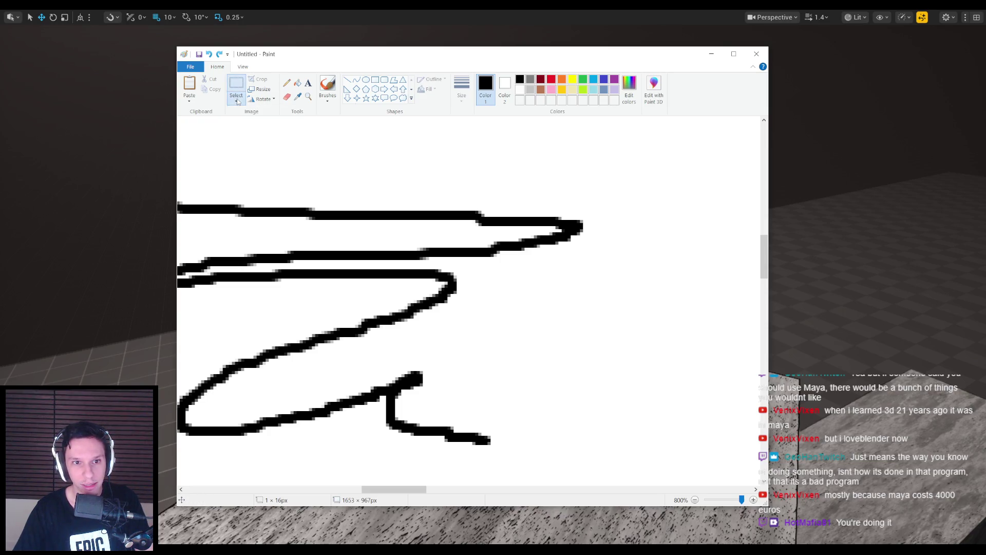
pyautogui.moveTo(581, 209)
pyautogui.mouseDown()
pyautogui.moveTo(584, 264)
pyautogui.moveTo(657, 239)
pyautogui.moveTo(760, 241)
pyautogui.mouseUp()
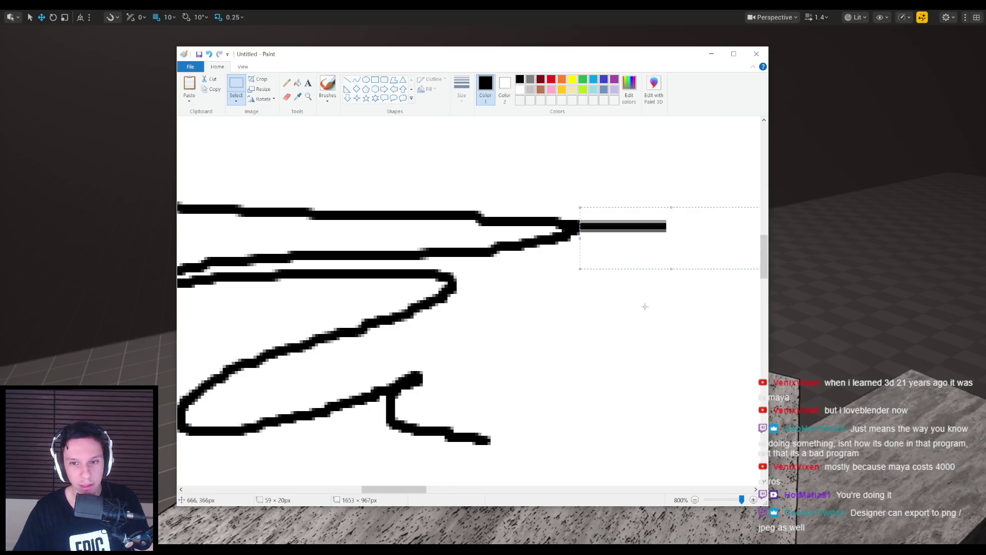